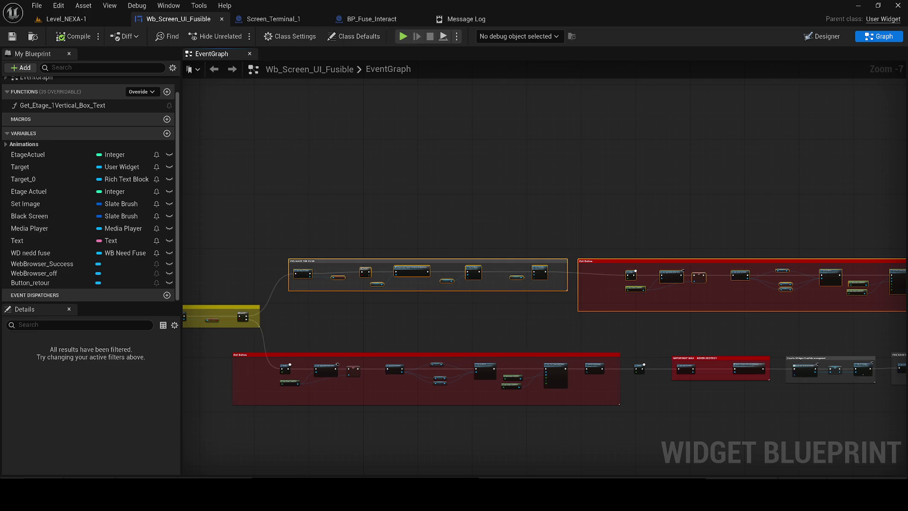
Step: Review the YES HAVE THE FUSE nodes and select the Exit Button comment group
scroll(361, 309, up, 3)
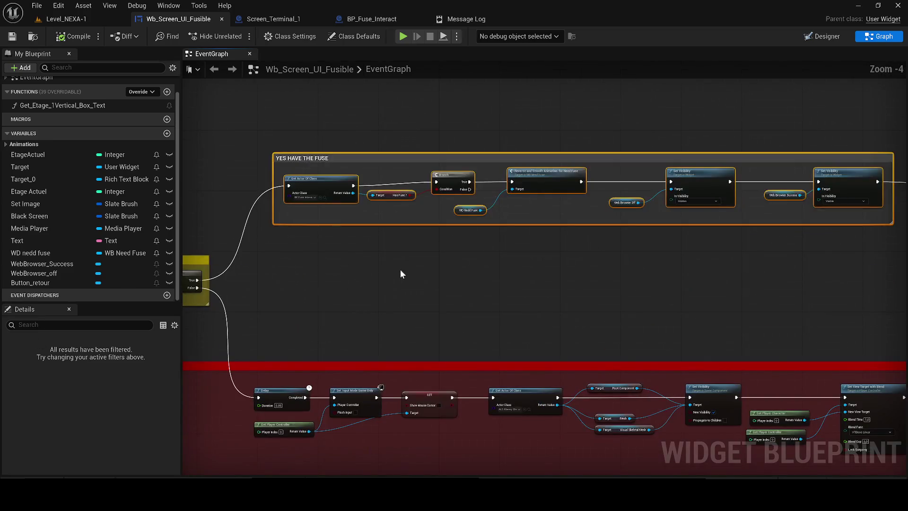
drag(631, 307, 516, 325)
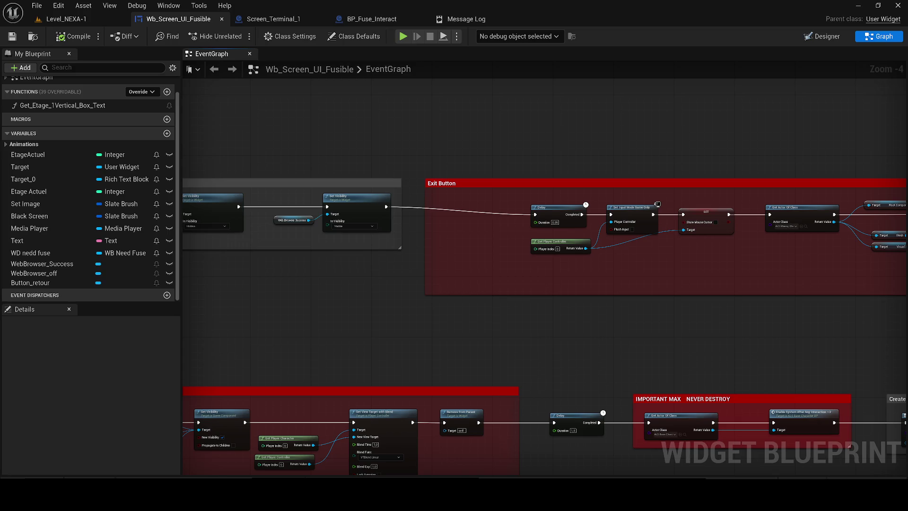
mouse_move(511, 232)
mouse_down()
mouse_move(413, 245)
mouse_move(345, 236)
mouse_up()
scroll(412, 245, down, 2)
click(344, 236)
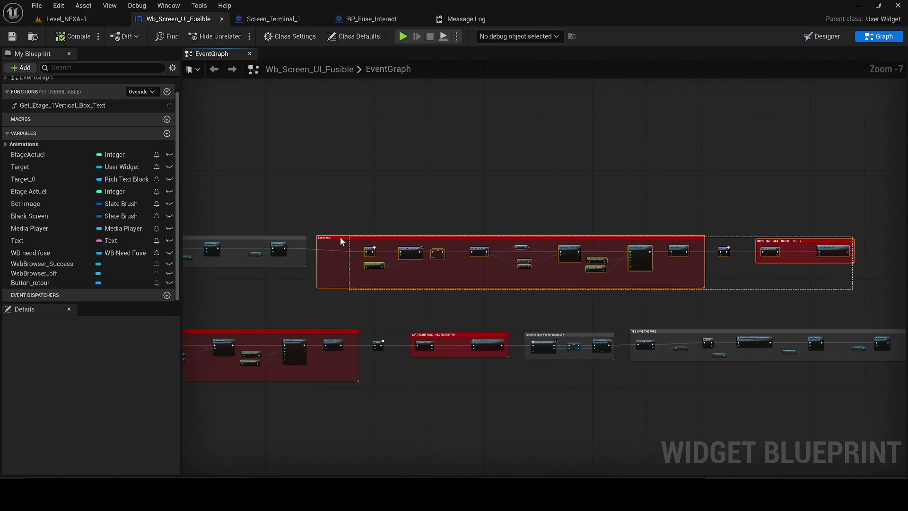
Step: Check the Delay and IMPORTANT MAX nodes, then return to the Level_NEXA-1 level editor
scroll(344, 245, up, 1)
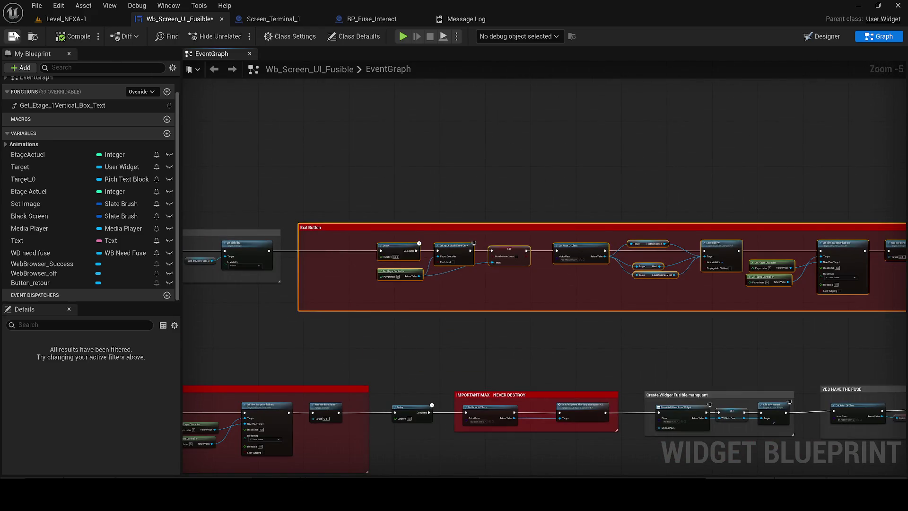
mouse_move(240, 234)
mouse_down()
mouse_move(242, 382)
mouse_move(218, 441)
mouse_move(448, 446)
mouse_move(804, 265)
mouse_move(827, 267)
mouse_move(203, 284)
mouse_move(467, 265)
mouse_move(120, 280)
mouse_up()
scroll(494, 246, up, 2)
mouse_move(625, 287)
mouse_down()
mouse_move(366, 287)
mouse_move(326, 246)
mouse_move(492, 198)
mouse_move(654, 192)
mouse_up()
scroll(456, 281, down, 4)
click(67, 19)
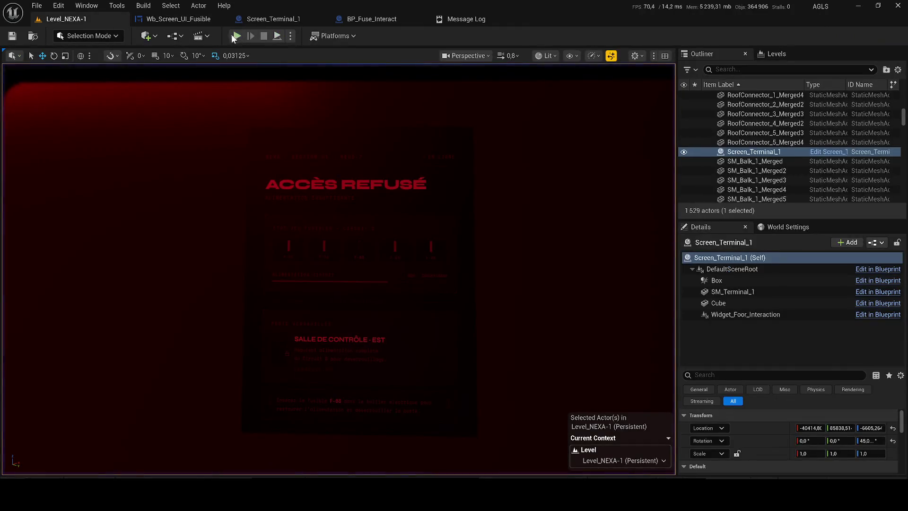
Step: Start a Play session and check the red-room terminal, which shows Accès refusé
key(alt+p)
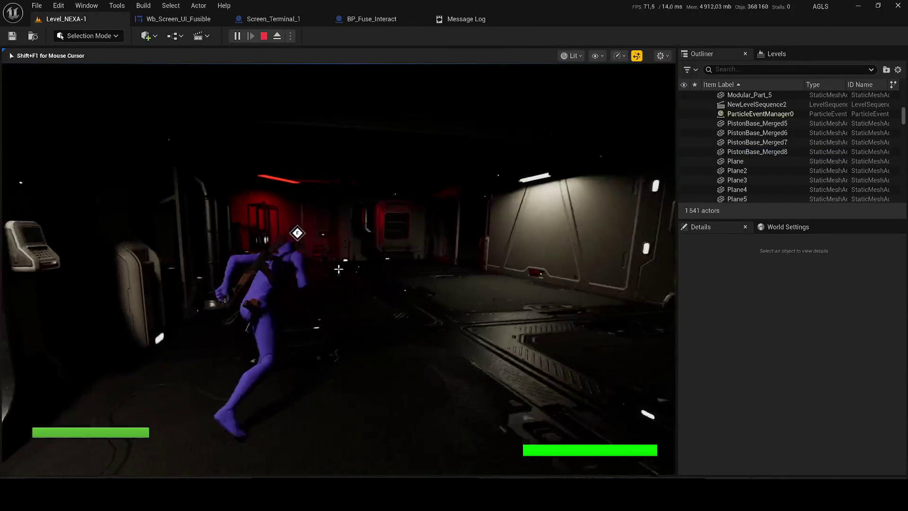
key(w)
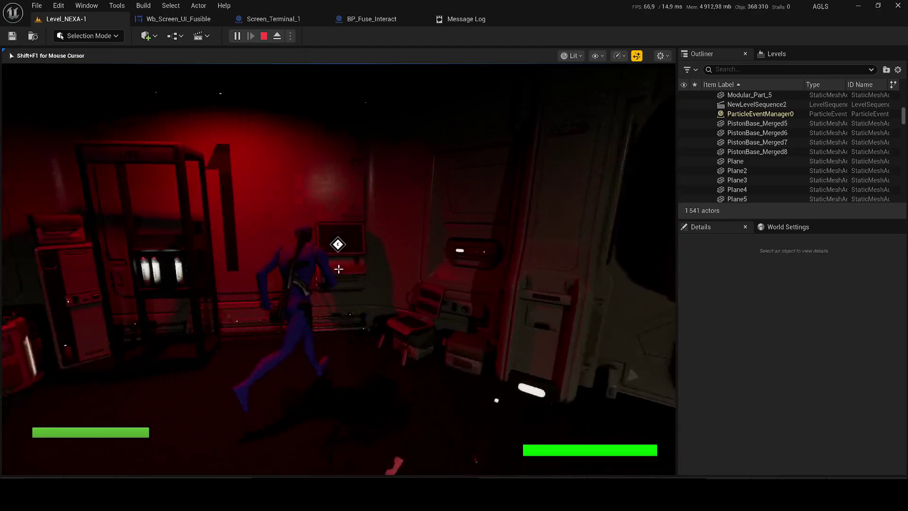
key(e)
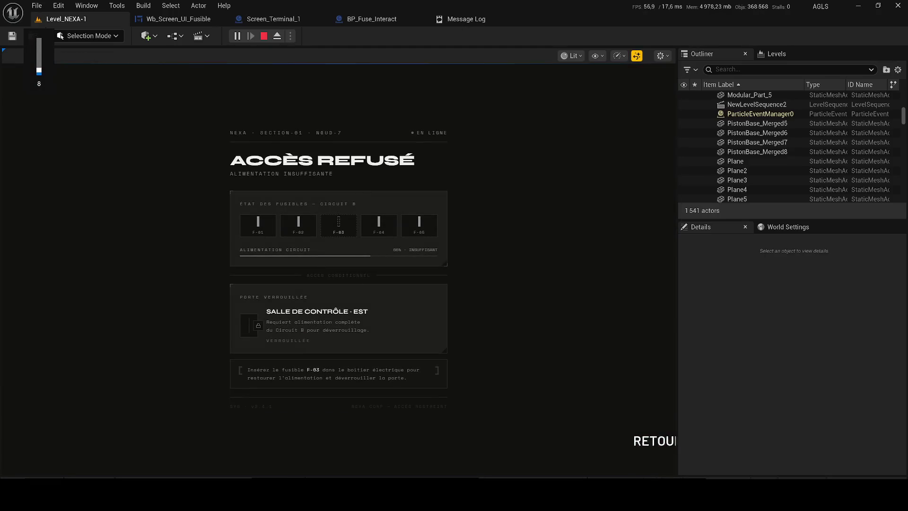
key(e)
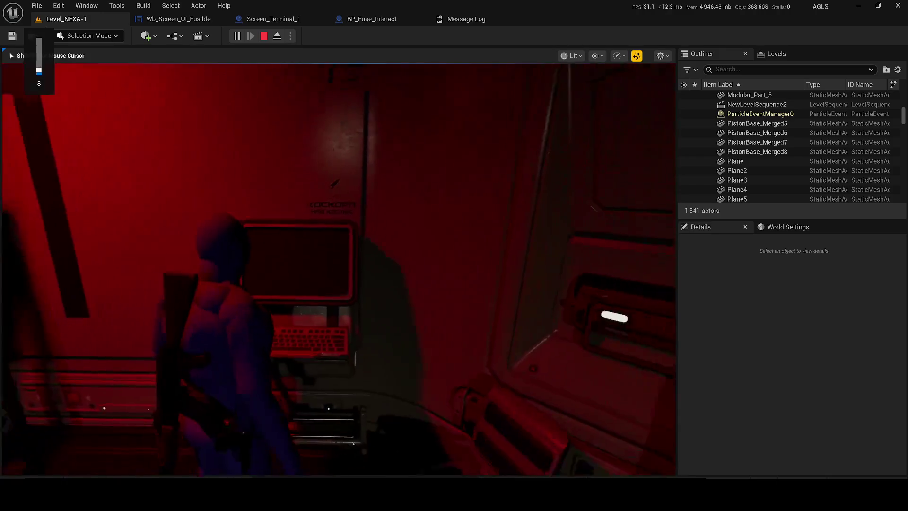
key(w)
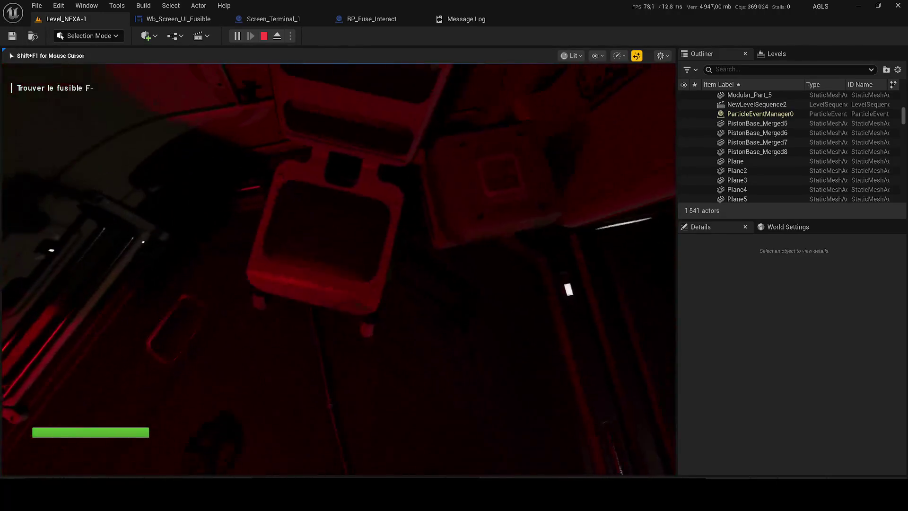
key(XF86AudioLowerVolume)
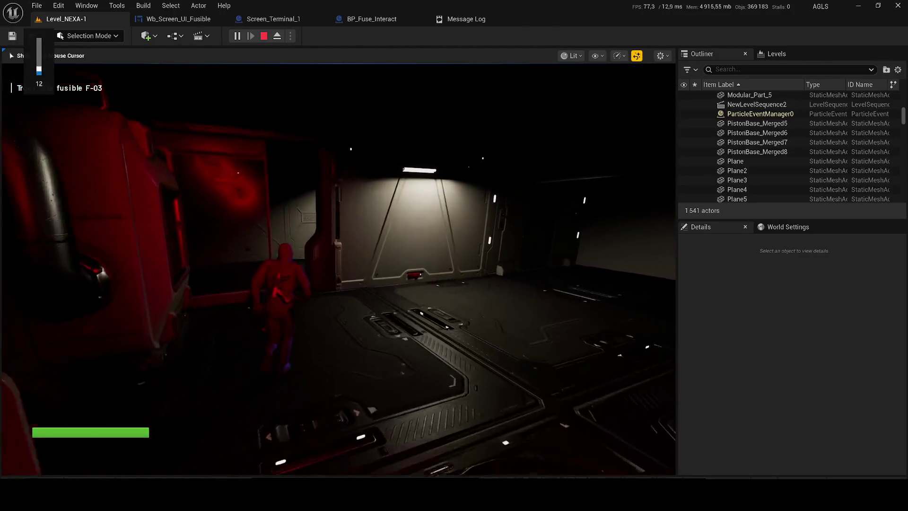
key(super)
key(super)
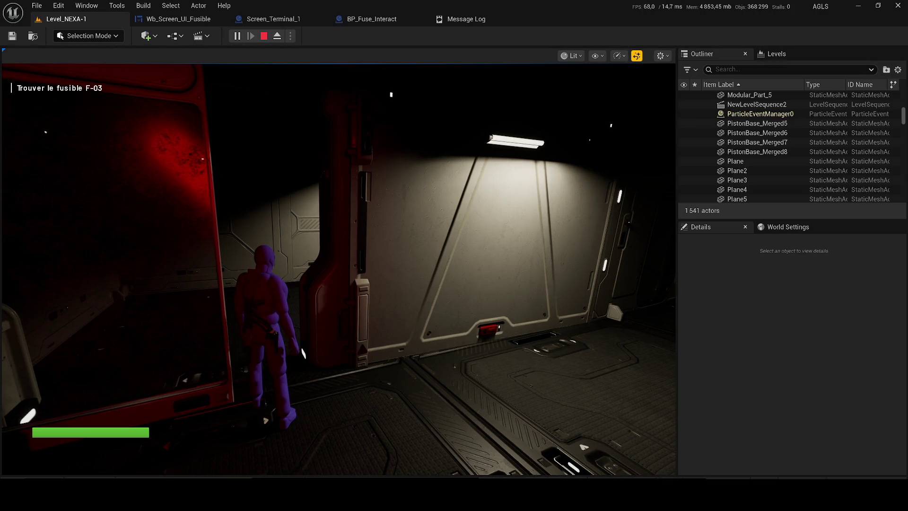
Step: Search the storage room for the fuse, then recheck the terminal screen
click(338, 265)
key(w)
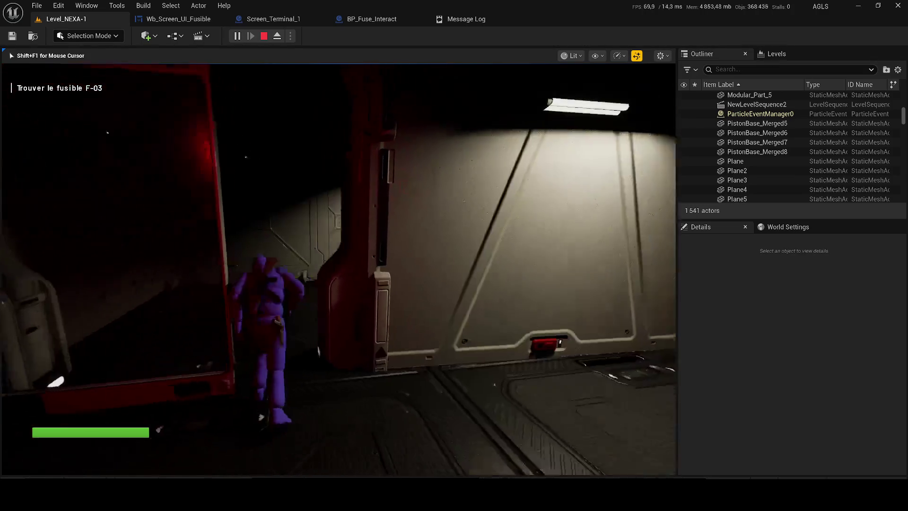
key(w)
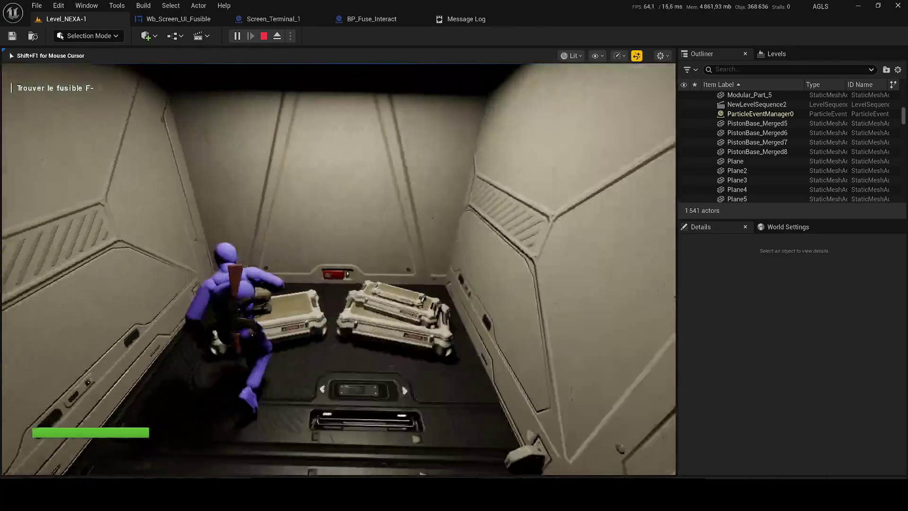
key(w)
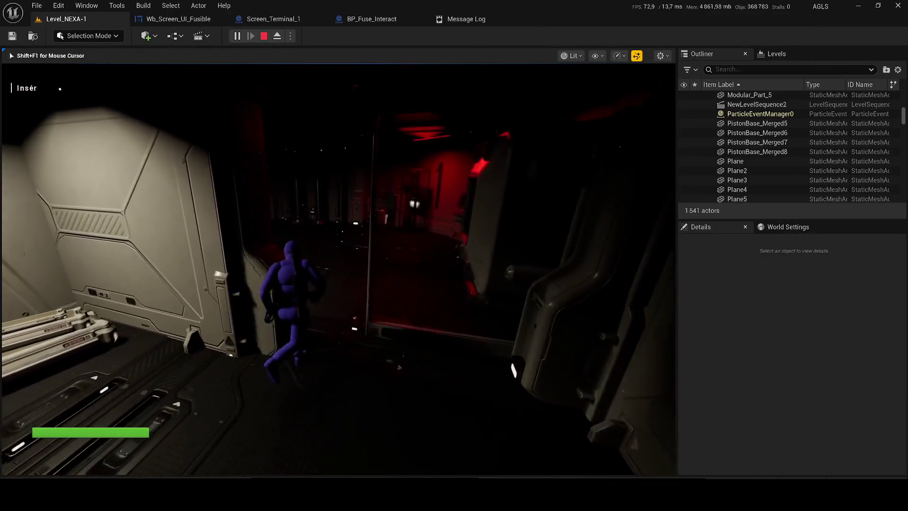
key(w)
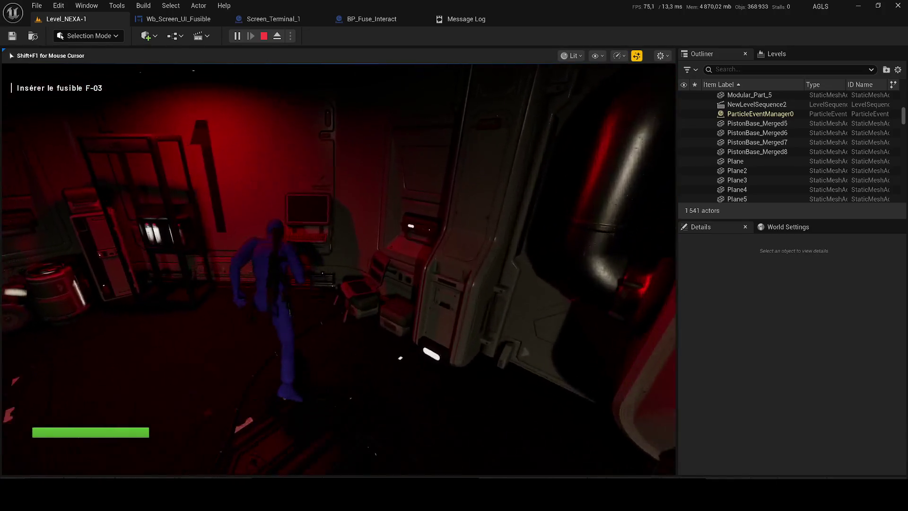
key(e)
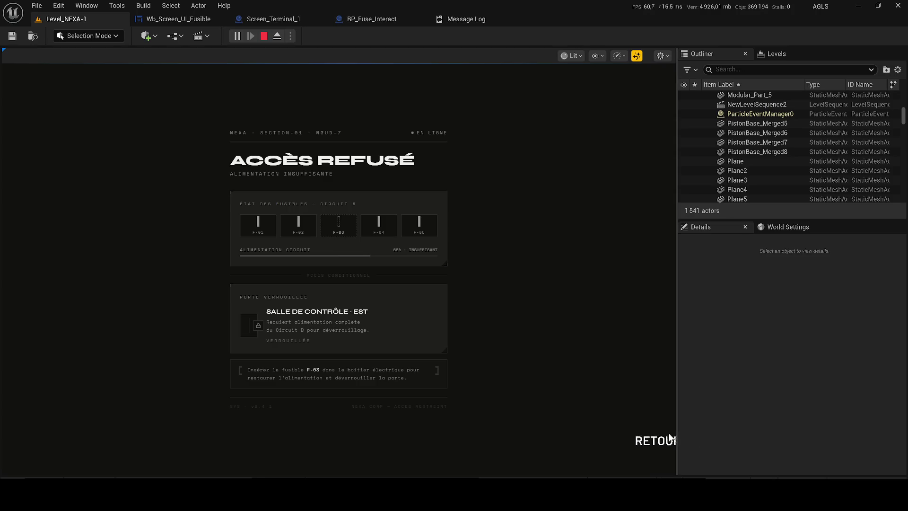
click(654, 440)
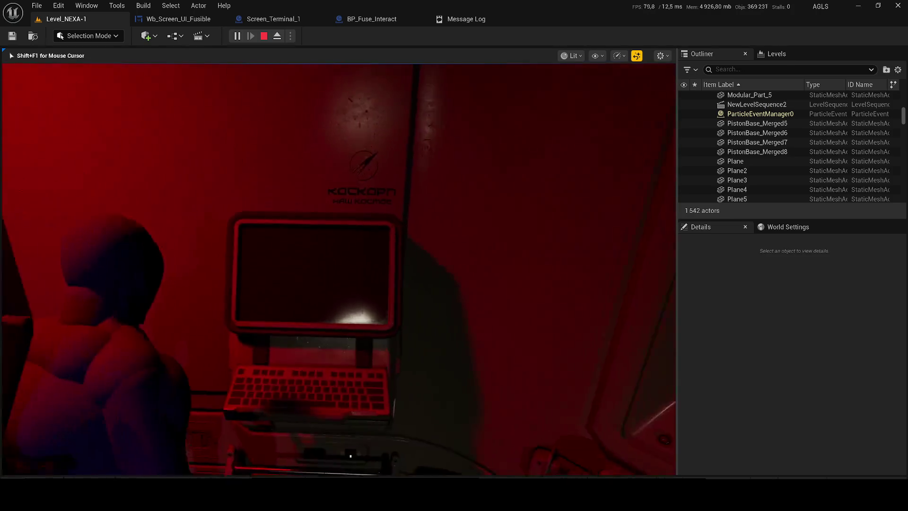
Step: Visit the fuse box, recheck the terminal twice, then stop the play session
key(w)
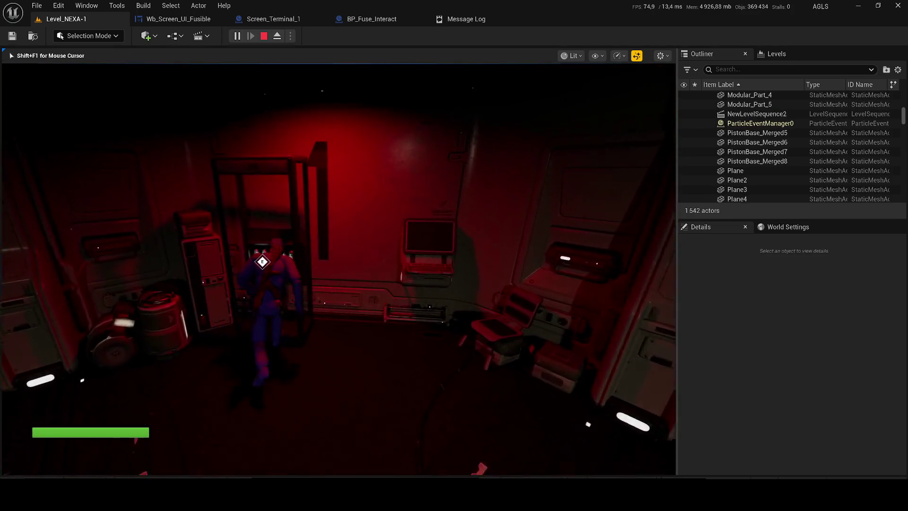
key(w)
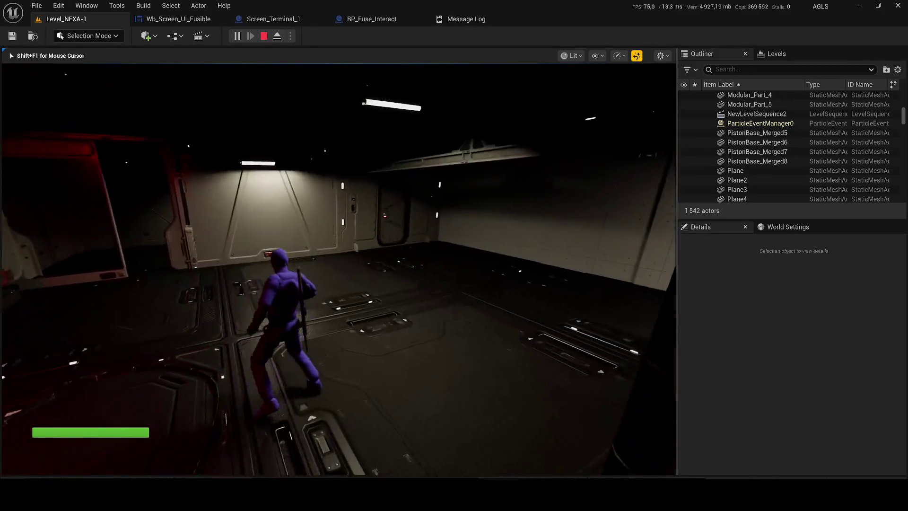
key(w)
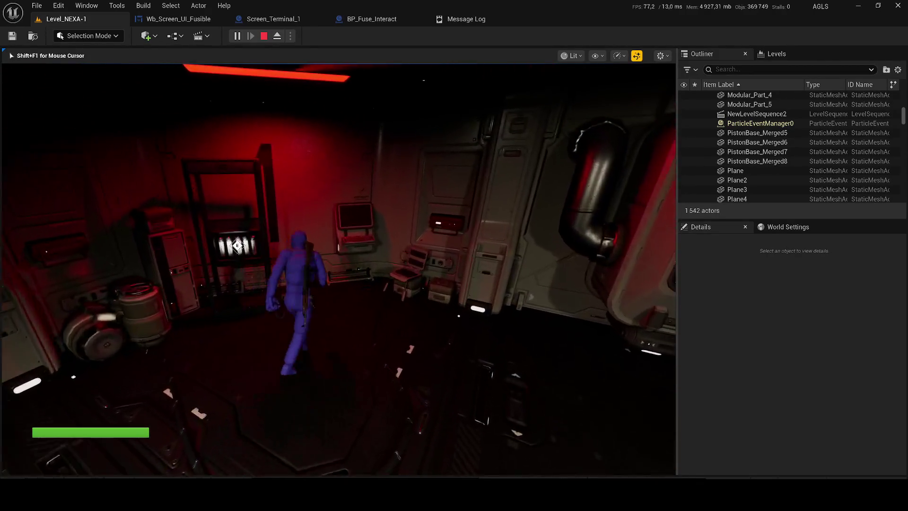
key(e)
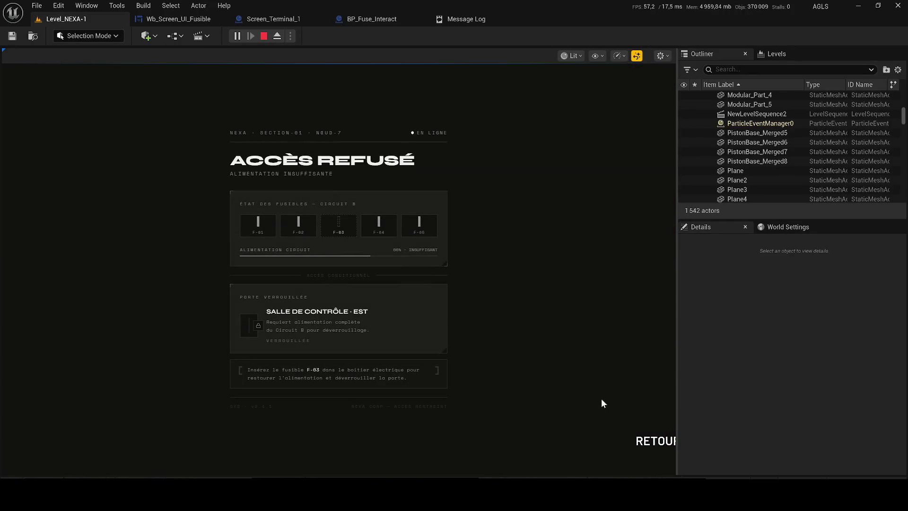
click(654, 441)
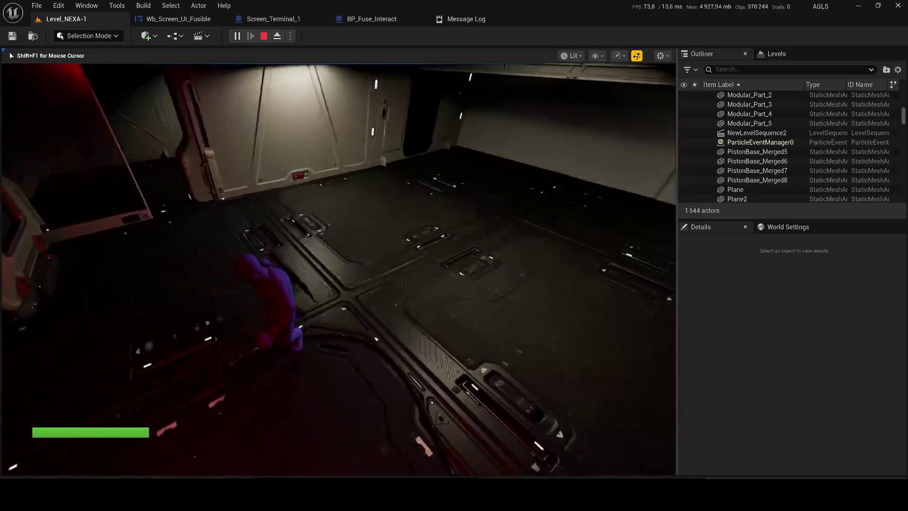
key(w)
key(e)
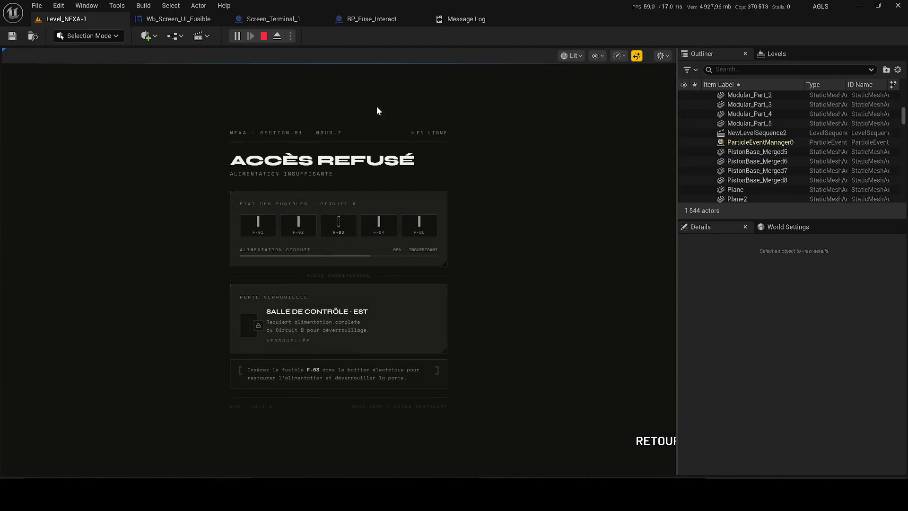
key(Escape)
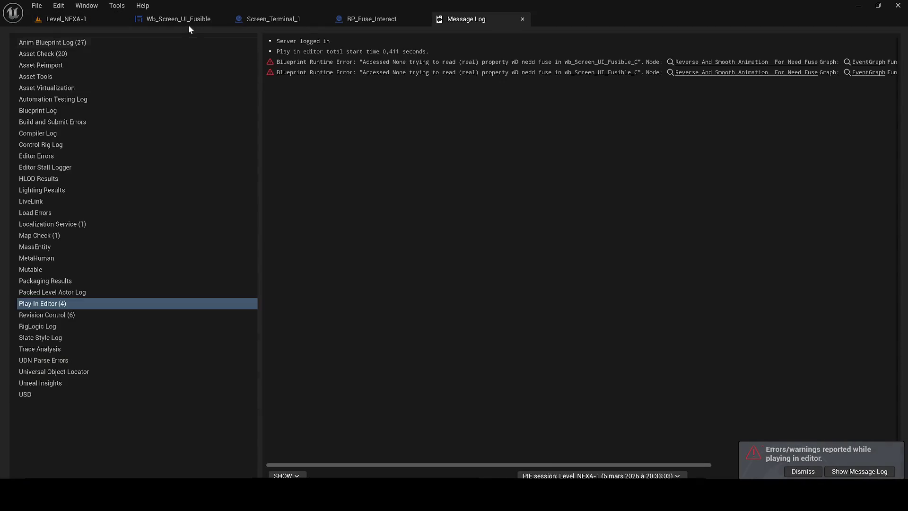
Step: Jump from the runtime error to the erroring node and open its WB_Need_Fuse graph
click(686, 71)
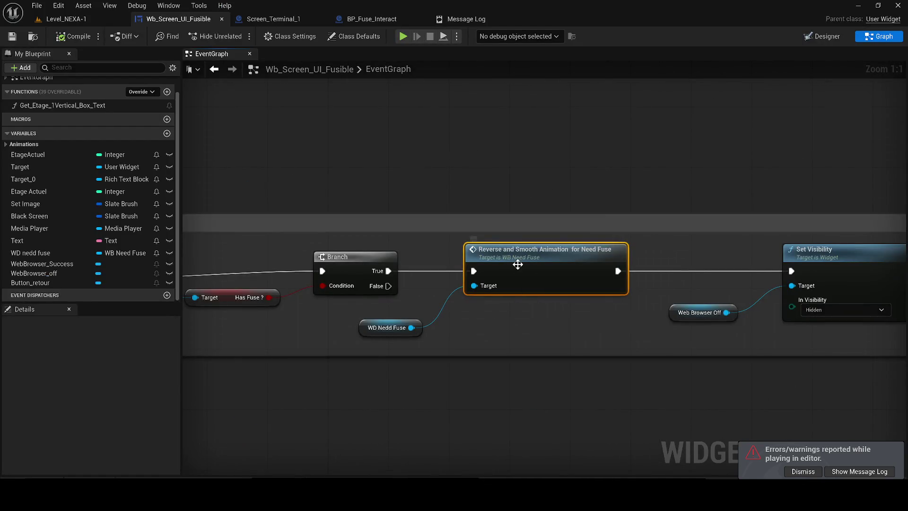
double_click(531, 288)
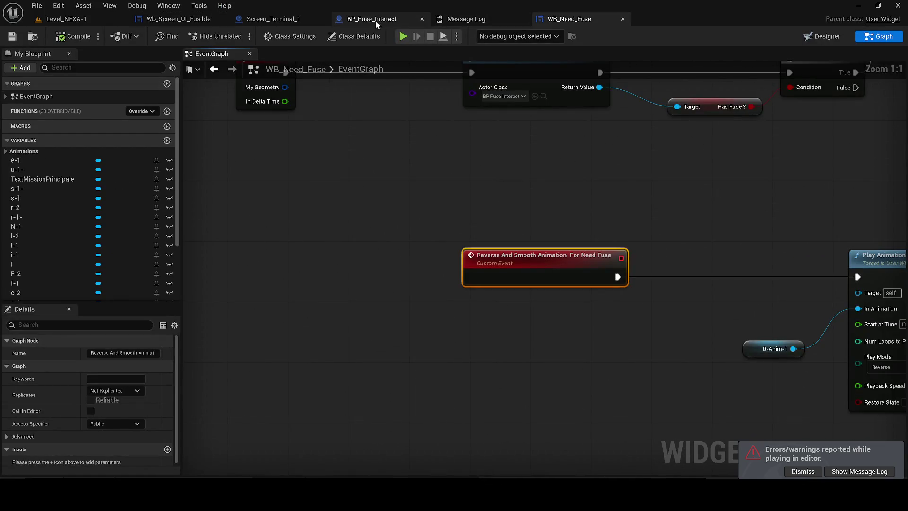
click(373, 19)
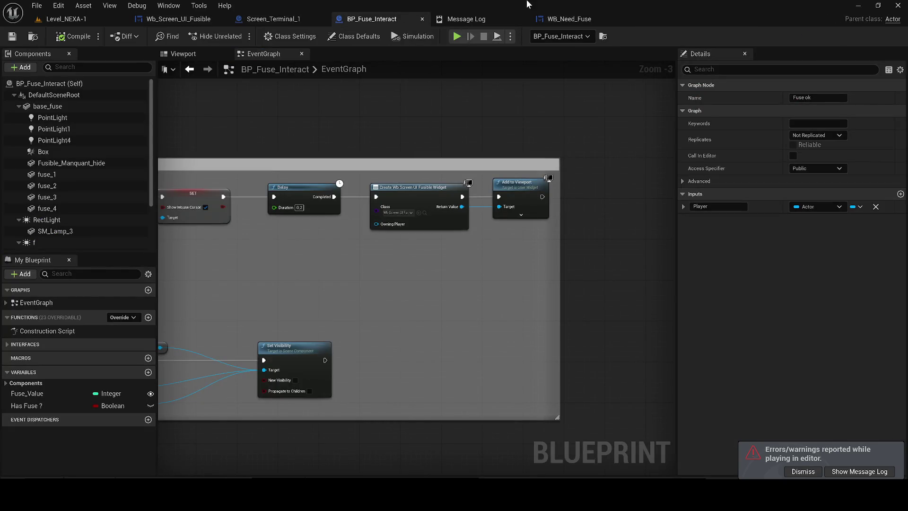
click(549, 18)
Step: Cycle through BP_Fuse_Interact and Screen_Terminal_1 back to the Wb_Screen_UI_Fusible EventGraph
click(385, 18)
click(274, 19)
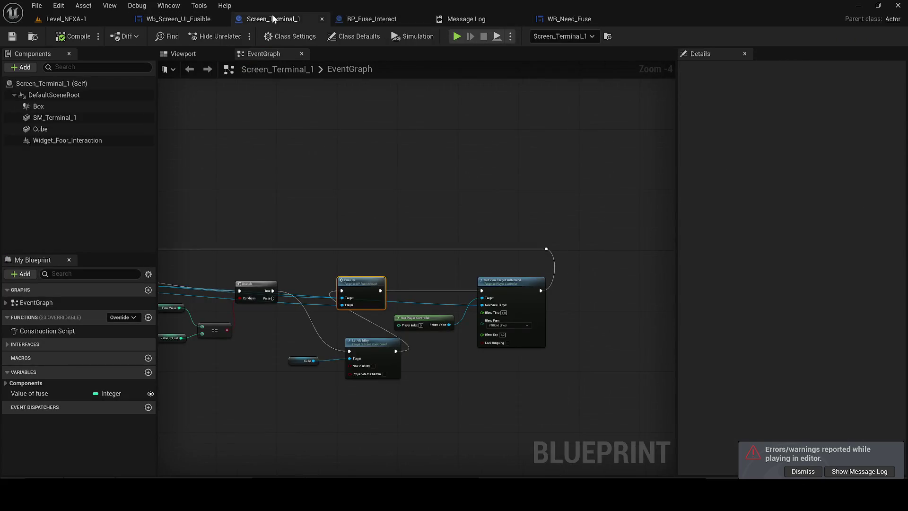
click(179, 19)
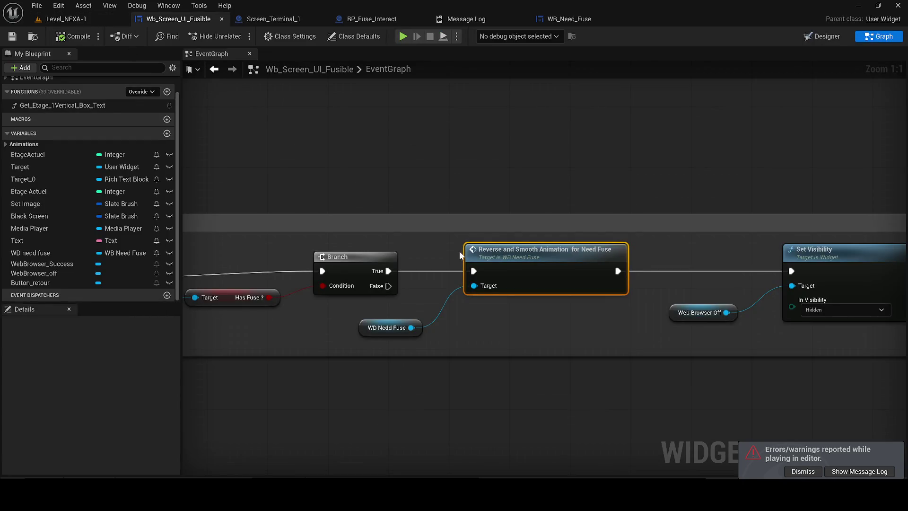
Step: Select the WebBrowser_Success variable and open the Reverse And Smooth Animation event in WB_Need_Fuse
scroll(443, 273, down, 5)
scroll(483, 269, up, 2)
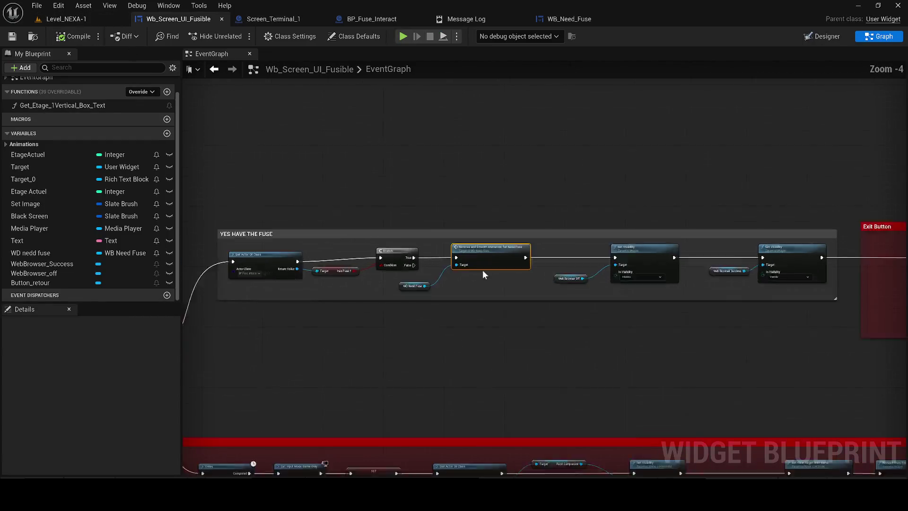
scroll(466, 263, down, 3)
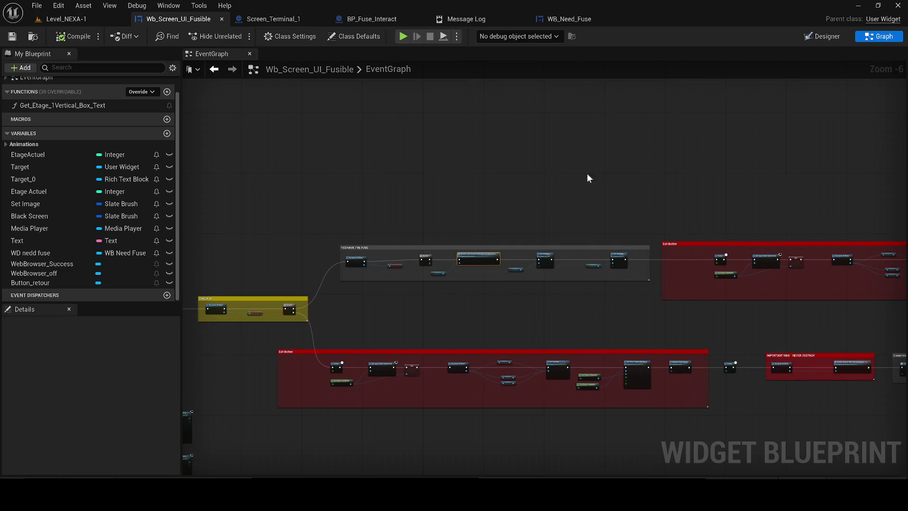
scroll(433, 285, down, 2)
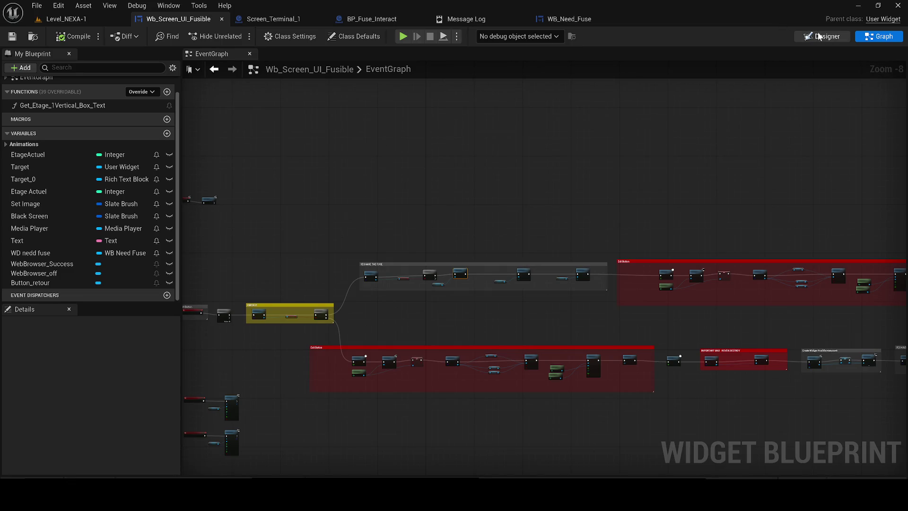
click(869, 38)
scroll(425, 287, up, 4)
scroll(523, 287, up, 2)
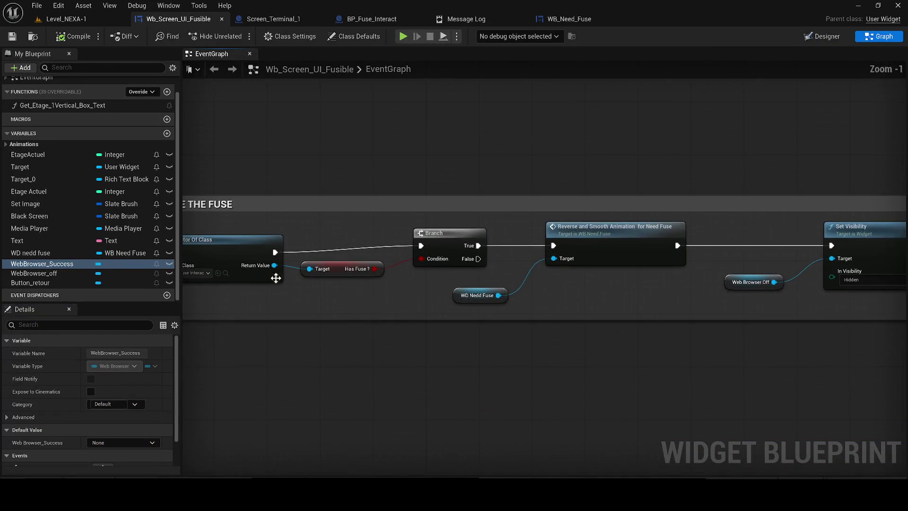
scroll(338, 282, up, 1)
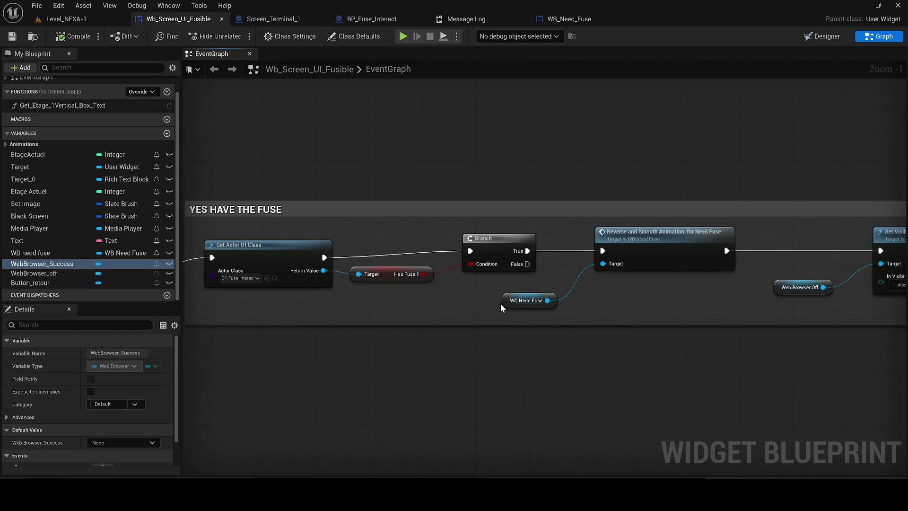
drag(659, 252, 519, 268)
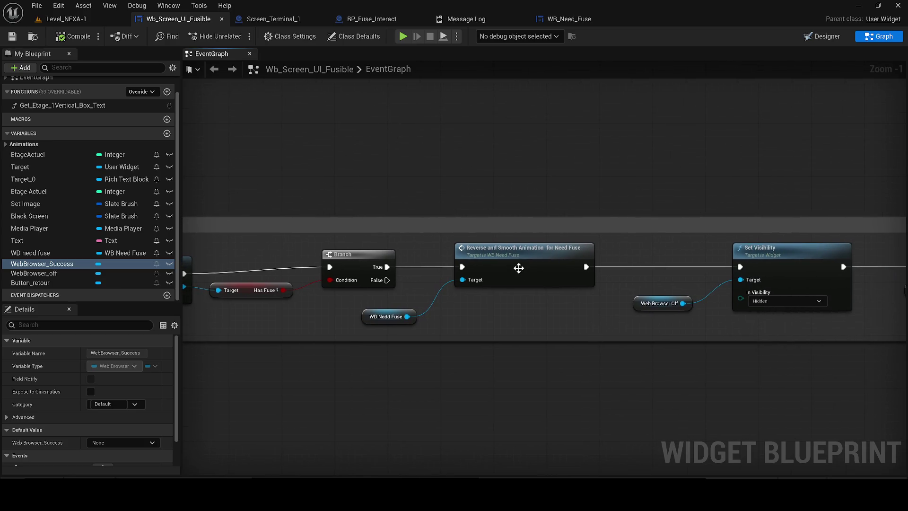
double_click(519, 268)
Step: Place Wb_Screen_UI_Fusible beside WB_Need_Fuse and review the CHECK IF, Exit Button and fuse groups
mouse_move(177, 25)
mouse_down()
mouse_move(439, 30)
mouse_move(444, 19)
mouse_up()
scroll(482, 267, down, 3)
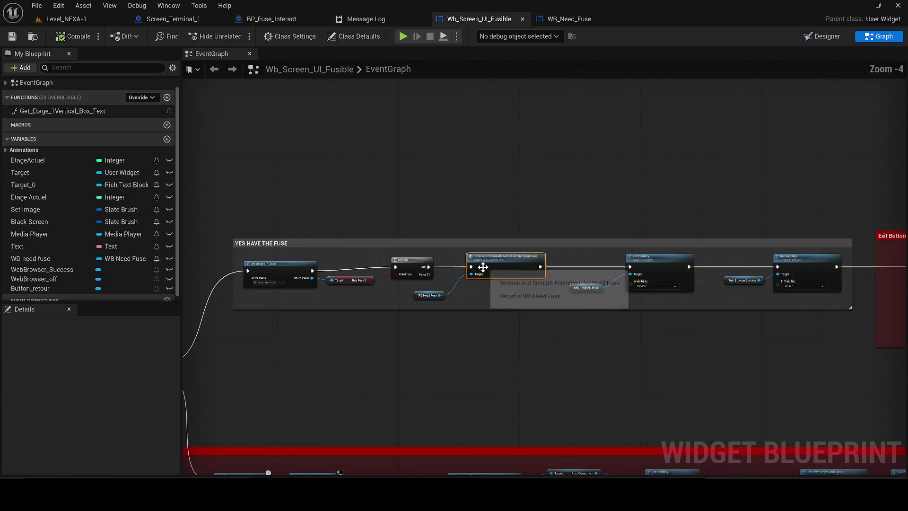
scroll(398, 289, up, 1)
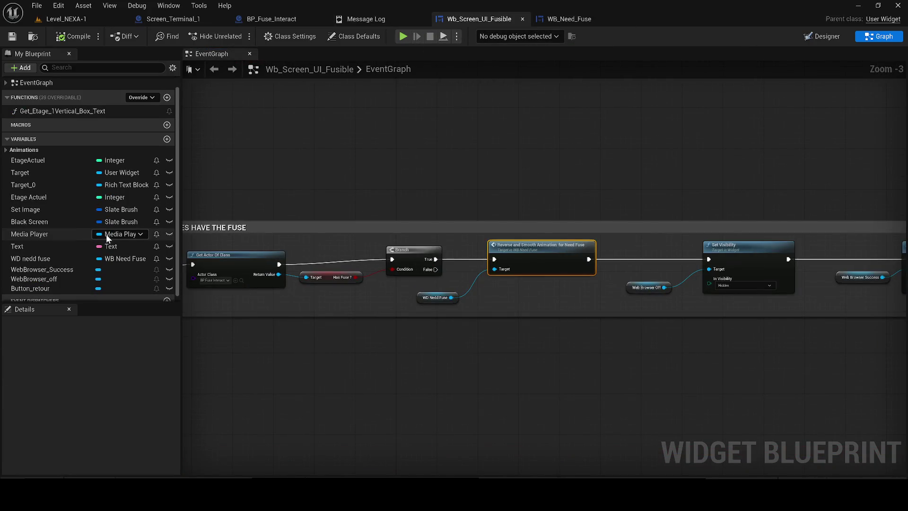
scroll(106, 234, down, 1)
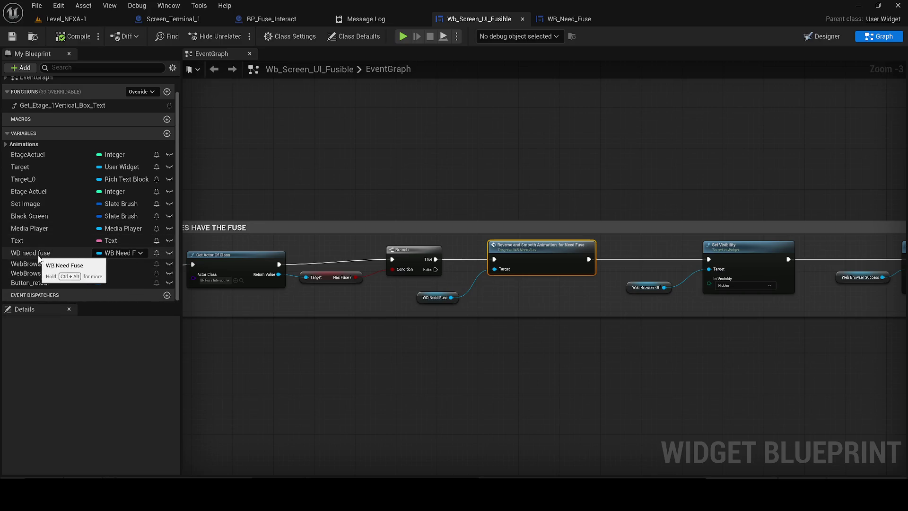
mouse_move(350, 273)
mouse_down()
mouse_move(602, 288)
mouse_move(791, 226)
mouse_up()
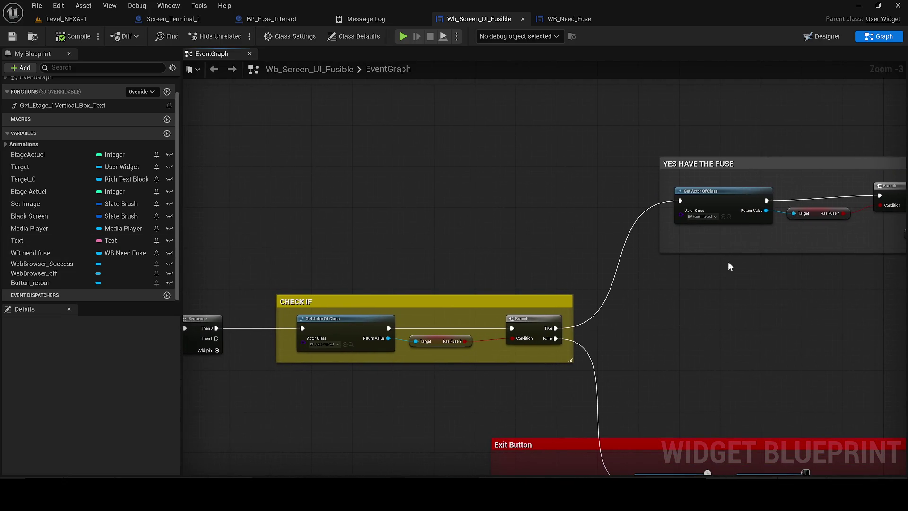
scroll(376, 332, up, 2)
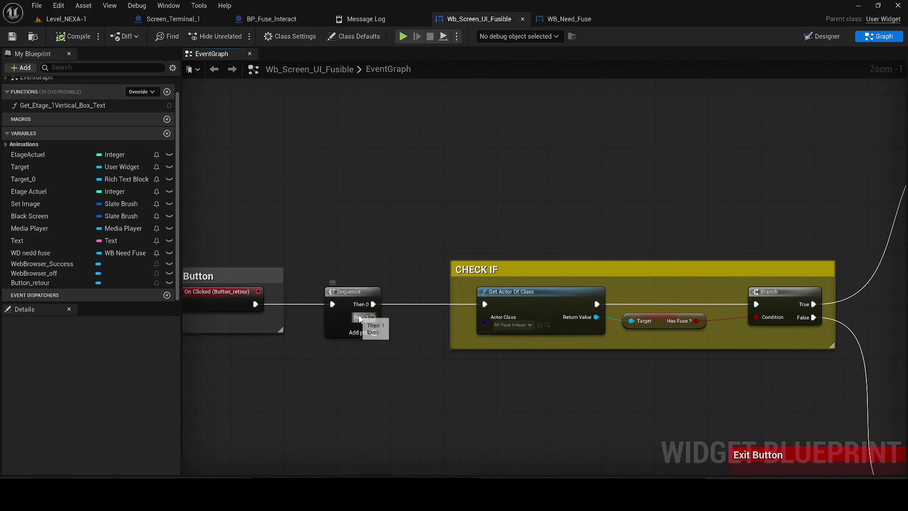
mouse_move(438, 234)
mouse_down()
mouse_move(294, 224)
mouse_move(312, 342)
mouse_up()
mouse_move(427, 299)
mouse_down()
mouse_move(385, 254)
mouse_move(330, 248)
mouse_move(367, 249)
mouse_up()
scroll(329, 249, down, 1)
Step: Inspect the red Exit Button group, Branch and Reverse nodes, then switch to Designer view
mouse_move(284, 293)
mouse_down()
mouse_move(315, 300)
mouse_move(199, 284)
mouse_move(189, 246)
mouse_move(415, 200)
mouse_up()
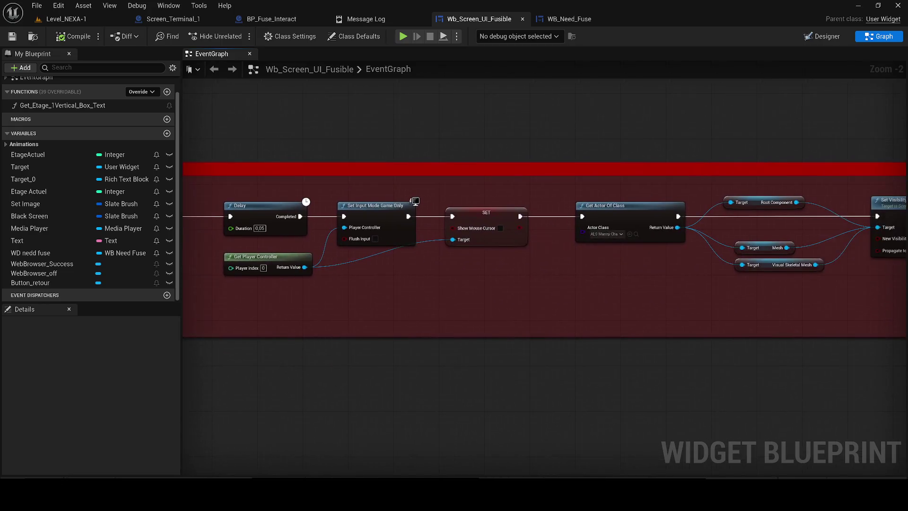
scroll(547, 288, down, 6)
scroll(391, 245, up, 3)
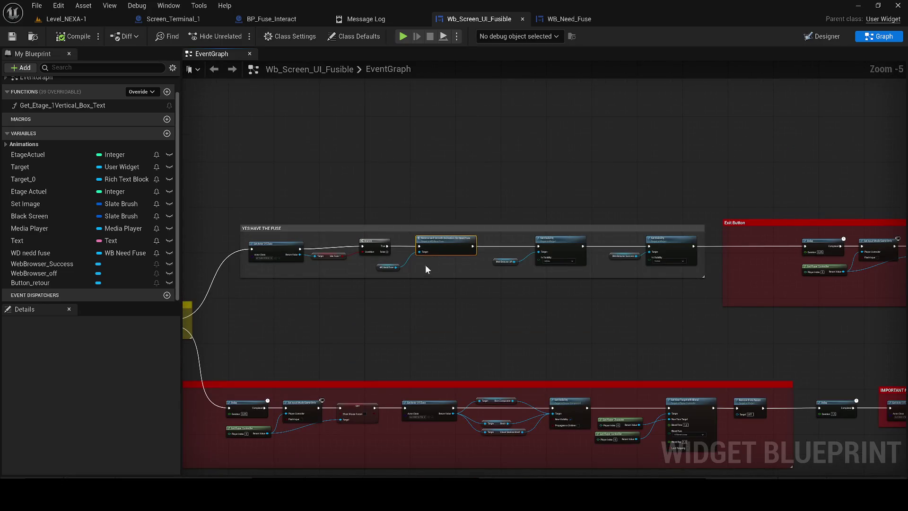
scroll(430, 266, up, 2)
scroll(392, 220, down, 5)
scroll(411, 185, up, 3)
scroll(411, 184, up, 1)
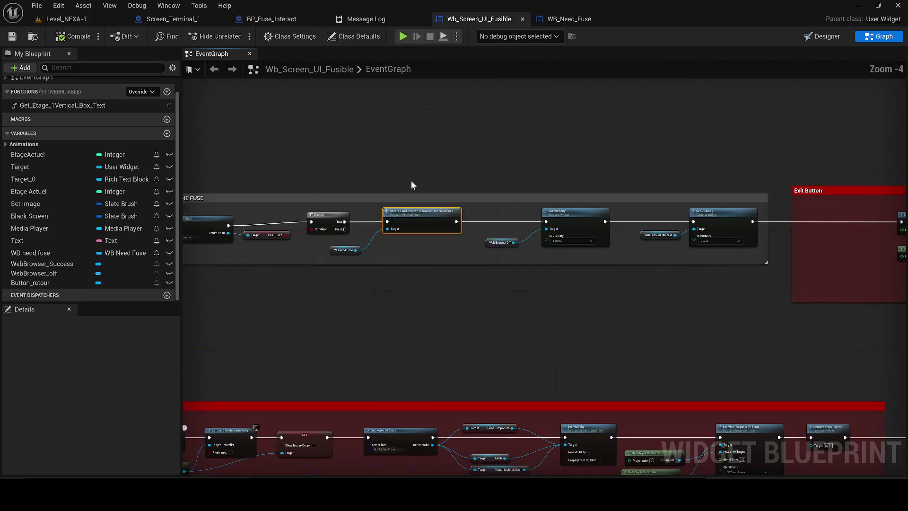
drag(452, 249, 465, 139)
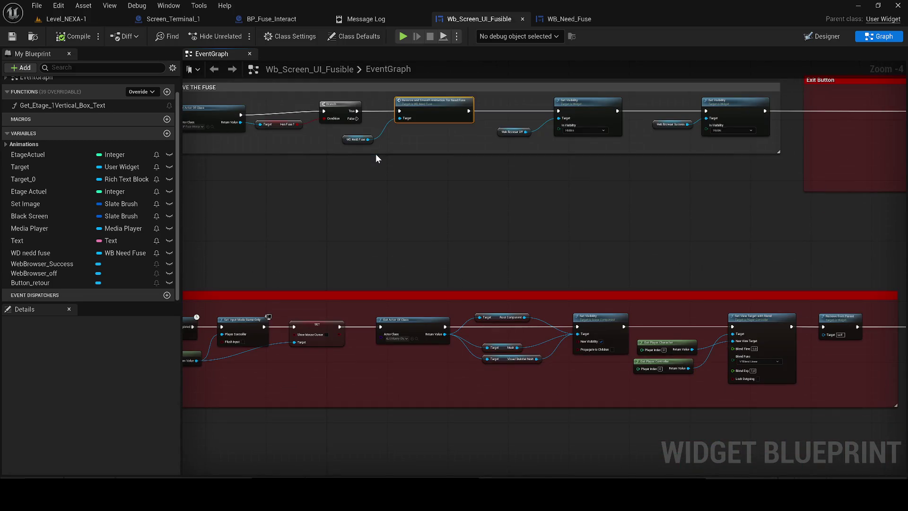
drag(375, 154, 432, 310)
scroll(433, 310, up, 3)
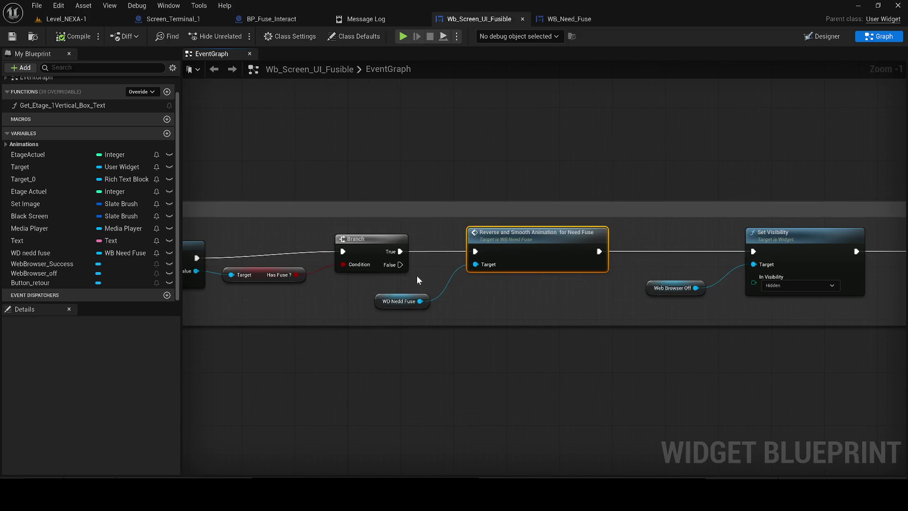
scroll(416, 277, down, 4)
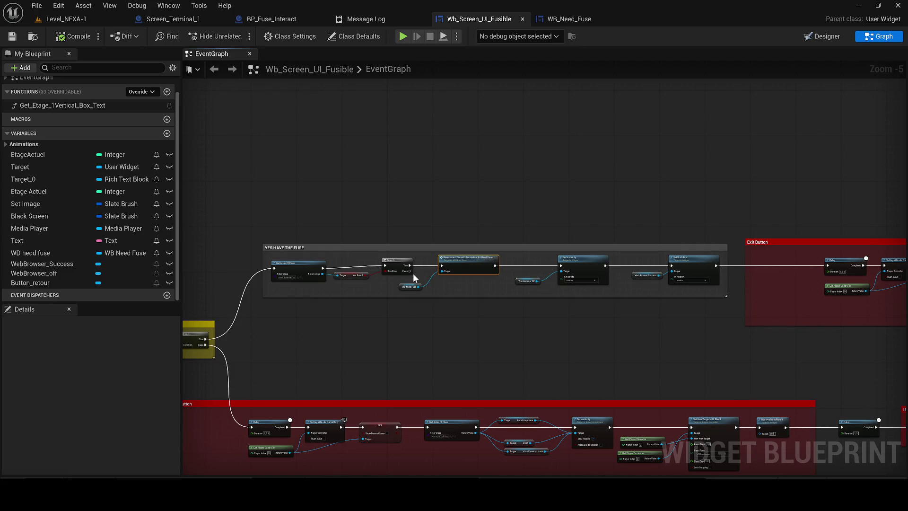
click(825, 37)
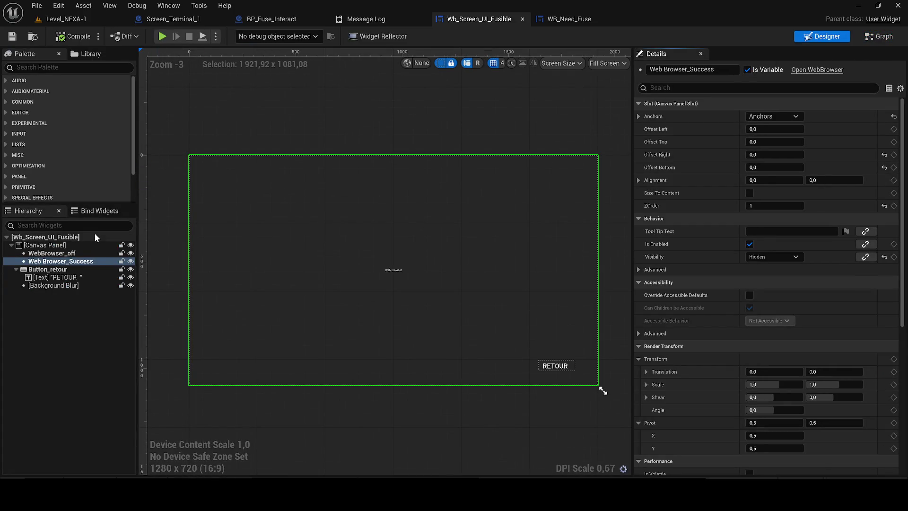
Step: Cycle through the open editor tabs and close the Message Log
key(XF86AudioLowerVolume)
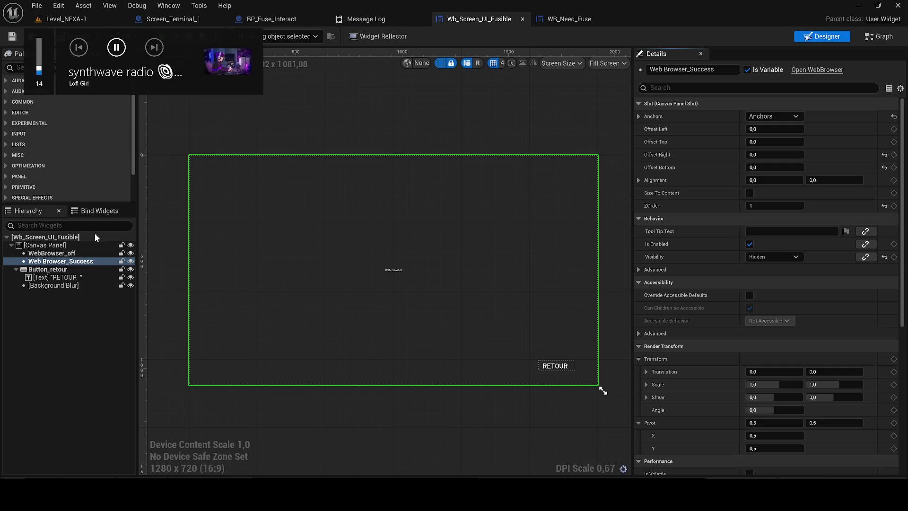
click(358, 19)
click(567, 19)
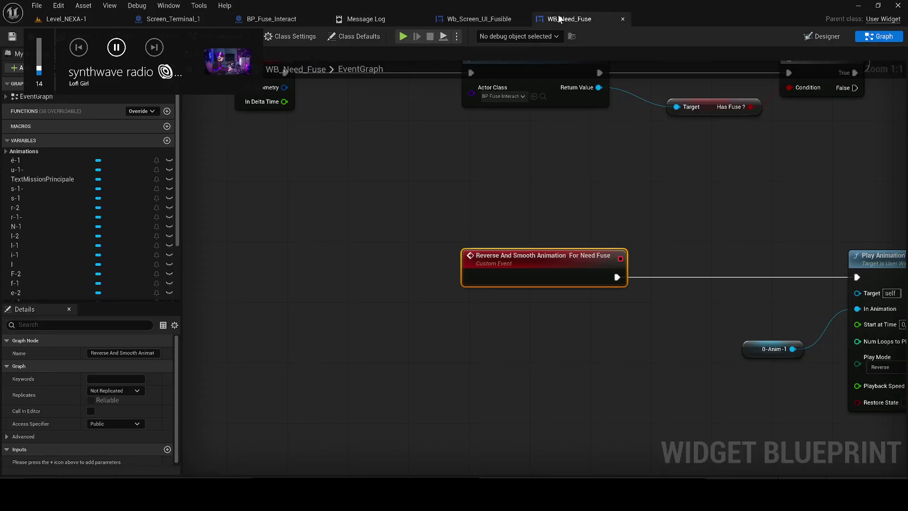
click(183, 20)
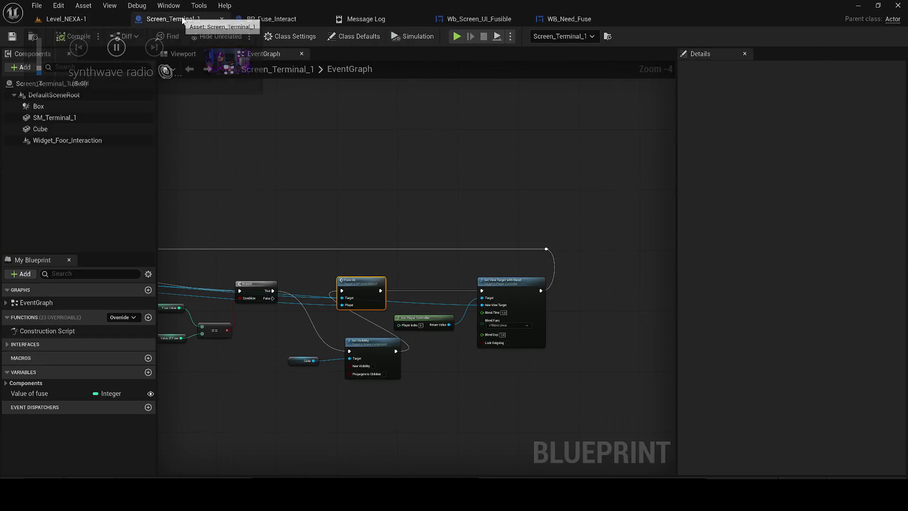
click(284, 19)
click(422, 19)
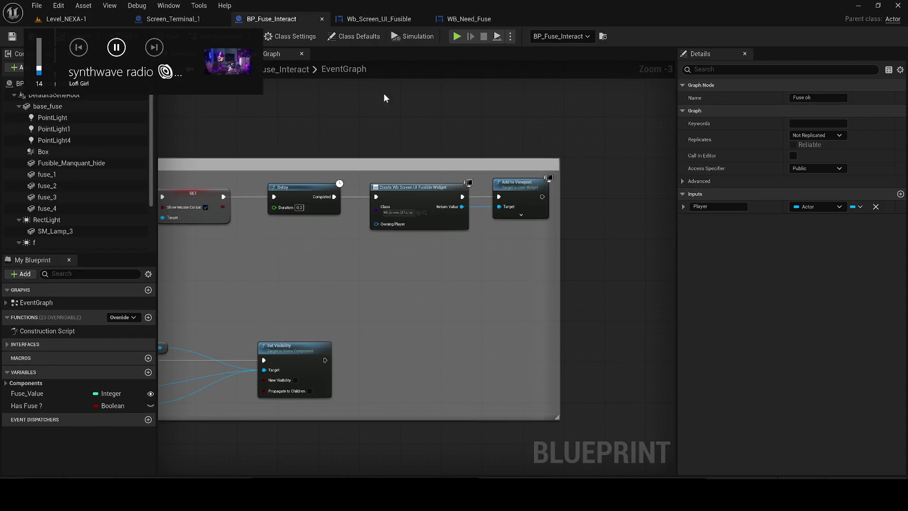
scroll(310, 189, down, 1)
Step: Close the Screen_Terminal_1 blueprint and return to Wb_Screen_UI_Fusible's EventGraph
drag(256, 19, 189, 19)
click(265, 19)
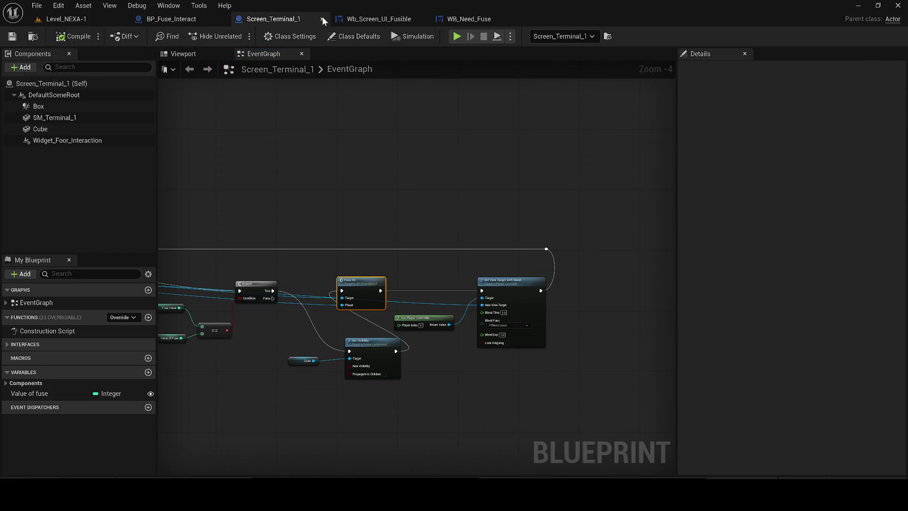
click(322, 19)
scroll(358, 163, down, 5)
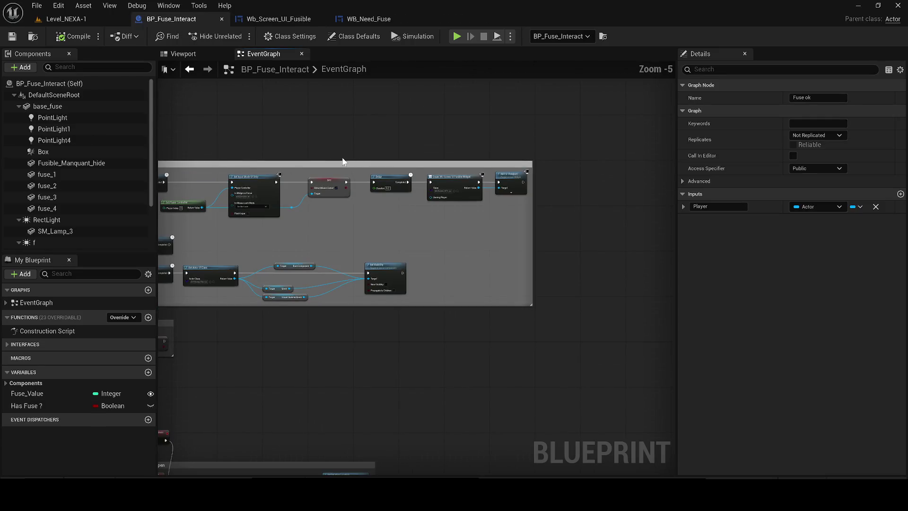
click(268, 20)
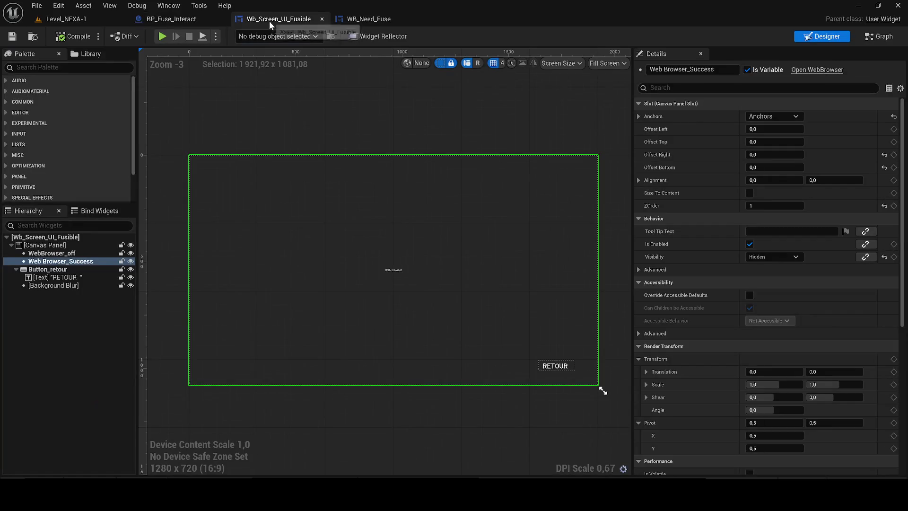
double_click(317, 301)
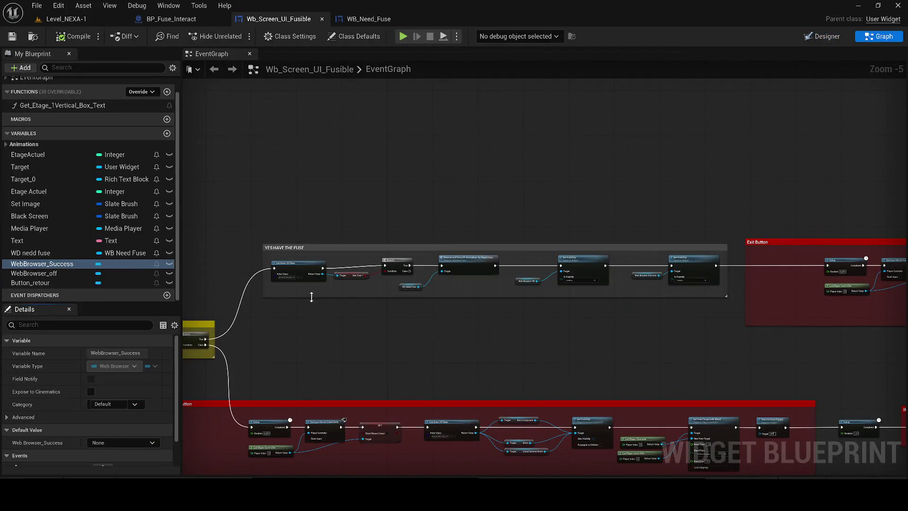
Step: Search the graph for "need" and jump to both Reverse and Smooth Animation results
scroll(452, 280, up, 3)
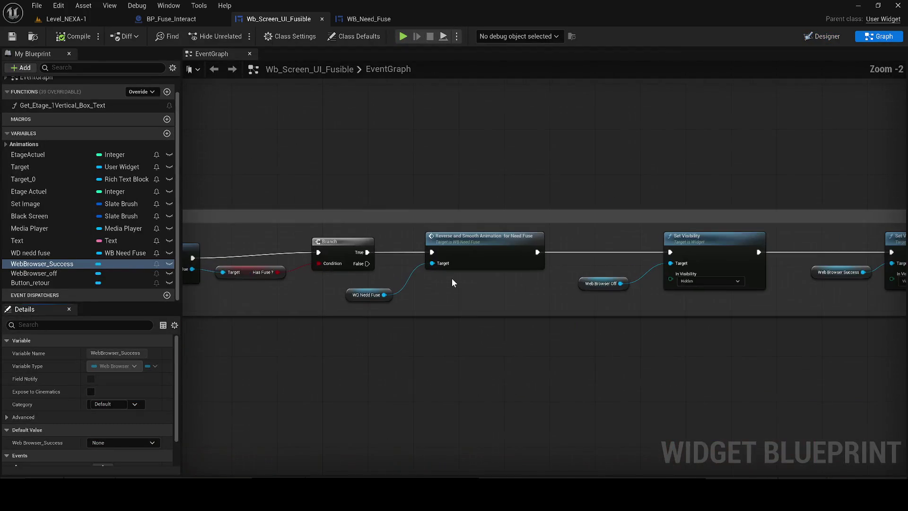
click(345, 291)
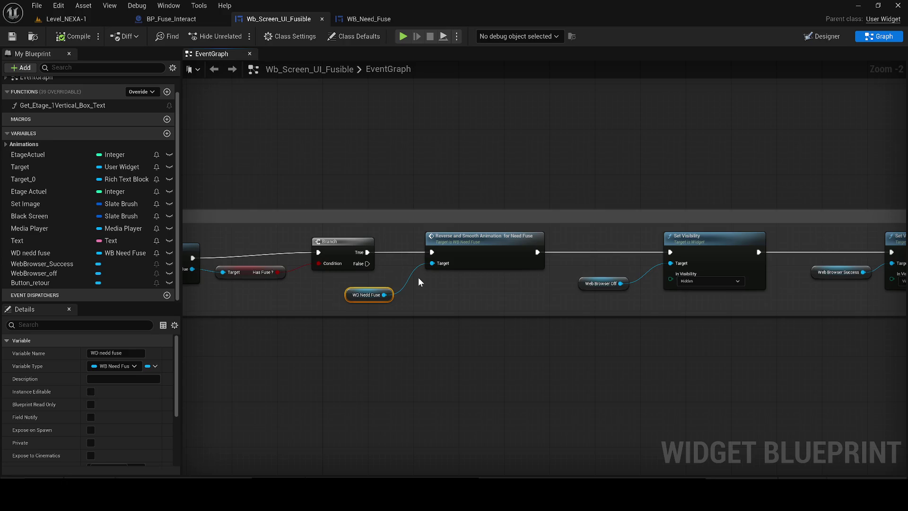
scroll(418, 277, down, 2)
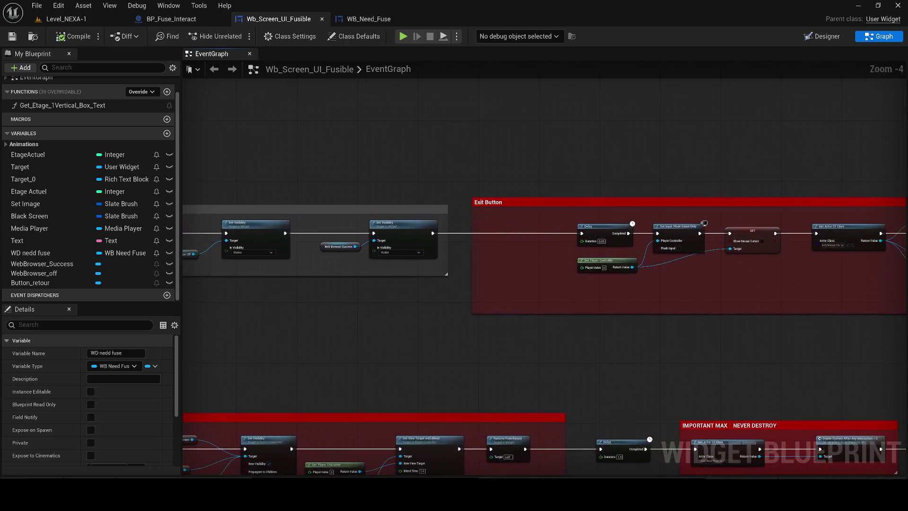
key(ctrl+f)
text(need)
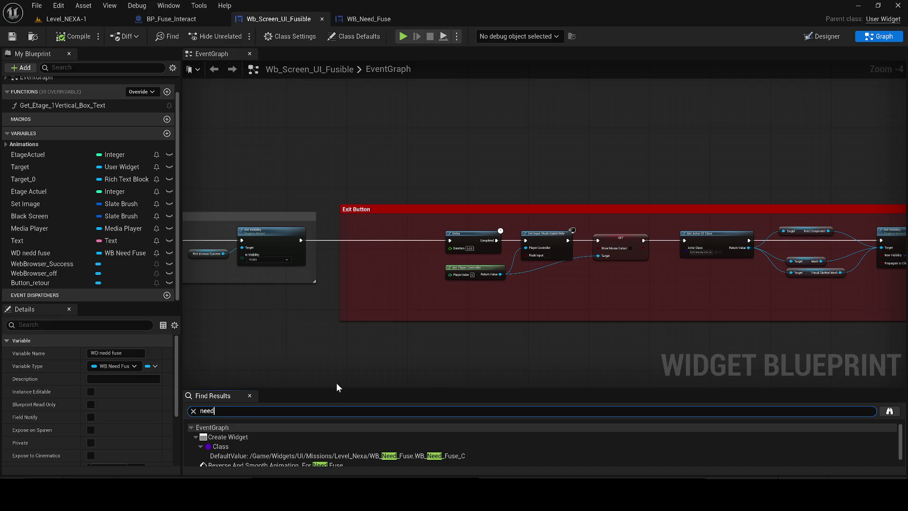
scroll(343, 439, down, 1)
click(331, 452)
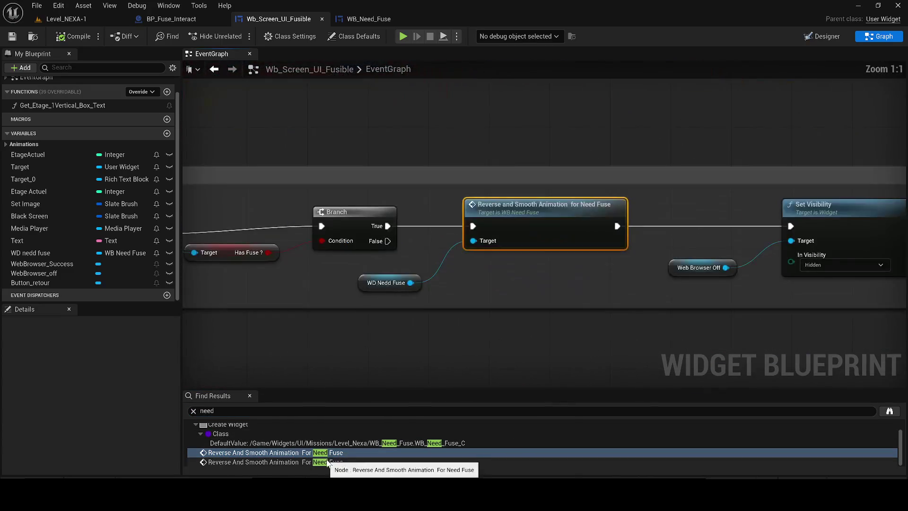
click(327, 462)
click(364, 284)
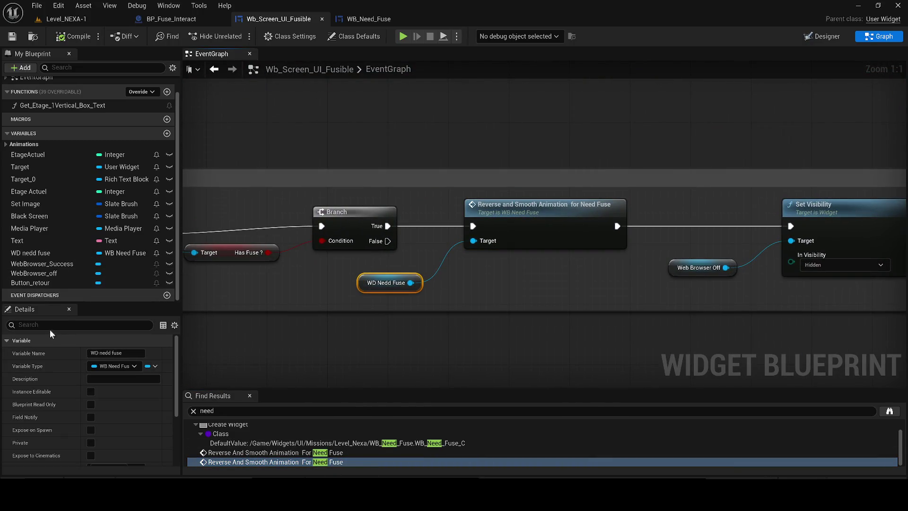
click(314, 301)
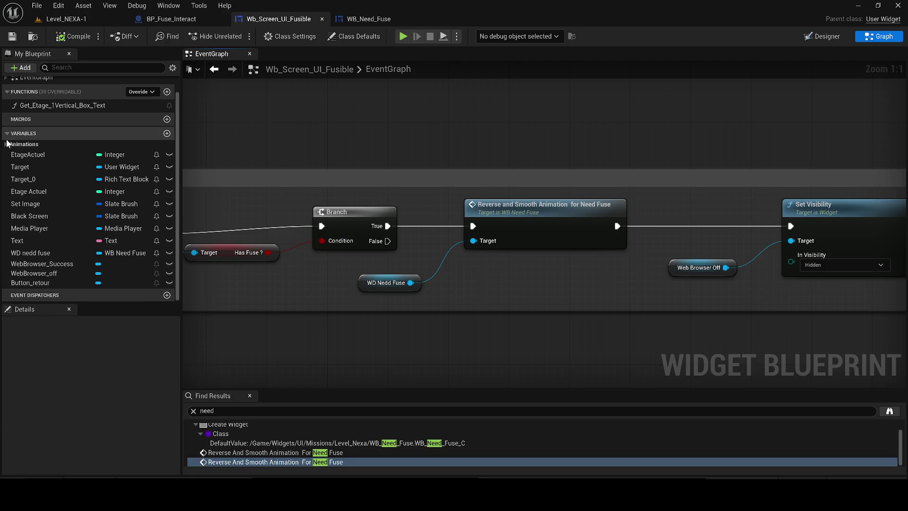
Step: Add a SET node for the WD nedd fuse variable below the Branch
drag(43, 257, 357, 382)
click(374, 397)
scroll(369, 371, down, 2)
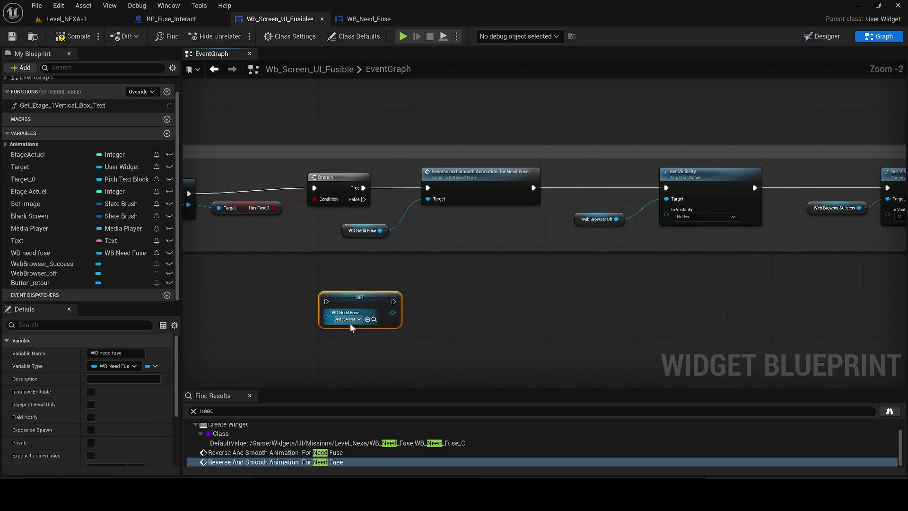
Step: Search the setter's asset choices for "wb_" without picking a value
click(349, 320)
click(276, 317)
drag(276, 313, 293, 301)
right_click(237, 289)
click(356, 273)
click(369, 310)
scroll(479, 287, up, 2)
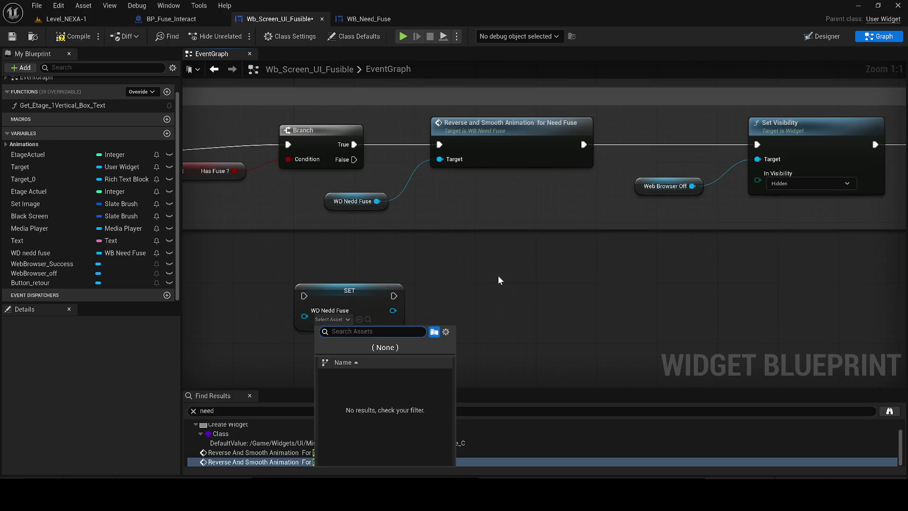
text(wb_)
click(473, 316)
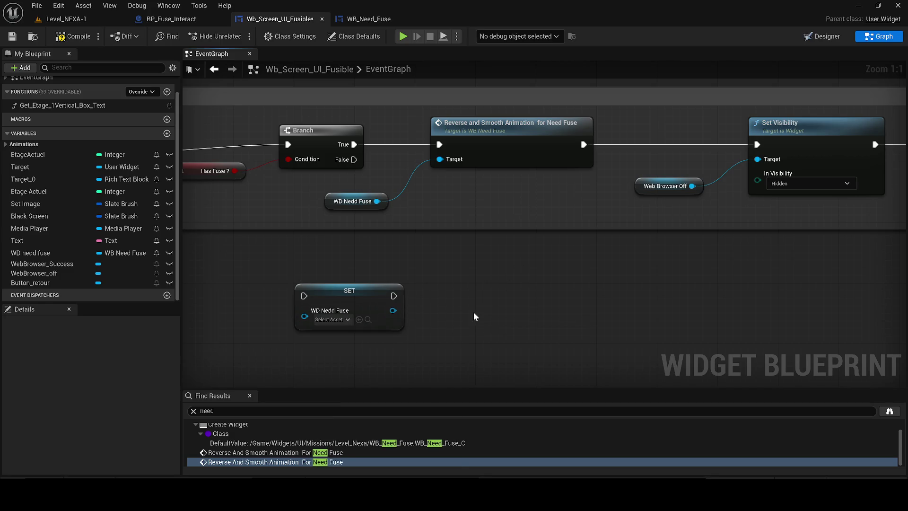
Step: Add a Create Widget node with its Class set to WB_Need_Fuse
right_click(473, 312)
text(create xi)
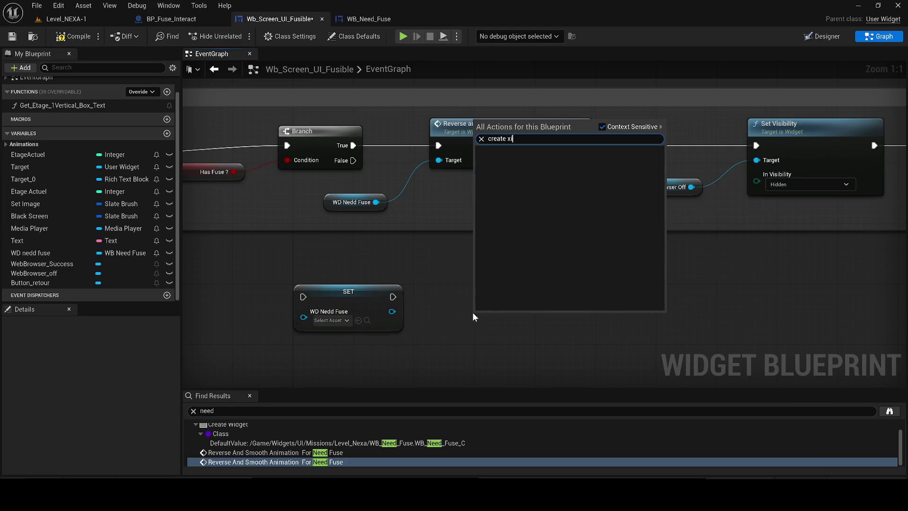
key(BackSpace)
key(BackSpace)
key(BackSpace)
text( widget)
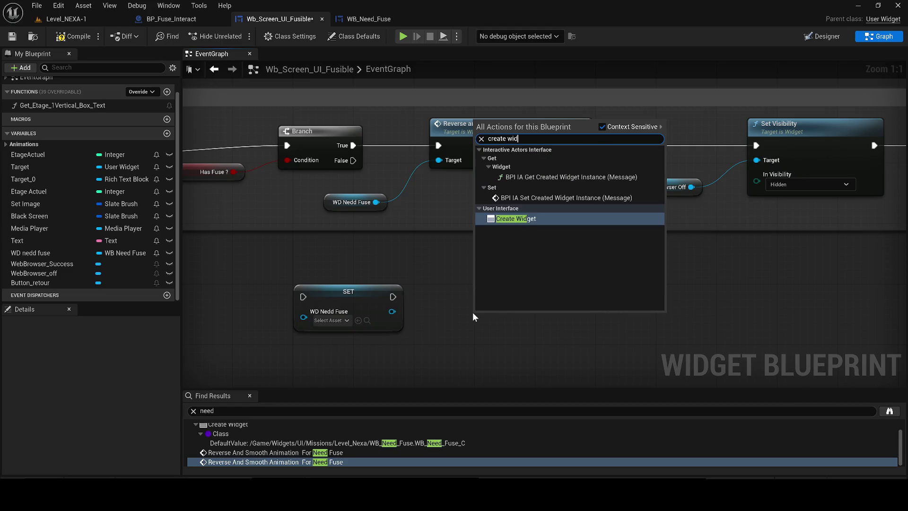
key(Return)
drag(498, 312, 468, 296)
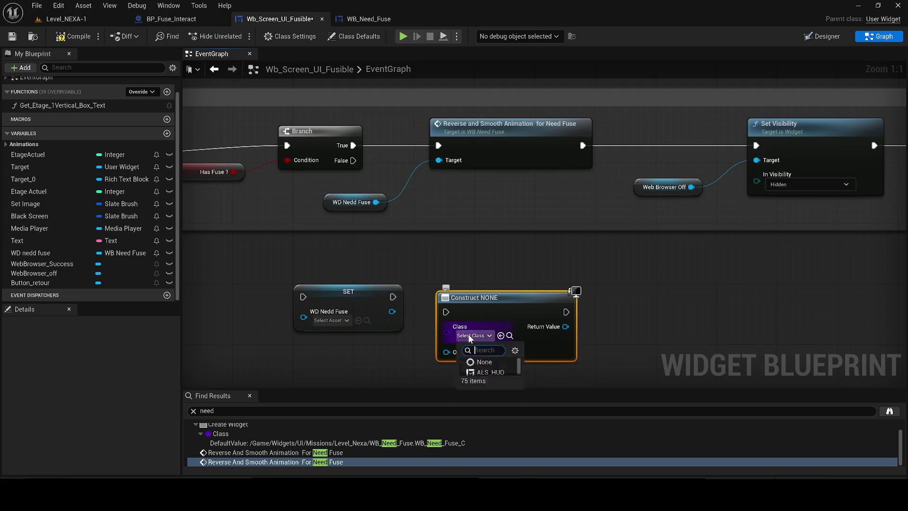
click(468, 334)
text(need)
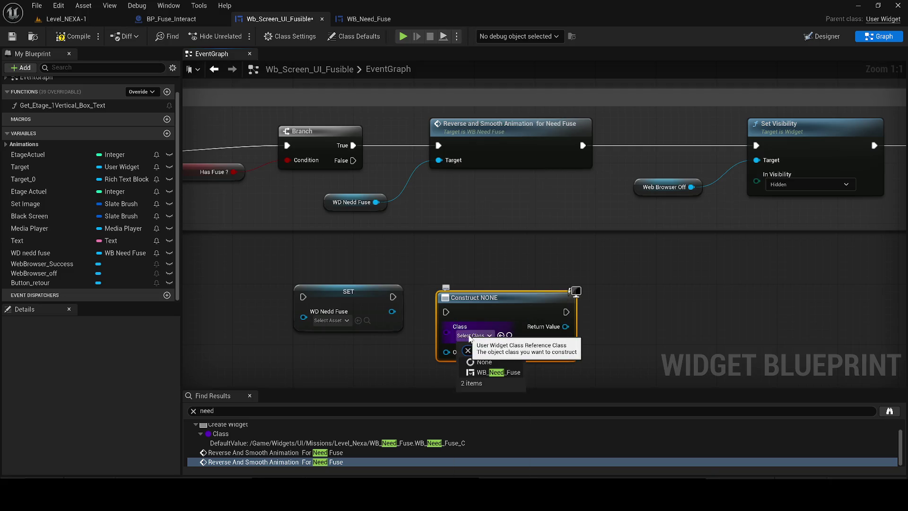
click(508, 374)
Step: Delete the loose setter and store the created widget's Return Value in WD Nedd Fuse
click(337, 311)
key(Delete)
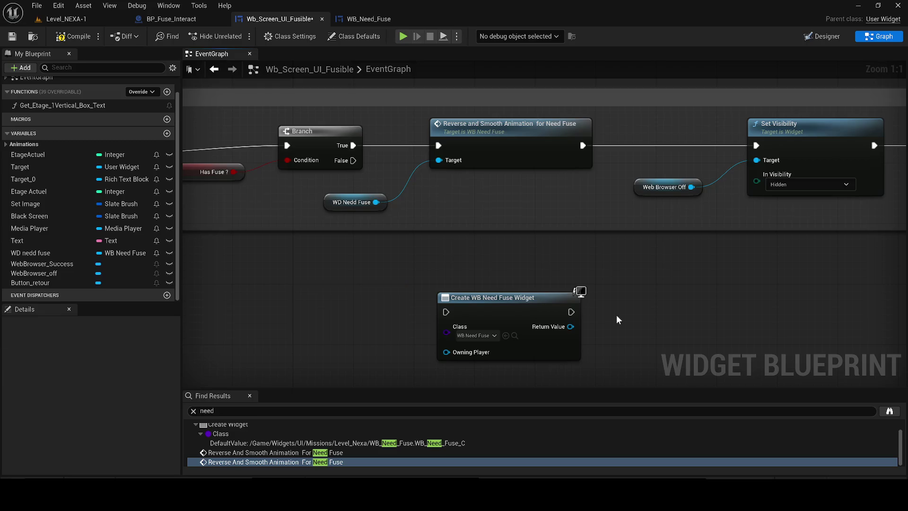
key(ctrl+v)
mouse_move(598, 341)
mouse_down()
mouse_move(570, 326)
mouse_move(580, 316)
mouse_move(571, 311)
mouse_up()
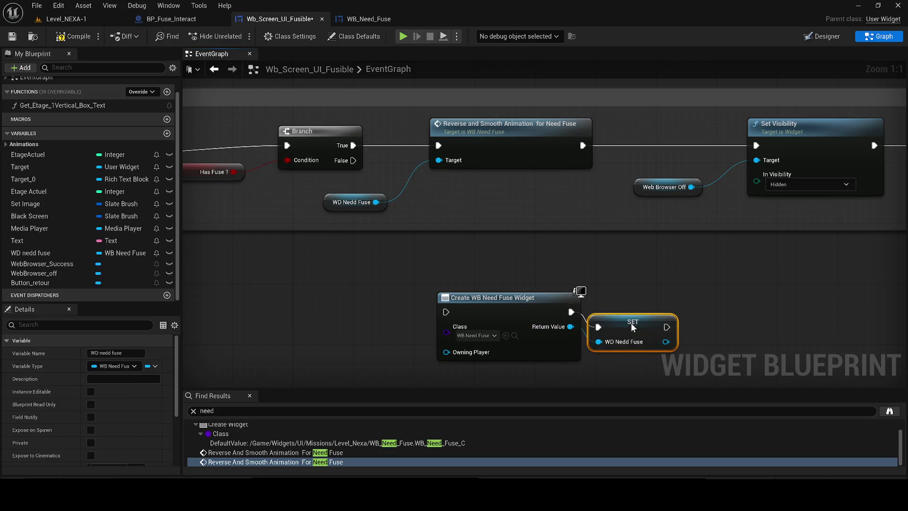
ctrl+click(578, 319)
scroll(531, 317, down, 7)
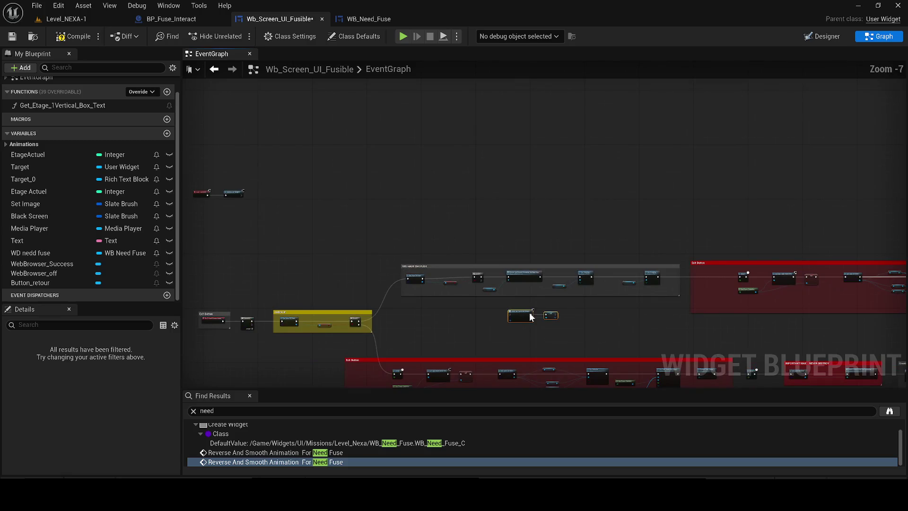
Step: Move the Create Widget and SET WD Nedd Fuse nodes above YES HAVE THE FUSE and chain SET into Reverse
scroll(530, 317, up, 3)
mouse_move(520, 316)
mouse_down()
mouse_move(359, 156)
mouse_move(356, 120)
mouse_move(415, 140)
mouse_move(387, 156)
mouse_move(449, 200)
mouse_move(463, 223)
mouse_up()
scroll(415, 140, up, 1)
drag(517, 152, 522, 233)
mouse_move(517, 141)
mouse_down()
mouse_move(537, 228)
mouse_move(523, 223)
mouse_up()
click(489, 262)
Step: Delete the old WD Nedd Fuse getter that fed the Reverse animation
drag(357, 118, 536, 166)
scroll(474, 236, down, 3)
scroll(474, 236, up, 3)
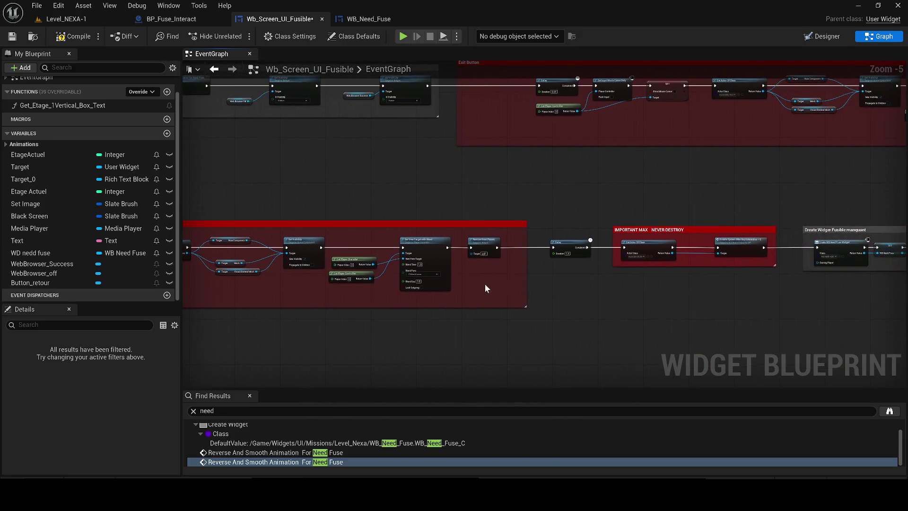
drag(483, 287, 374, 297)
scroll(422, 331, up, 2)
drag(421, 331, 401, 293)
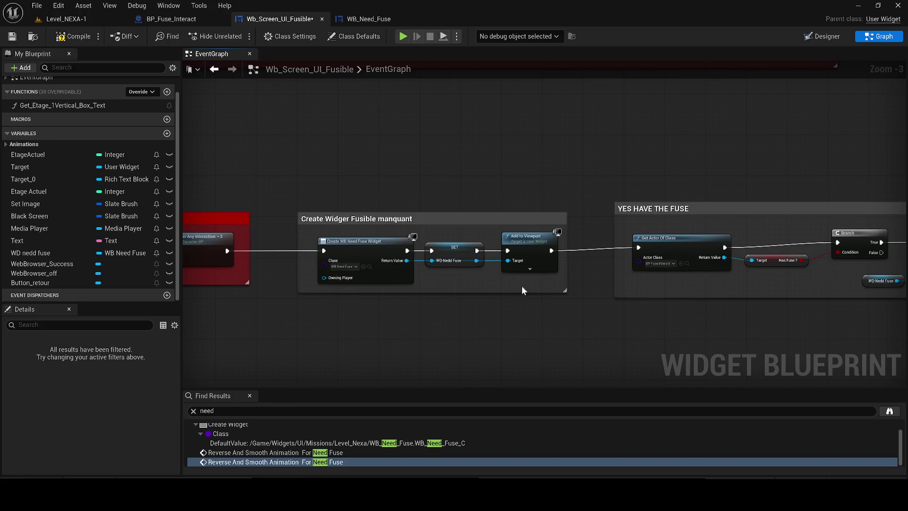
drag(521, 285, 419, 299)
click(773, 290)
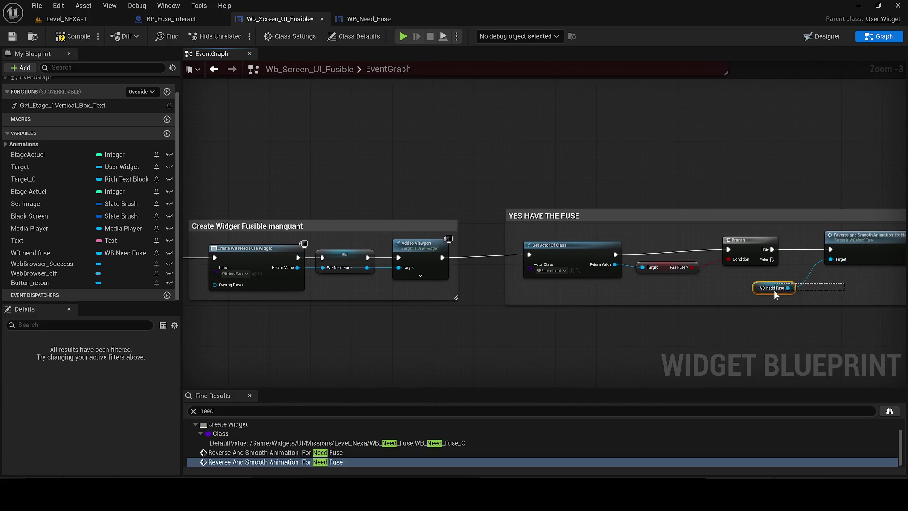
key(Delete)
Step: Wire the Reverse animation's Target to the SET output through a reroute node and save the blueprint
mouse_move(827, 262)
mouse_down()
mouse_move(587, 276)
mouse_move(368, 267)
mouse_up()
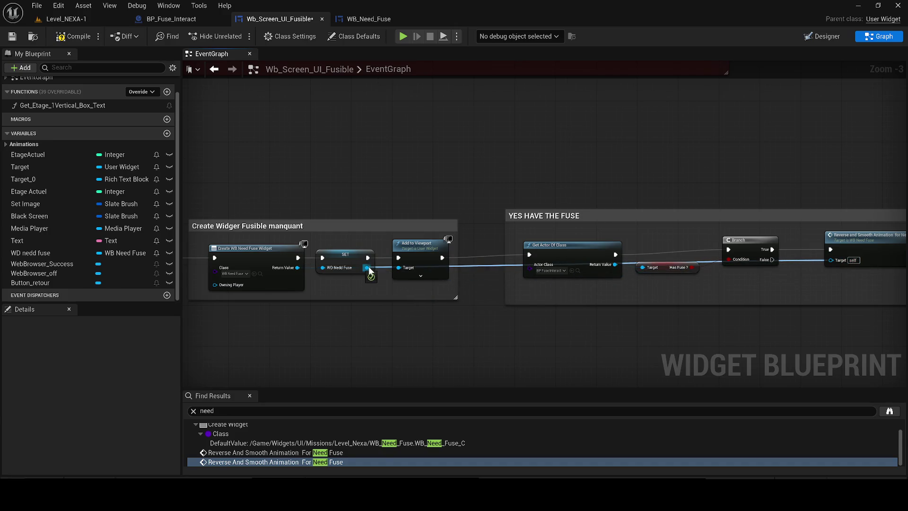
scroll(511, 271, up, 1)
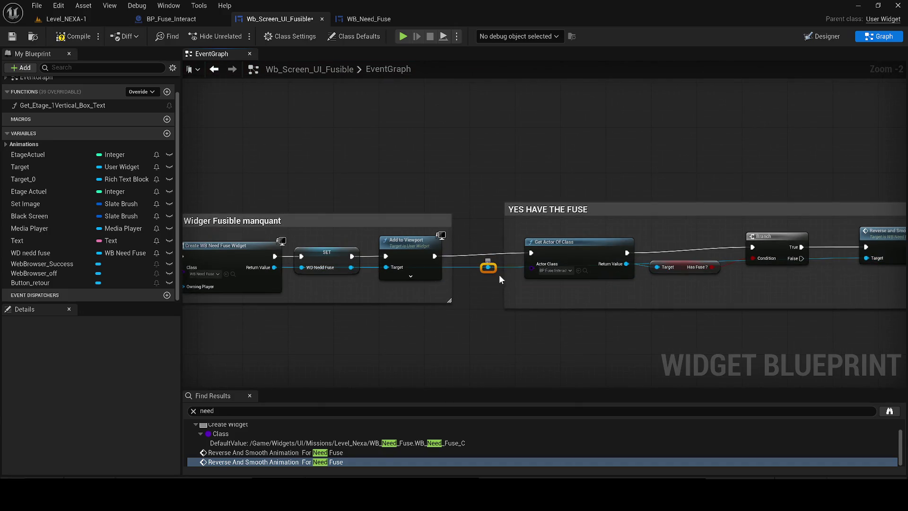
drag(506, 278, 268, 268)
drag(521, 263, 406, 261)
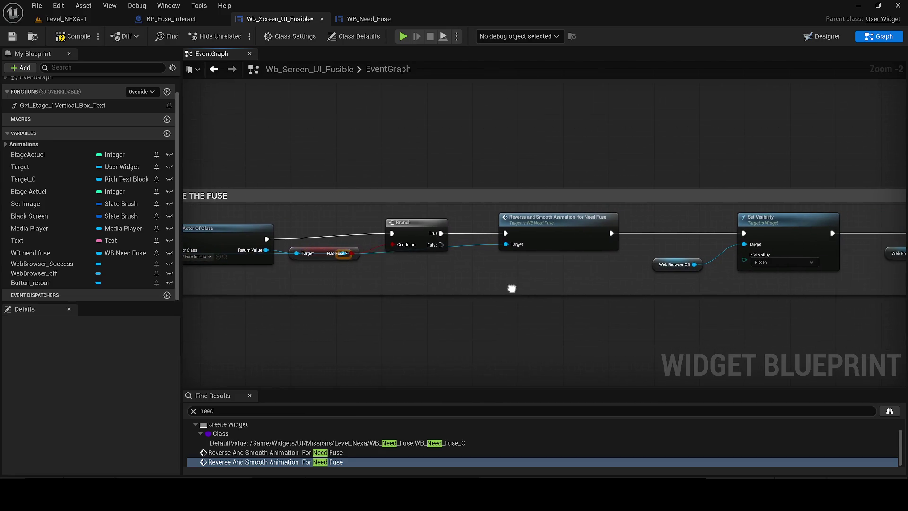
double_click(496, 253)
click(74, 37)
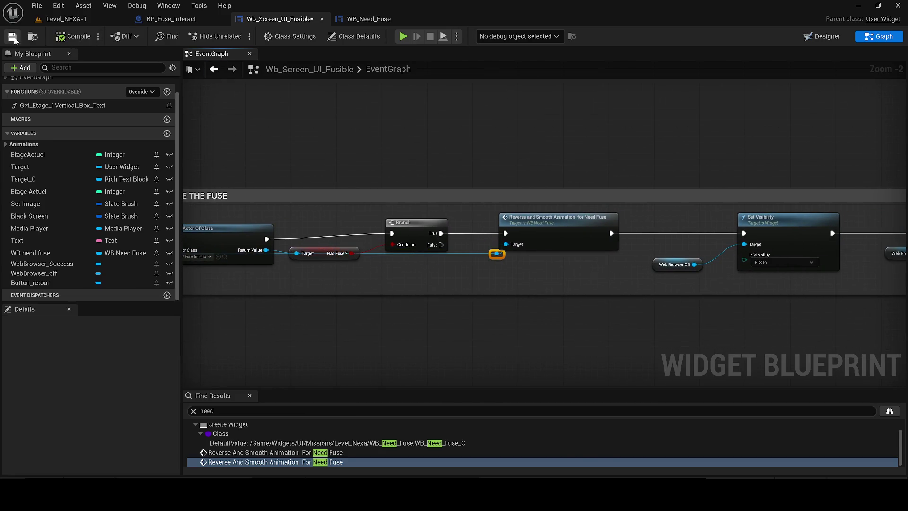
click(66, 19)
Step: Start play-testing, walk into the red room, check the terminal screen and close it
click(238, 36)
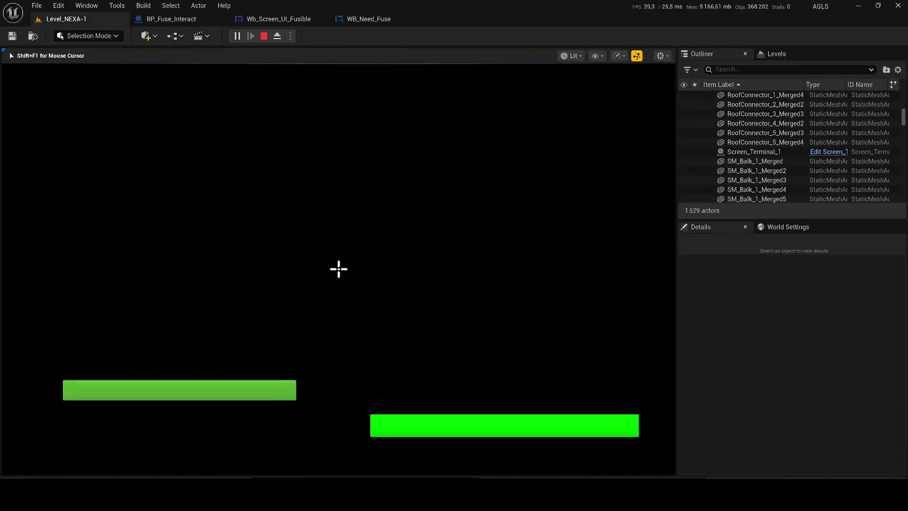
key(w)
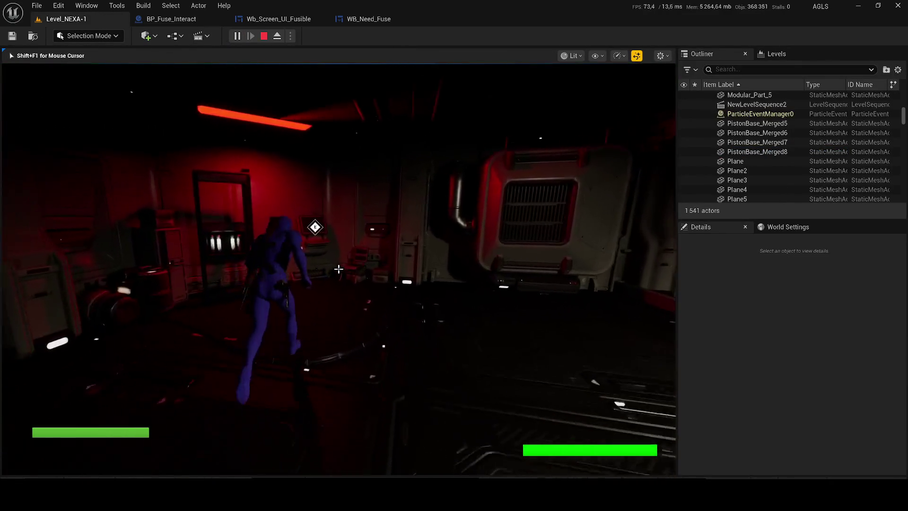
key(f)
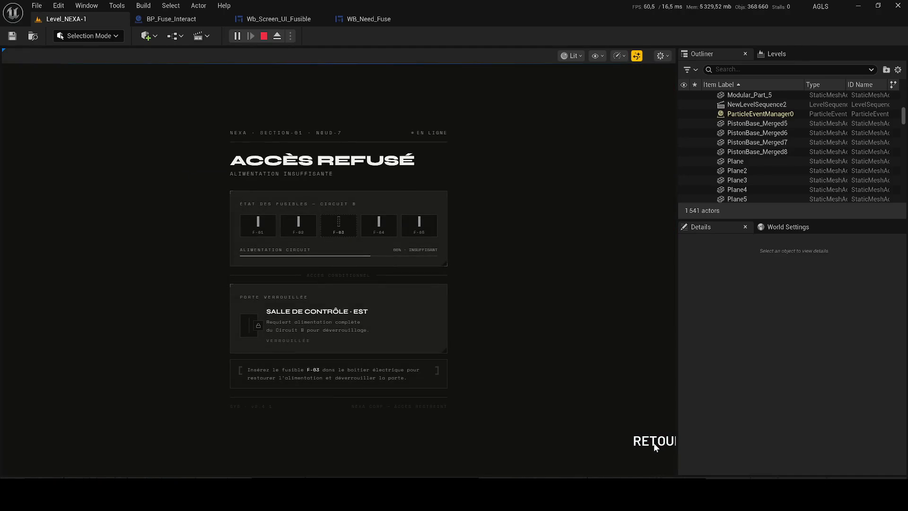
click(636, 436)
Step: Walk through the corridor and crate room, back past the fuse rack to the terminal, then release input with Shift+F1
key(w)
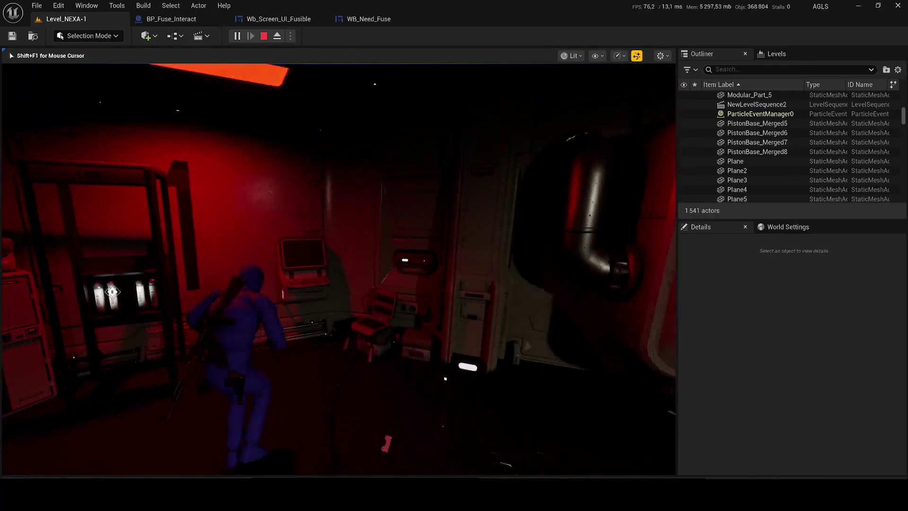
key(w)
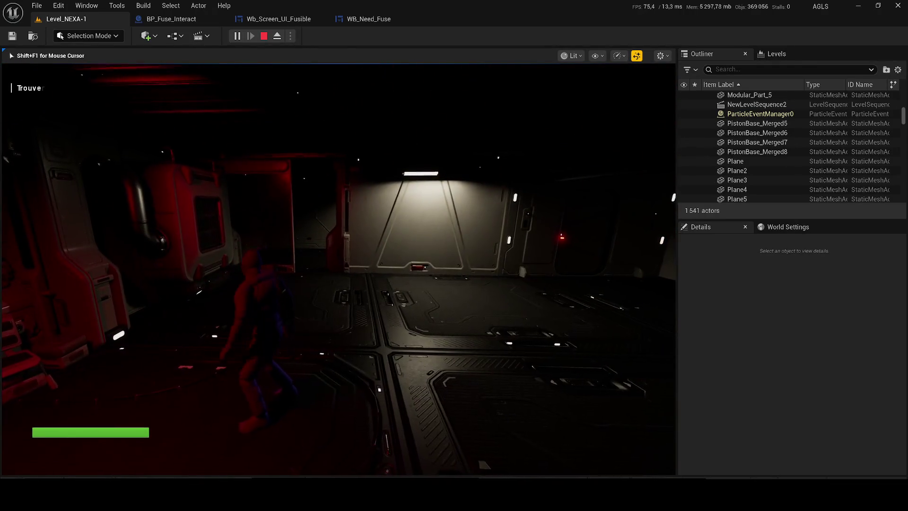
key(w)
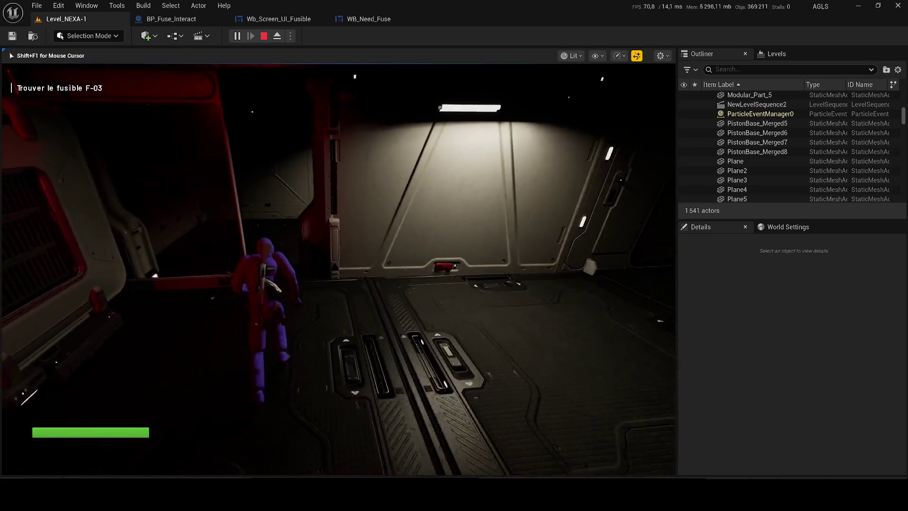
key(w)
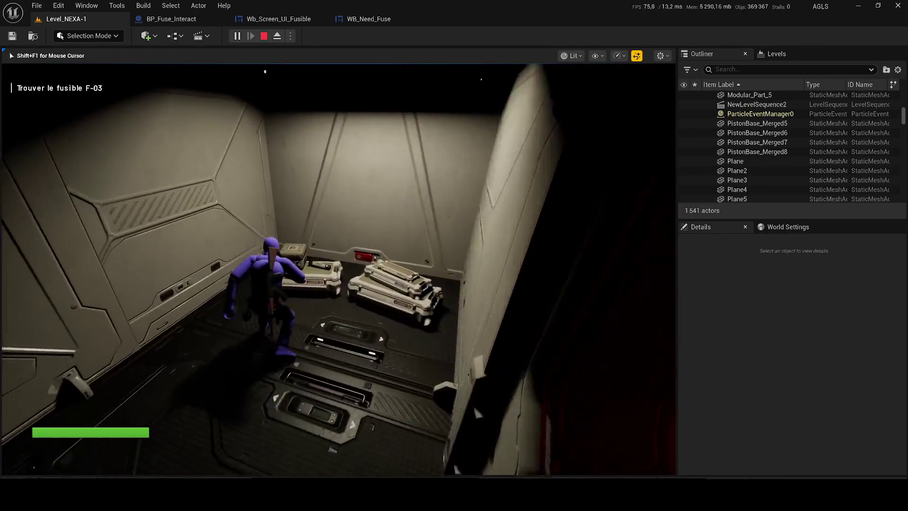
key(w)
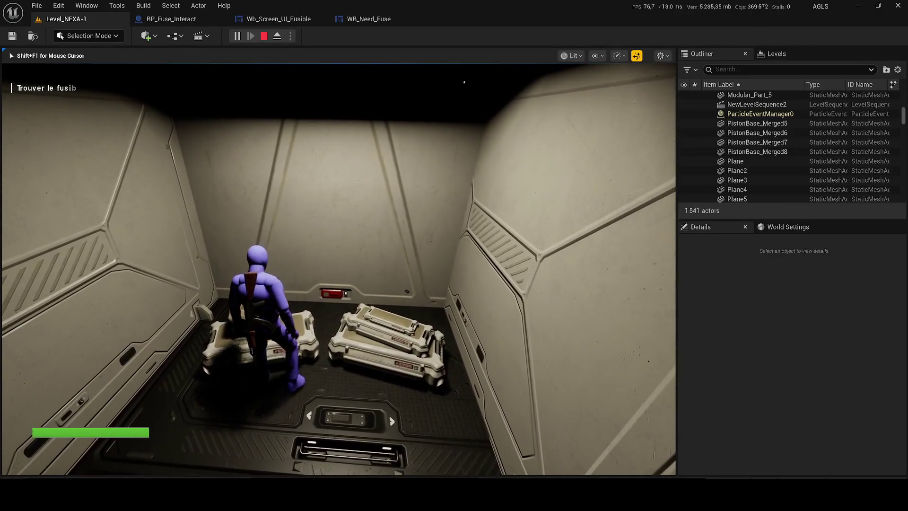
key(w)
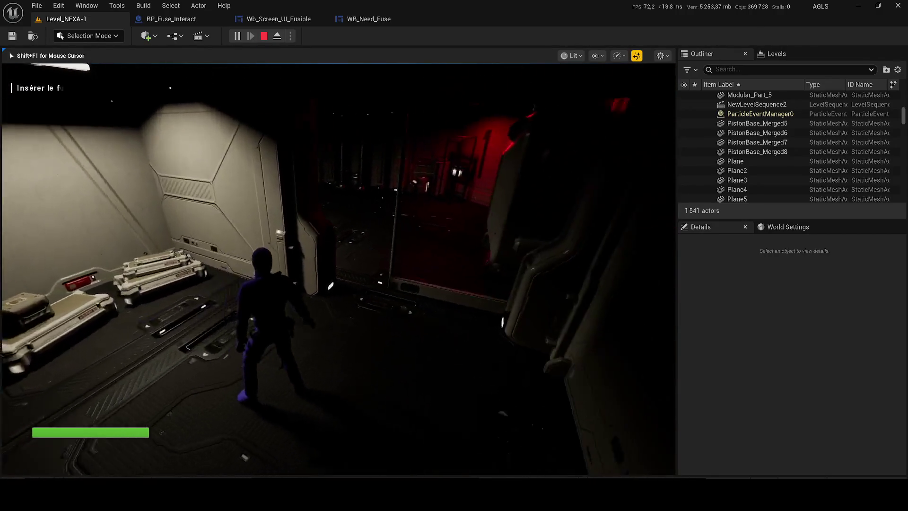
key(w)
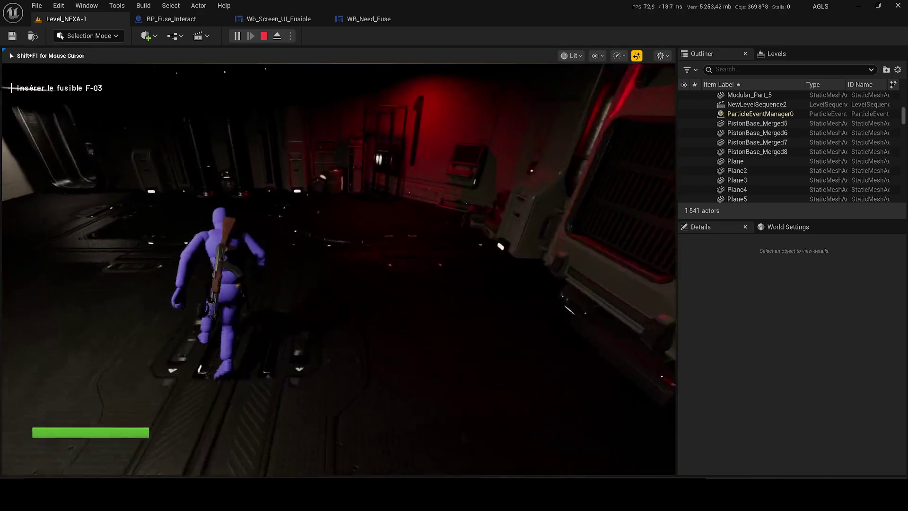
key(w)
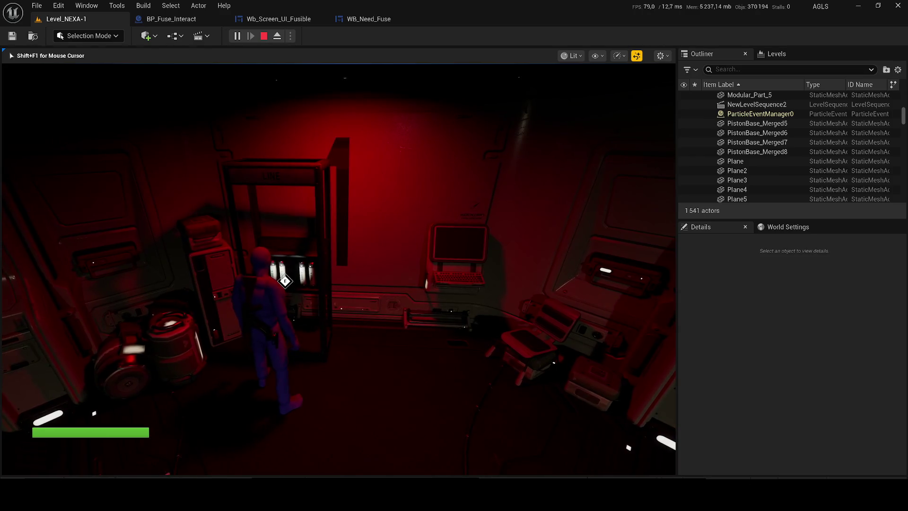
key(w)
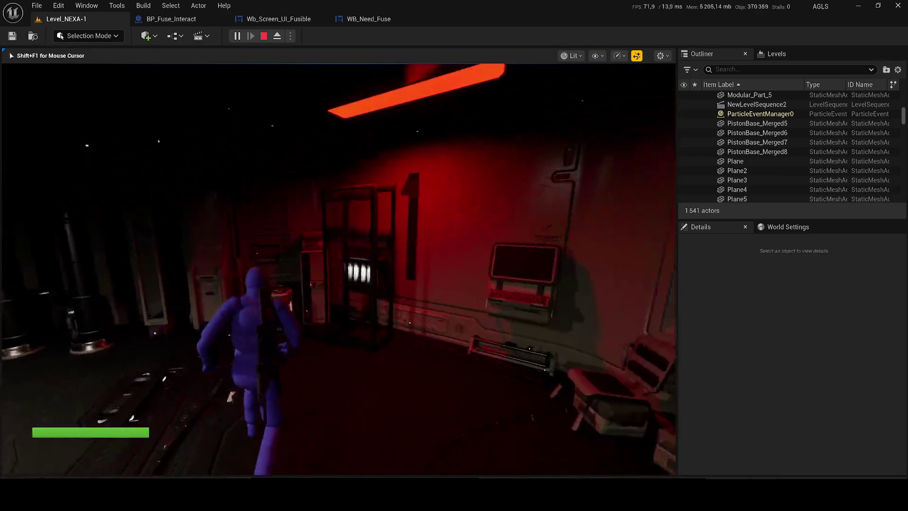
key(w)
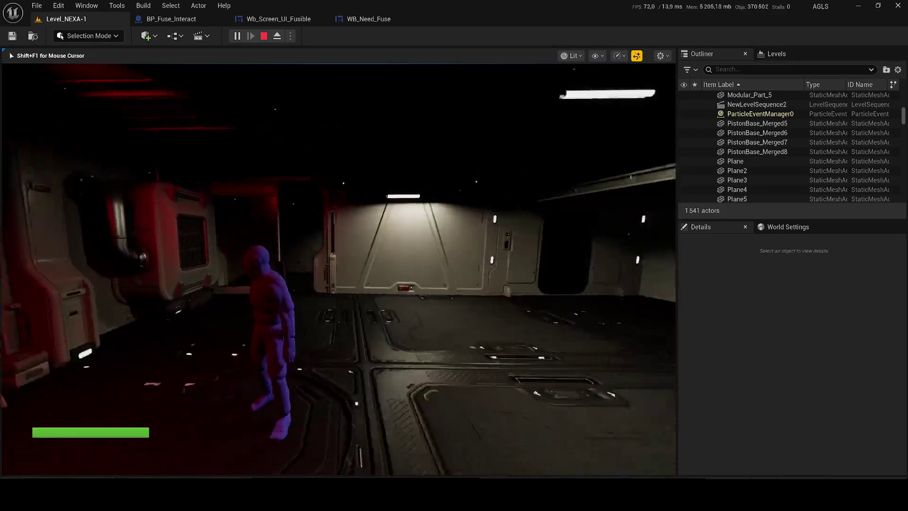
key(w)
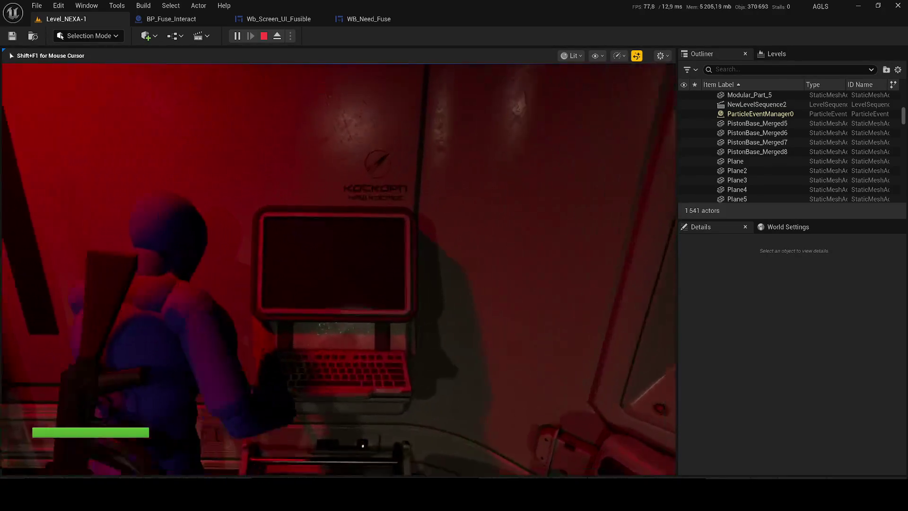
key(shift+F1)
Step: Confirm the terminal shows Accès refusé, stop the play session, and review the WB_Need_Fuse graph
click(519, 332)
key(Escape)
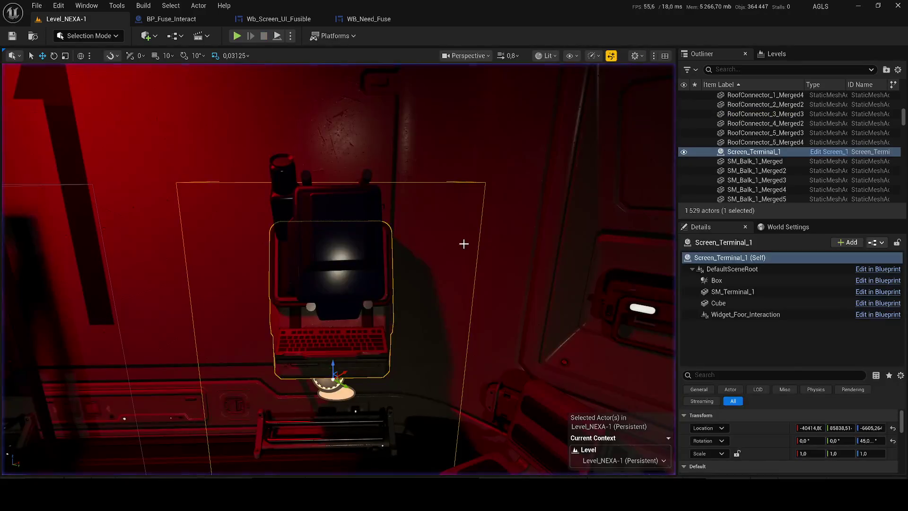
click(254, 20)
click(351, 21)
click(470, 198)
scroll(475, 198, down, 3)
mouse_move(480, 196)
mouse_down()
mouse_move(324, 318)
mouse_move(214, 257)
mouse_move(535, 216)
mouse_up()
Step: Inspect BP_Fuse_Interact's model and its Event Interact, Branch and Sequence nodes in the event graph
click(173, 21)
click(210, 53)
click(263, 54)
scroll(308, 299, up, 4)
drag(309, 289, 348, 298)
scroll(216, 305, up, 3)
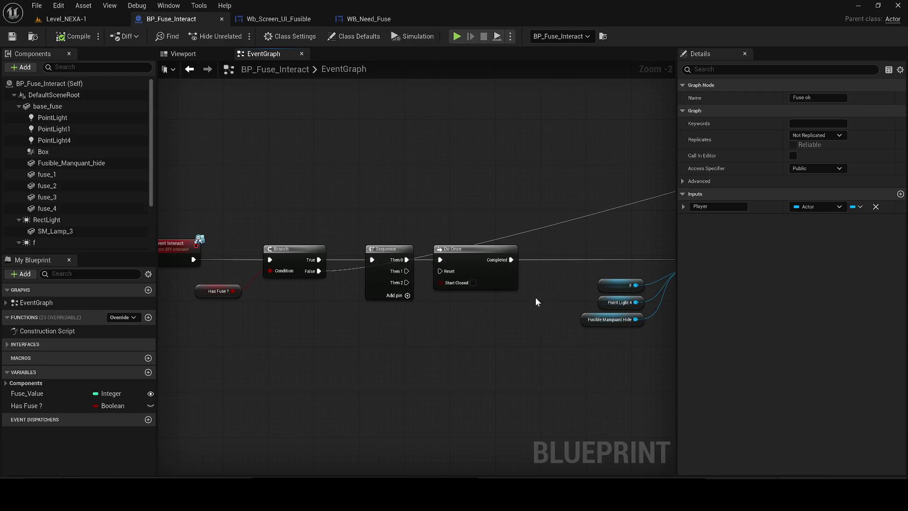
scroll(542, 301, down, 3)
scroll(492, 326, up, 3)
mouse_move(493, 331)
mouse_down()
mouse_move(478, 330)
mouse_move(464, 350)
mouse_up()
click(279, 19)
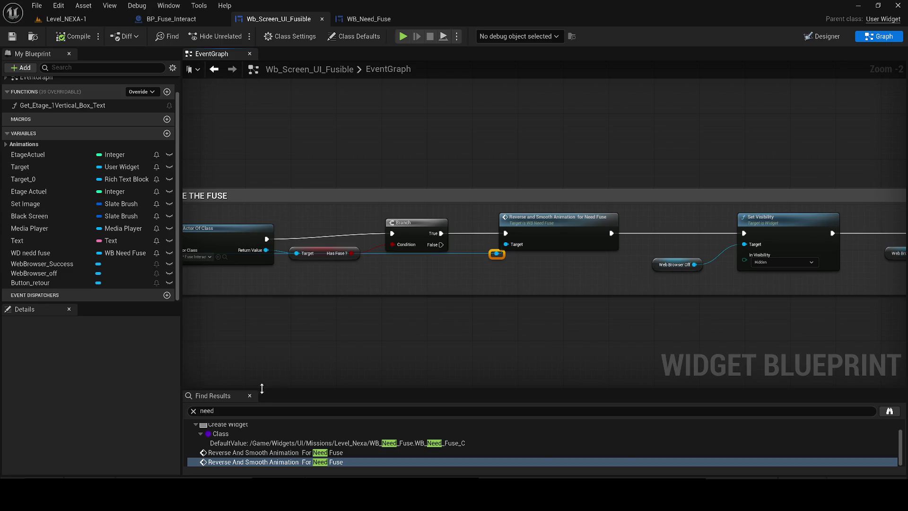
Step: Close the Find Results panel listing the 'need' matches in Wb_Screen_UI_Fusible
click(250, 396)
Step: Undo the accidental reroute node move, save, and pan to the Widger Fusible manquant group
drag(497, 254, 502, 254)
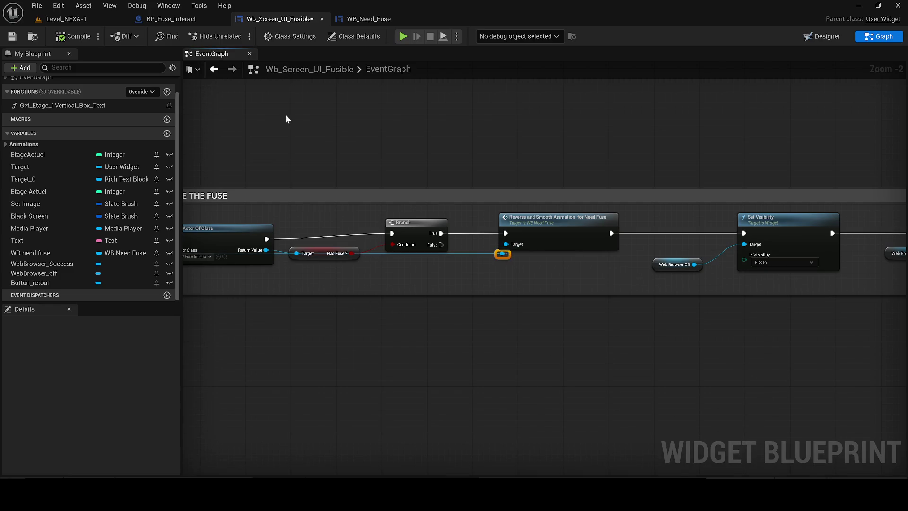
key(ctrl+z)
key(ctrl+s)
drag(409, 299, 590, 295)
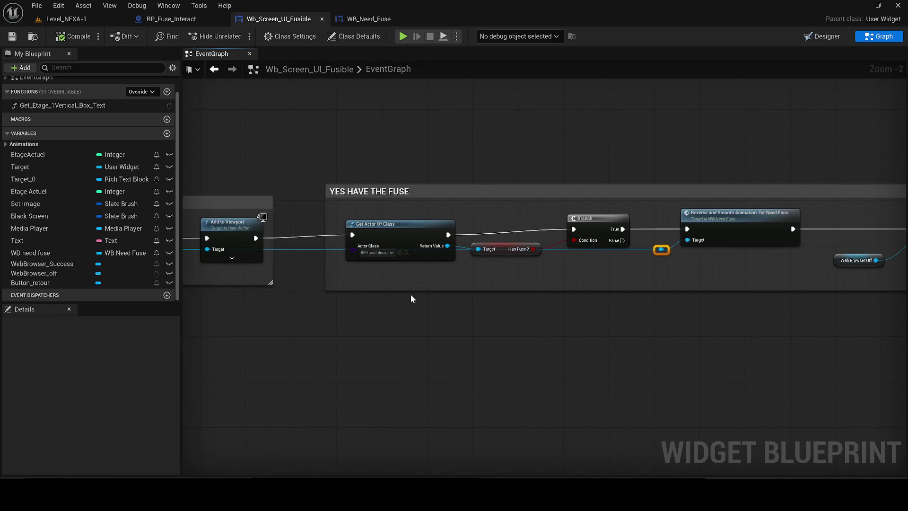
scroll(663, 286, down, 1)
mouse_move(664, 286)
mouse_down()
mouse_move(436, 305)
mouse_move(468, 417)
mouse_move(489, 402)
mouse_up()
scroll(468, 416, down, 1)
mouse_move(283, 379)
mouse_down()
mouse_move(651, 282)
mouse_move(389, 311)
mouse_up()
mouse_move(889, 410)
mouse_down()
mouse_move(415, 371)
mouse_move(567, 378)
mouse_up()
scroll(452, 336, up, 1)
drag(452, 337, 414, 336)
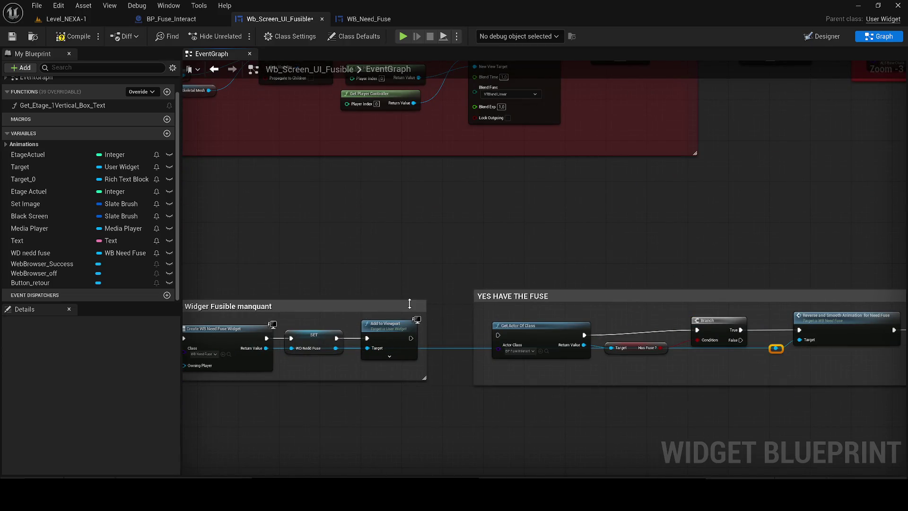
drag(390, 347, 517, 346)
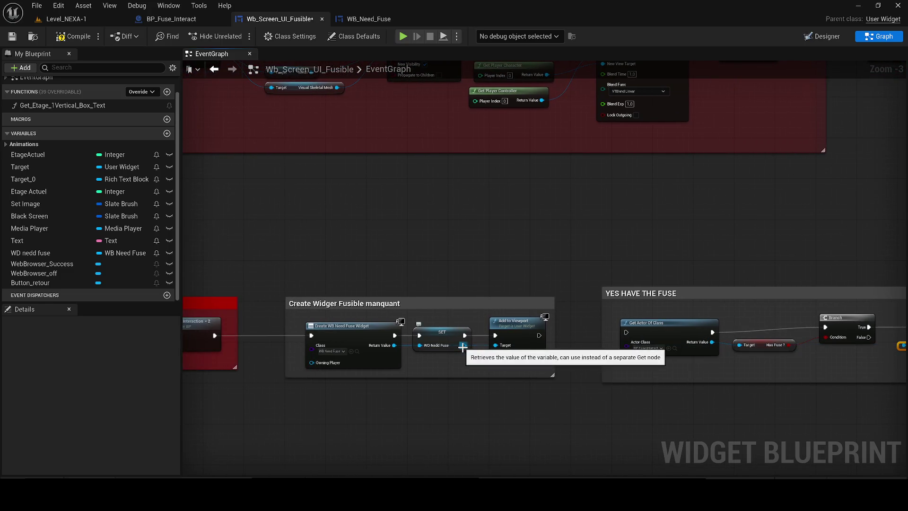
Step: Wire SET WD Nedd Fuse into Add to Viewport's Target, align SET for straight wires, and compile
drag(463, 346, 512, 347)
drag(454, 339, 449, 349)
scroll(453, 349, up, 2)
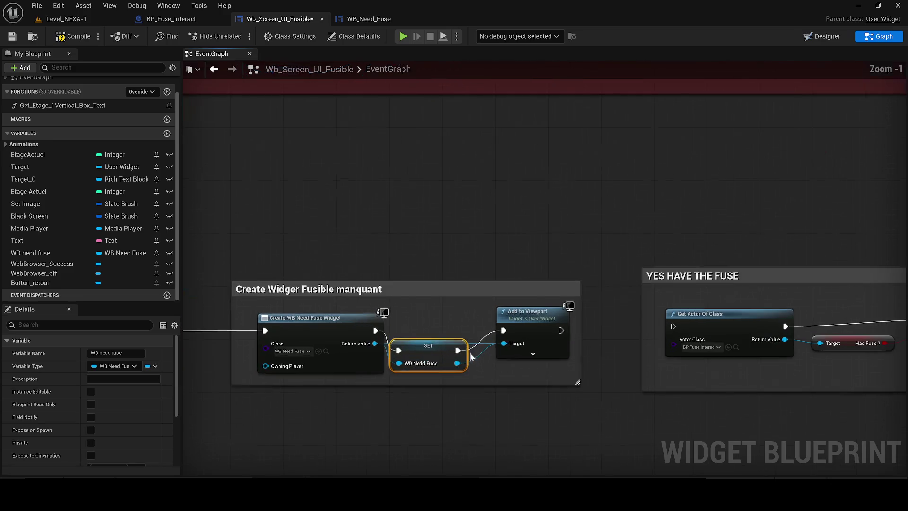
alt+click(503, 345)
drag(432, 351, 439, 331)
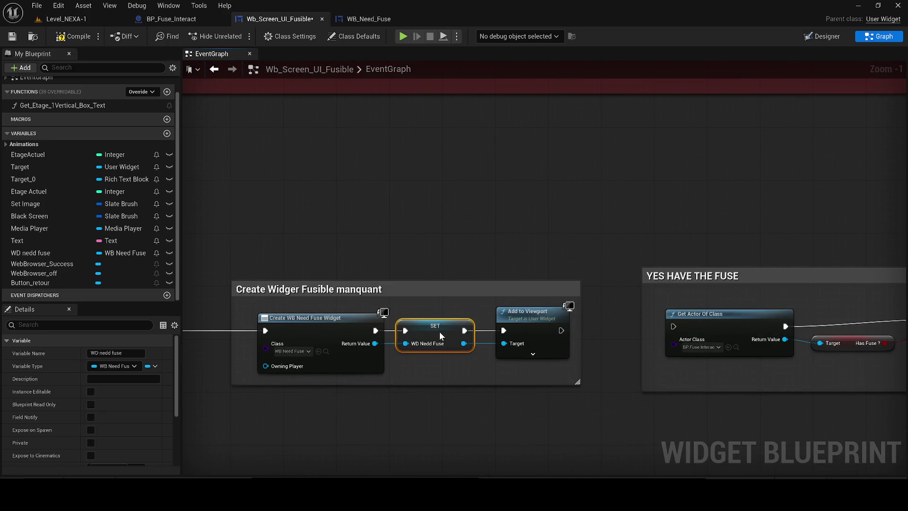
click(11, 37)
scroll(306, 168, down, 5)
scroll(417, 243, up, 2)
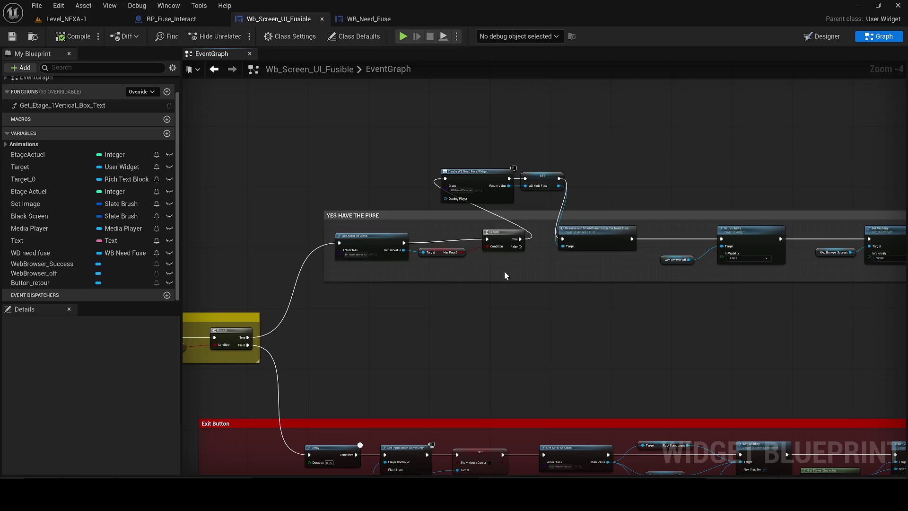
Step: Connect the Button_retour On Clicked event to Get Actor Of Class in CHECK IF and compile
scroll(557, 277, up, 2)
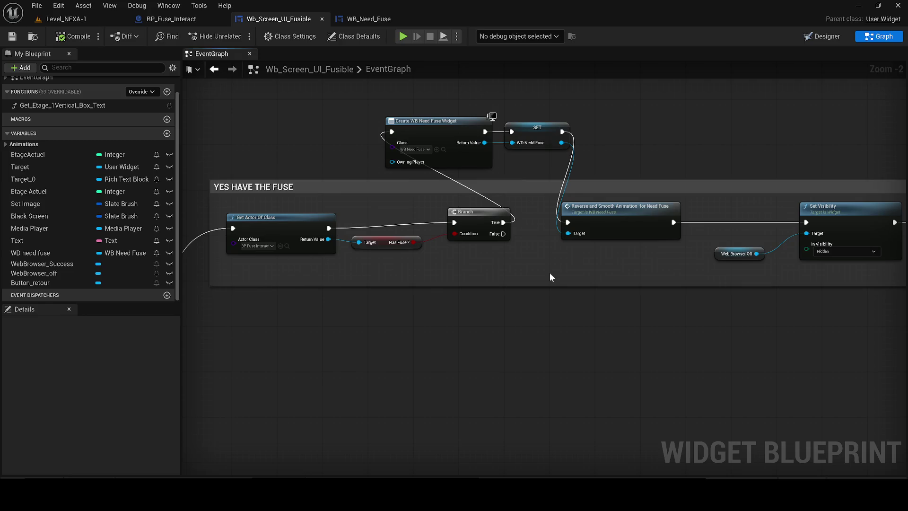
scroll(534, 274, down, 6)
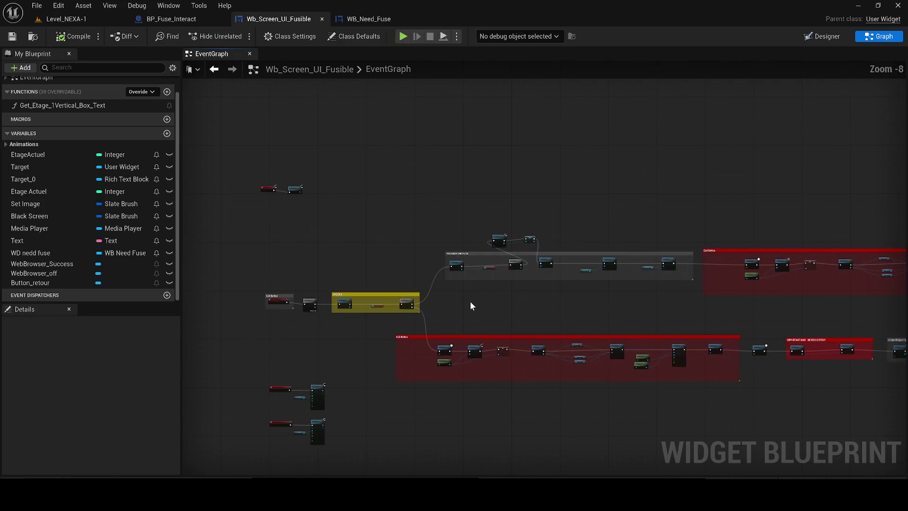
scroll(330, 326, up, 3)
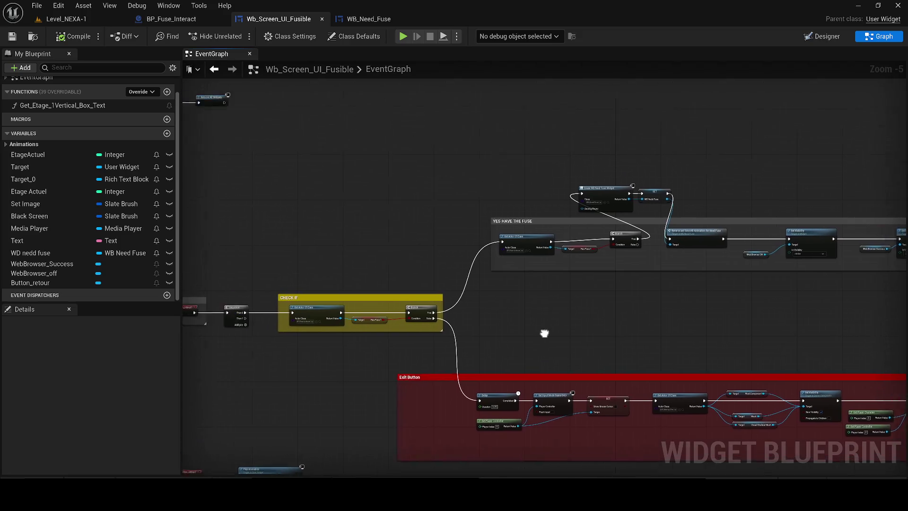
drag(572, 336, 541, 304)
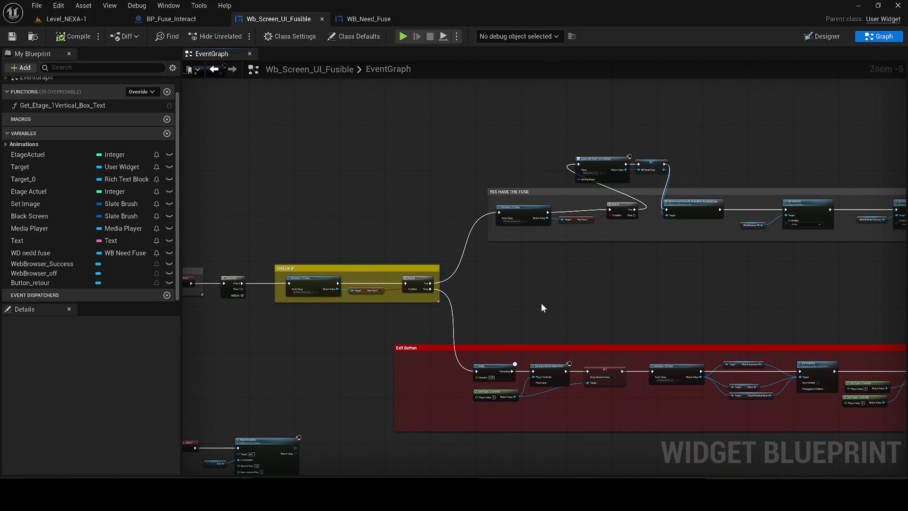
key(1)
drag(464, 246, 270, 248)
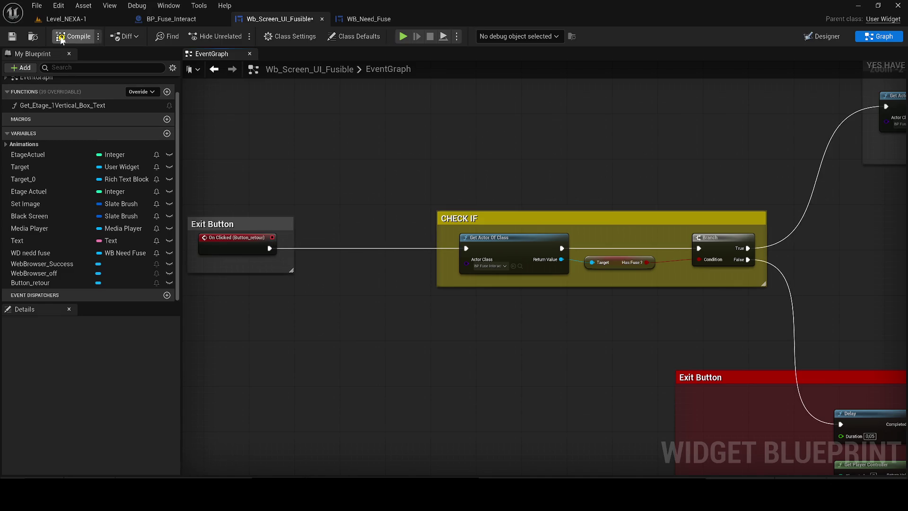
click(12, 37)
key(2)
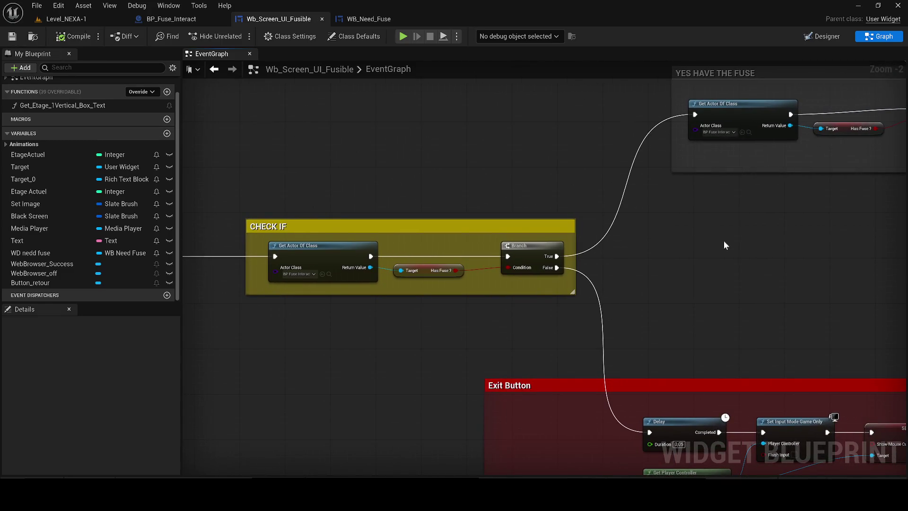
Step: Delete the duplicate Get Actor, Has Fuse and Branch nodes, move Create Widget and SET into YES HAVE THE FUSE, and compile
drag(407, 337, 296, 357)
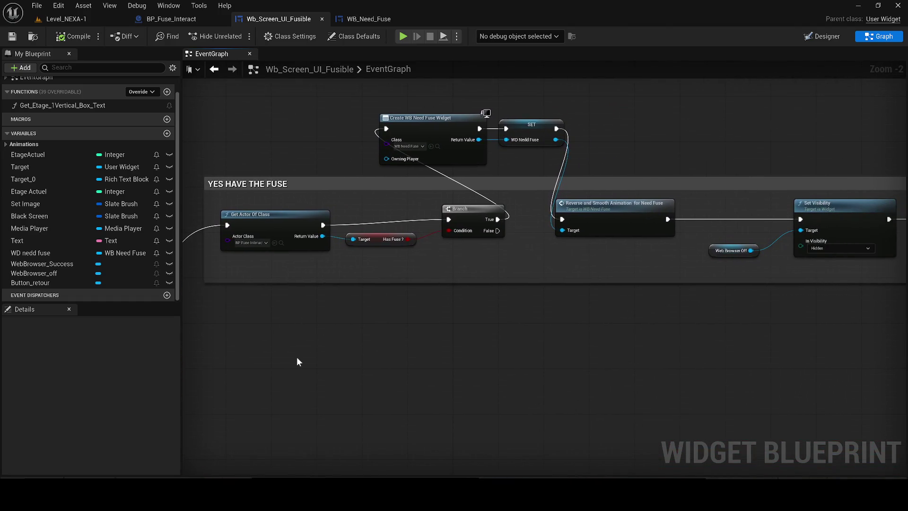
scroll(506, 279, down, 2)
drag(505, 280, 730, 202)
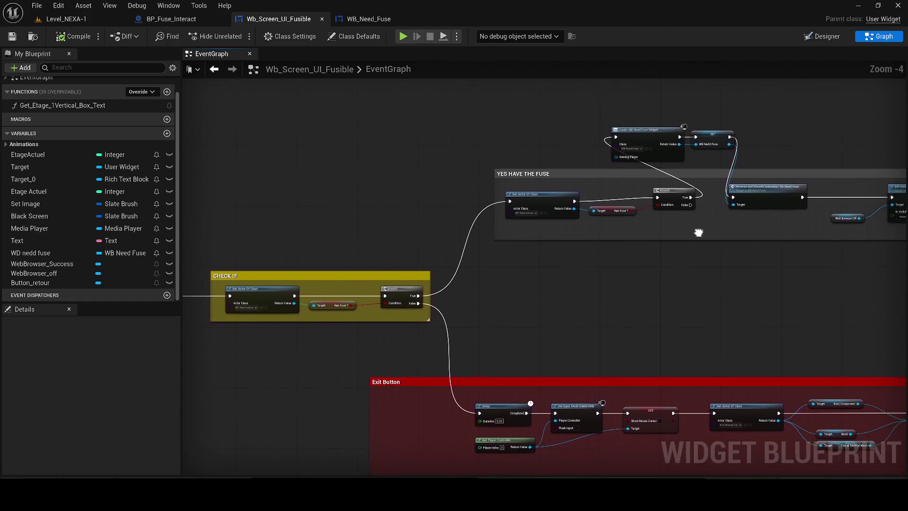
drag(611, 219, 540, 255)
drag(608, 266, 455, 240)
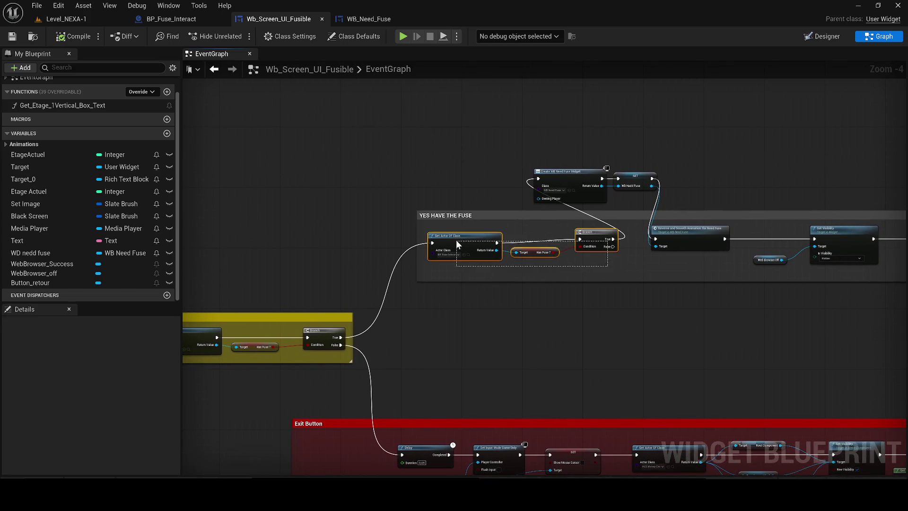
key(Delete)
mouse_move(516, 145)
mouse_down()
mouse_move(642, 197)
mouse_move(562, 241)
mouse_move(614, 237)
mouse_up()
scroll(562, 240, up, 2)
scroll(614, 237, down, 1)
mouse_move(479, 239)
mouse_down()
mouse_move(528, 228)
mouse_move(312, 359)
mouse_up()
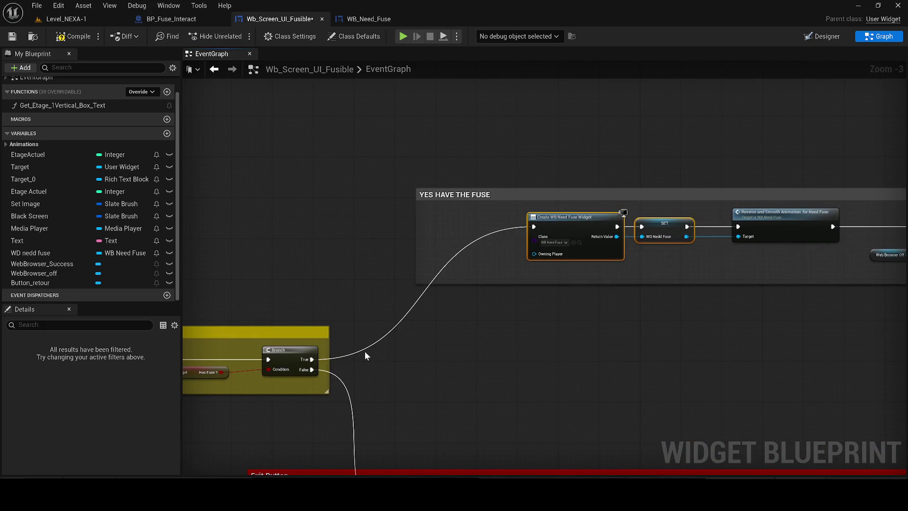
click(72, 37)
Step: Deselect the nodes and frame the whole event graph, including the red Exit Button group
drag(517, 177, 225, 189)
click(531, 277)
drag(582, 255, 460, 256)
drag(664, 271, 89, 298)
mouse_move(194, 279)
mouse_down()
mouse_move(194, 267)
mouse_move(763, 219)
mouse_move(185, 228)
mouse_up()
scroll(184, 228, down, 3)
mouse_move(249, 210)
mouse_down()
mouse_move(846, 217)
mouse_move(713, 233)
mouse_move(714, 241)
mouse_up()
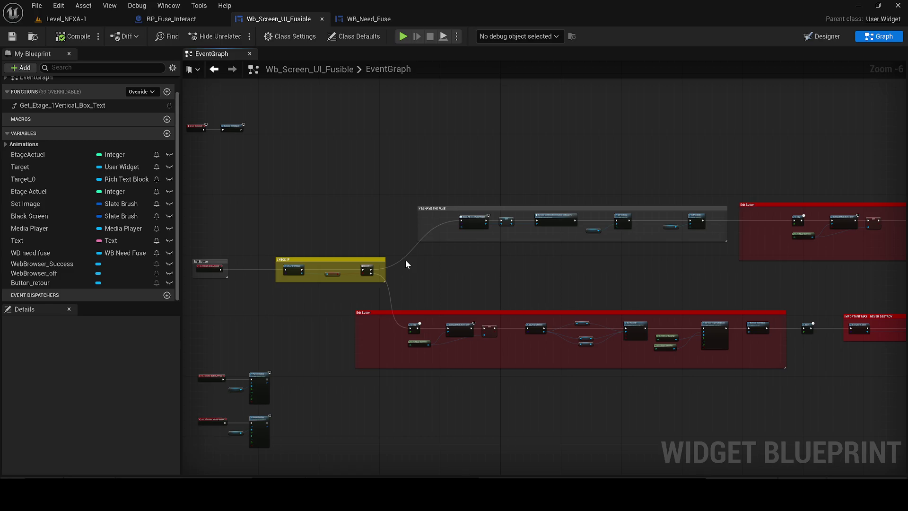
Step: Move the CHECK IF group under Event Construct and wire Remove All Widgets into its check
mouse_move(416, 251)
mouse_down()
mouse_move(381, 245)
mouse_move(434, 263)
mouse_up()
click(429, 275)
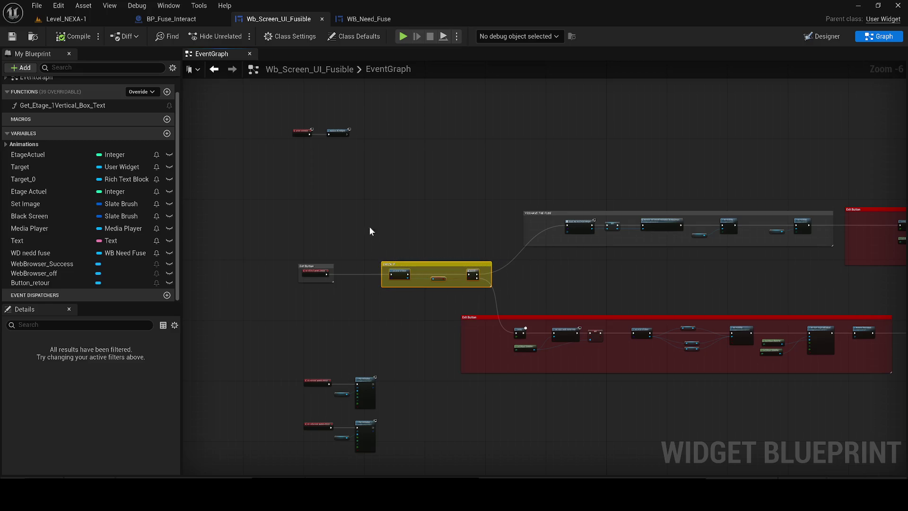
scroll(368, 135, up, 4)
mouse_move(378, 142)
mouse_down()
mouse_move(367, 135)
mouse_move(479, 129)
mouse_up()
scroll(434, 132, down, 1)
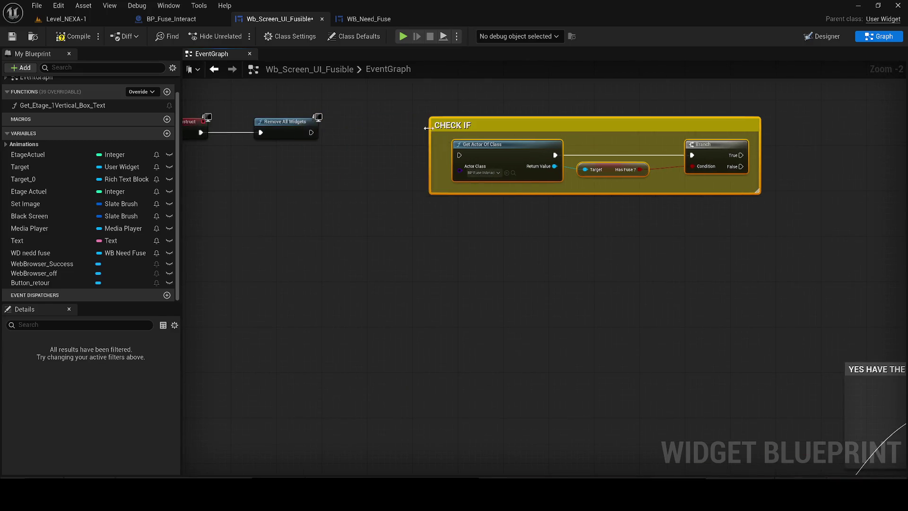
drag(323, 132, 456, 153)
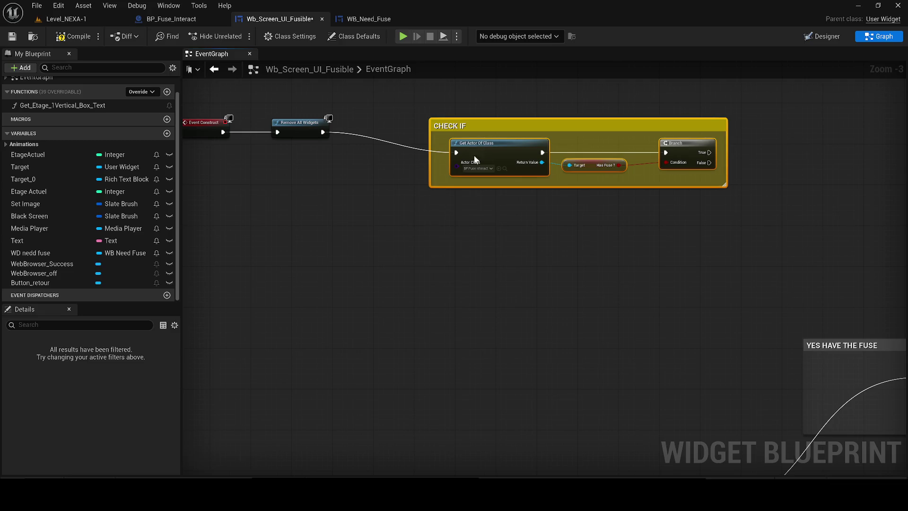
drag(490, 127, 392, 349)
scroll(474, 296, down, 2)
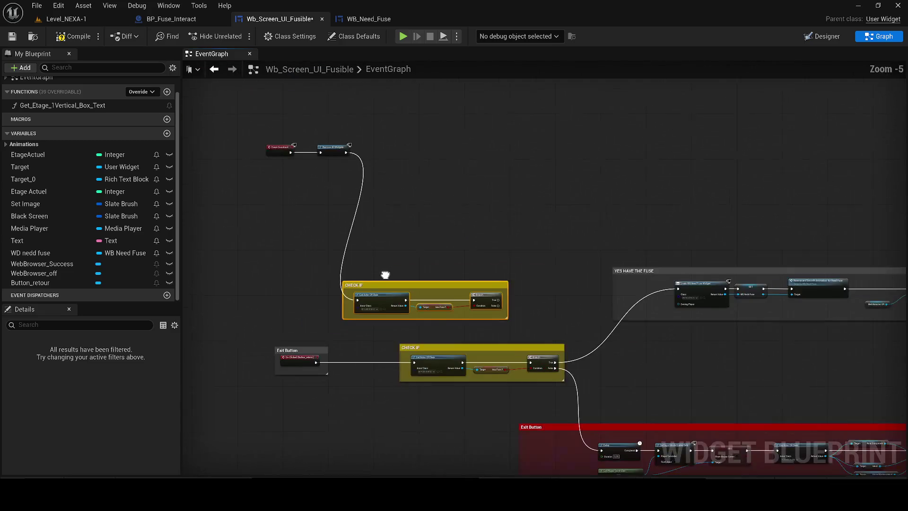
scroll(474, 297, up, 1)
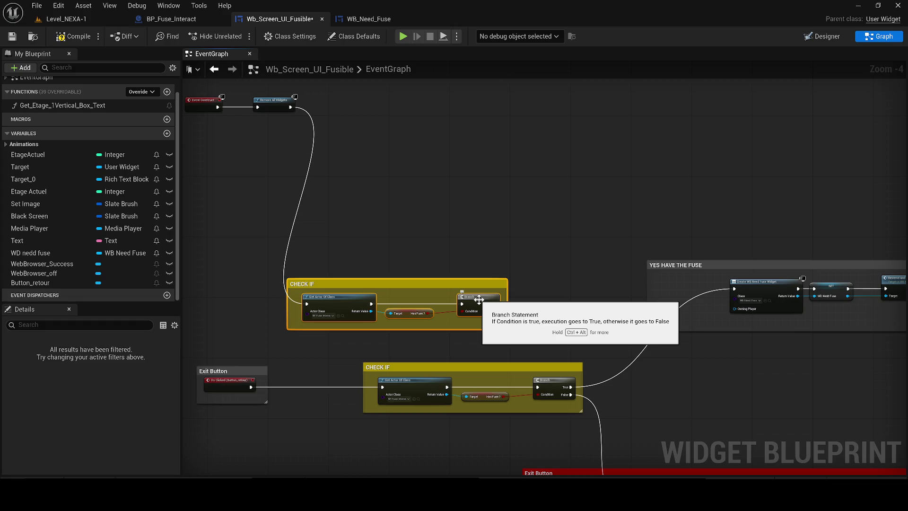
Step: Delete the lower duplicate CHECK IF group and its nodes
click(371, 366)
key(Delete)
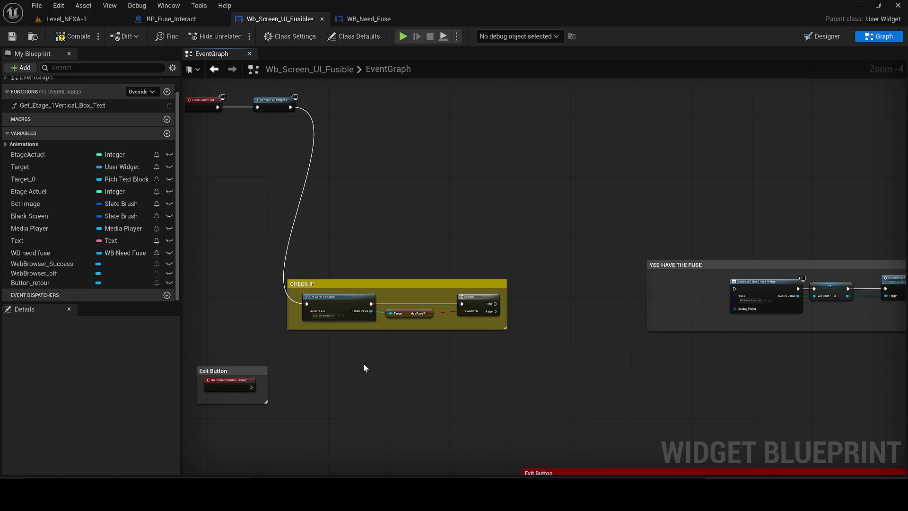
scroll(347, 270, down, 1)
mouse_move(351, 297)
mouse_down()
mouse_move(614, 57)
mouse_move(171, 57)
mouse_up()
mouse_move(491, 270)
mouse_down()
mouse_move(272, 269)
mouse_move(430, 266)
mouse_move(331, 463)
mouse_move(796, 308)
mouse_move(542, 314)
mouse_move(665, 306)
mouse_move(345, 282)
mouse_up()
Step: Connect the CHECK IF Branch's False output to the Delay node of the exit sequence
mouse_move(650, 315)
mouse_down()
mouse_move(404, 304)
mouse_move(810, 312)
mouse_move(402, 232)
mouse_move(350, 232)
mouse_move(755, 306)
mouse_up()
scroll(353, 237, down, 1)
mouse_move(484, 284)
mouse_down()
mouse_move(678, 273)
mouse_move(630, 269)
mouse_move(690, 325)
mouse_move(566, 273)
mouse_move(674, 267)
mouse_up()
drag(486, 227, 617, 250)
drag(369, 255, 399, 263)
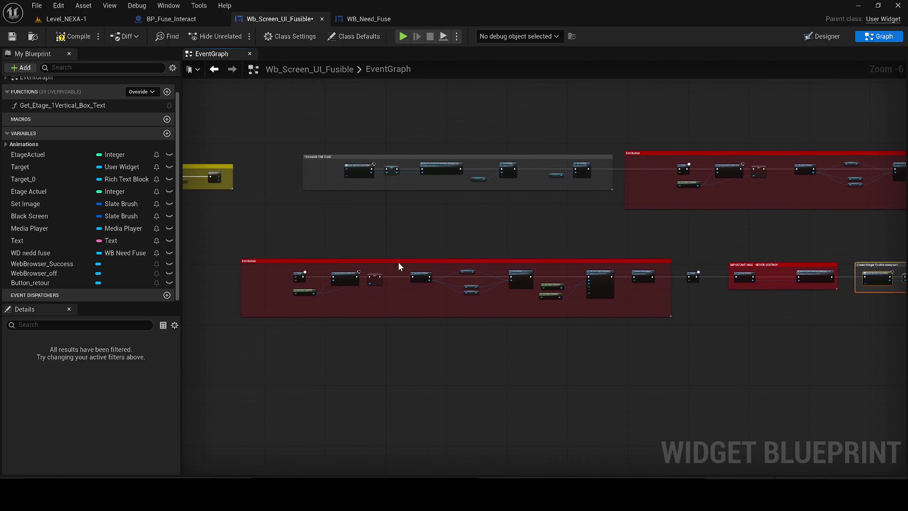
drag(255, 243, 410, 266)
scroll(331, 203, up, 2)
scroll(338, 194, down, 1)
mouse_move(337, 189)
mouse_down()
mouse_move(445, 305)
mouse_move(440, 332)
mouse_up()
drag(230, 262, 430, 266)
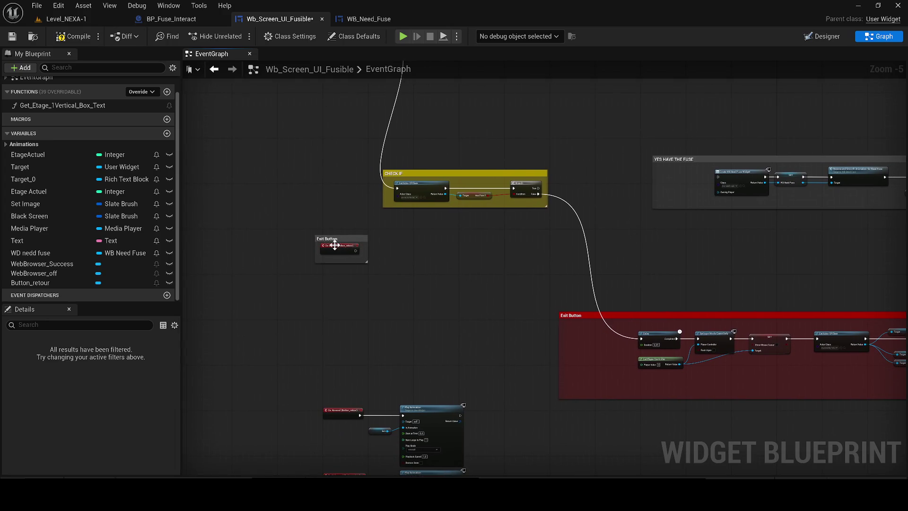
Step: Reposition the small Exit Button group and wire its click event into Get Actor Of Class
drag(330, 245, 482, 336)
mouse_move(482, 336)
mouse_down()
mouse_move(379, 332)
mouse_move(489, 359)
mouse_move(272, 362)
mouse_move(498, 344)
mouse_move(490, 222)
mouse_move(429, 179)
mouse_up()
scroll(456, 227, up, 3)
mouse_move(473, 205)
mouse_down()
mouse_move(166, 225)
mouse_move(288, 240)
mouse_move(323, 308)
mouse_move(311, 325)
mouse_up()
mouse_move(728, 194)
mouse_down()
mouse_move(551, 177)
mouse_move(188, 174)
mouse_move(322, 186)
mouse_up()
scroll(322, 186, down, 2)
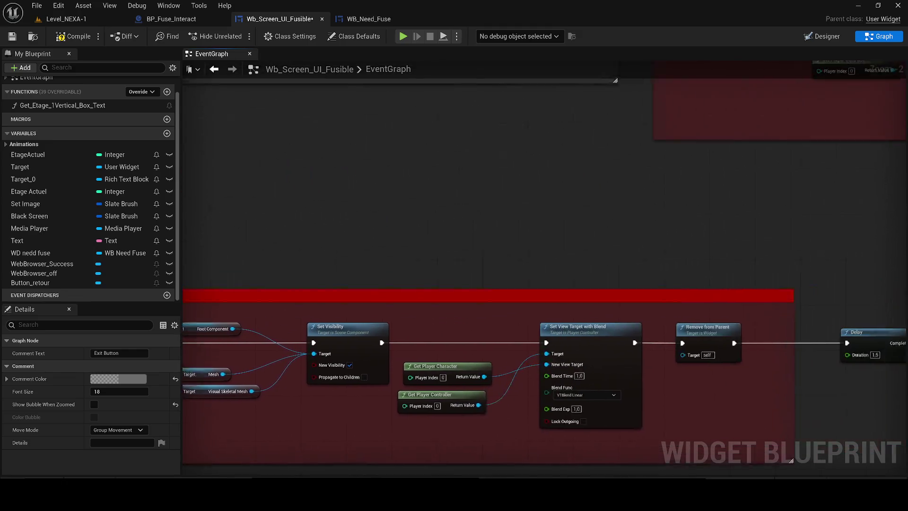
mouse_move(454, 262)
mouse_down()
mouse_move(486, 272)
mouse_move(405, 305)
mouse_move(470, 310)
mouse_move(831, 282)
mouse_move(678, 298)
mouse_up()
scroll(704, 300, down, 1)
drag(415, 283, 331, 218)
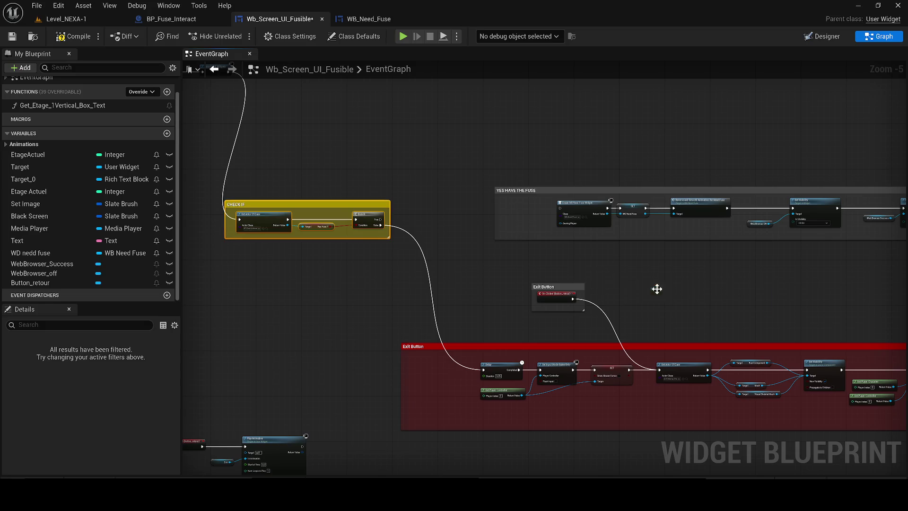
Step: Paste a copy of the CHECK IF group beside the Exit Button event and wire its On Clicked into it
key(ctrl+v)
drag(656, 292, 559, 270)
scroll(606, 278, up, 2)
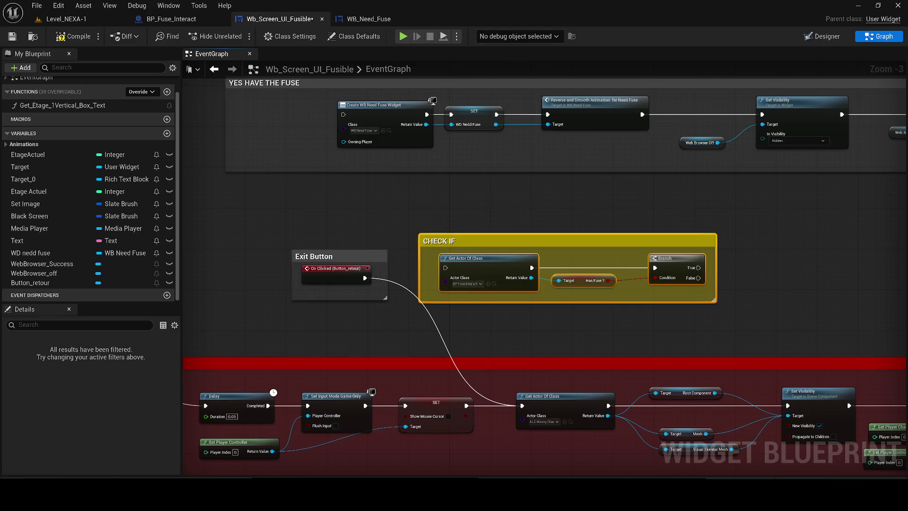
drag(364, 278, 445, 267)
click(356, 291)
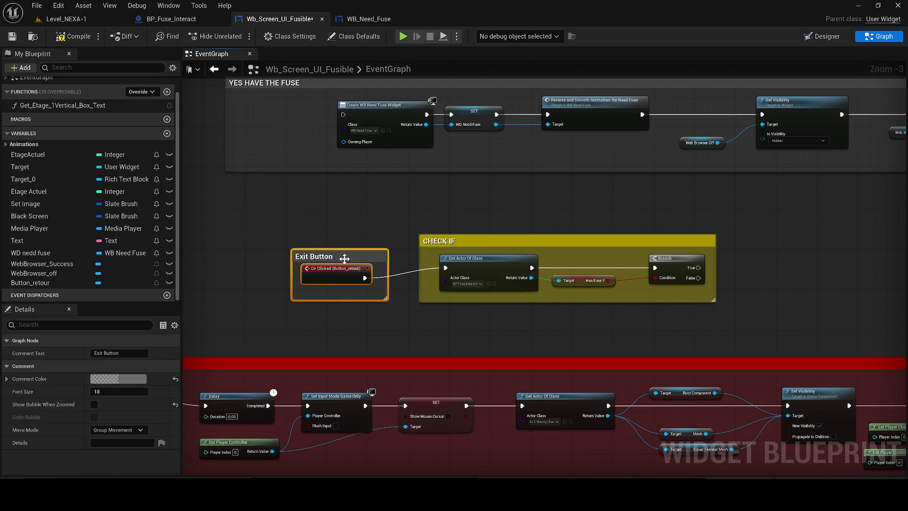
drag(344, 258, 349, 247)
drag(290, 214, 716, 324)
mouse_move(487, 253)
mouse_down()
mouse_move(373, 233)
mouse_move(349, 244)
mouse_up()
Step: Wire the copied check's Branch True to Create WB Need Fuse Widget and compile
drag(622, 318, 405, 171)
scroll(406, 170, down, 1)
drag(610, 227, 609, 227)
drag(377, 245, 608, 228)
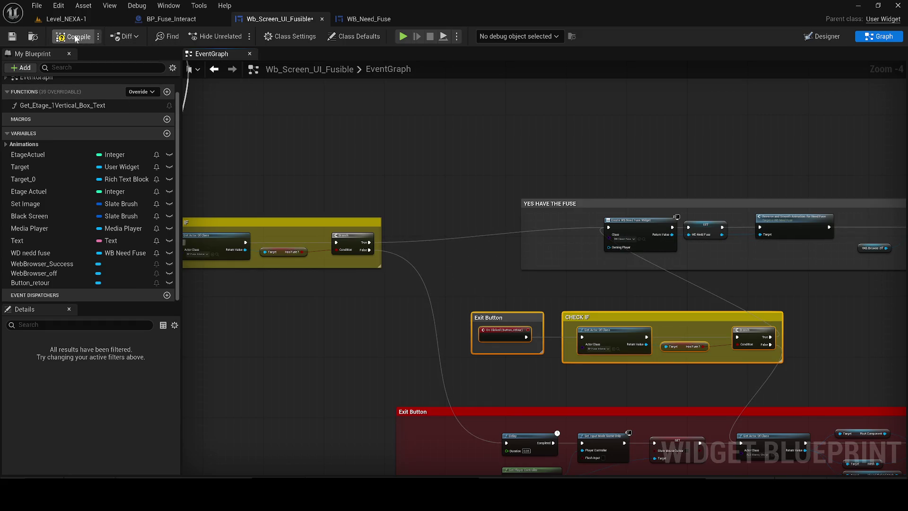
click(11, 38)
Step: Retitle the first CHECK IF comment to 'DOUBLE CHECK VERIFICIATION'
drag(218, 220, 290, 217)
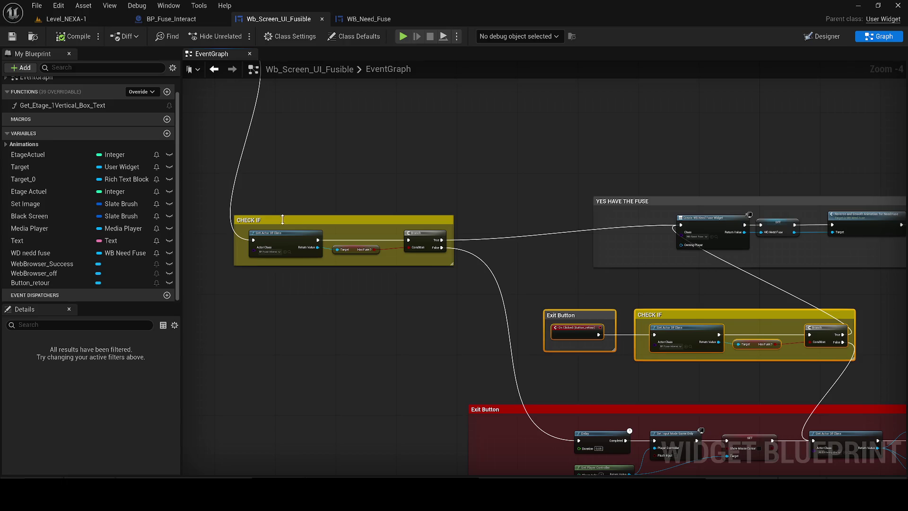
click(287, 221)
right_click(365, 194)
key(Escape)
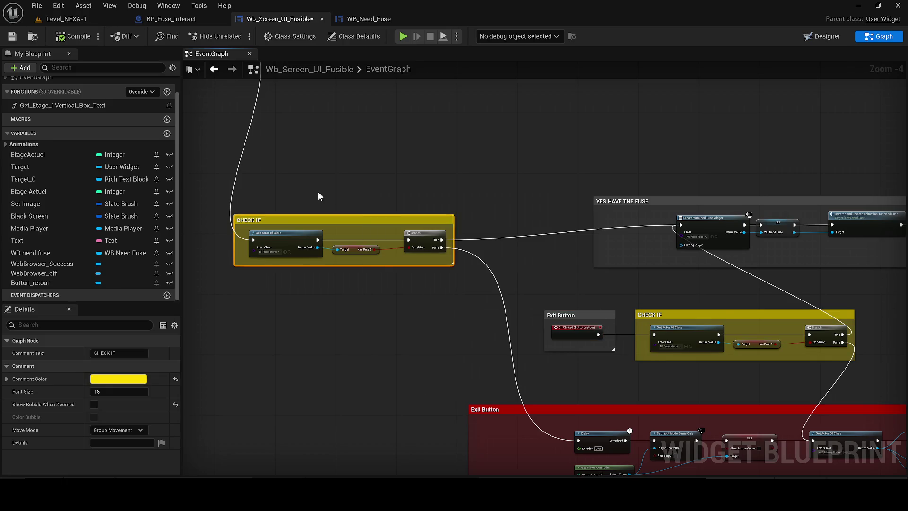
double_click(389, 221)
text(DOUBLE CHE)
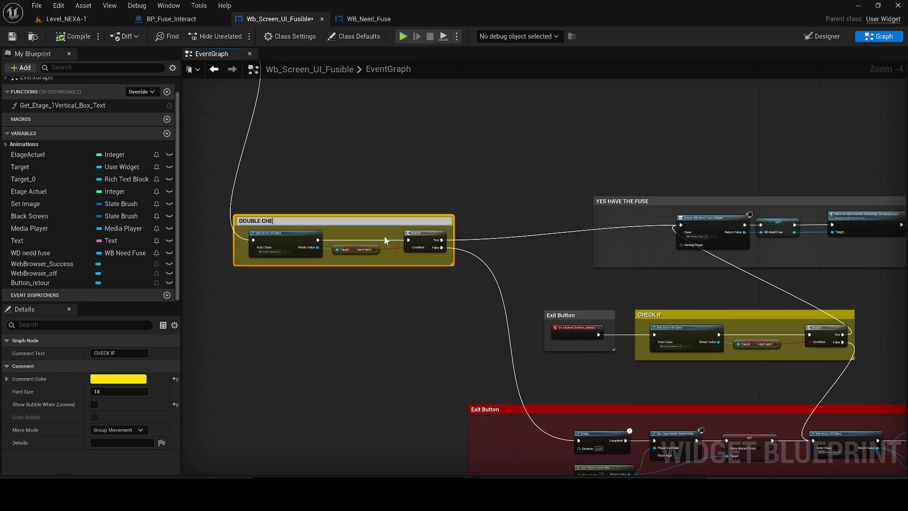
text(CK VERI)
key(XF86AudioLowerVolume)
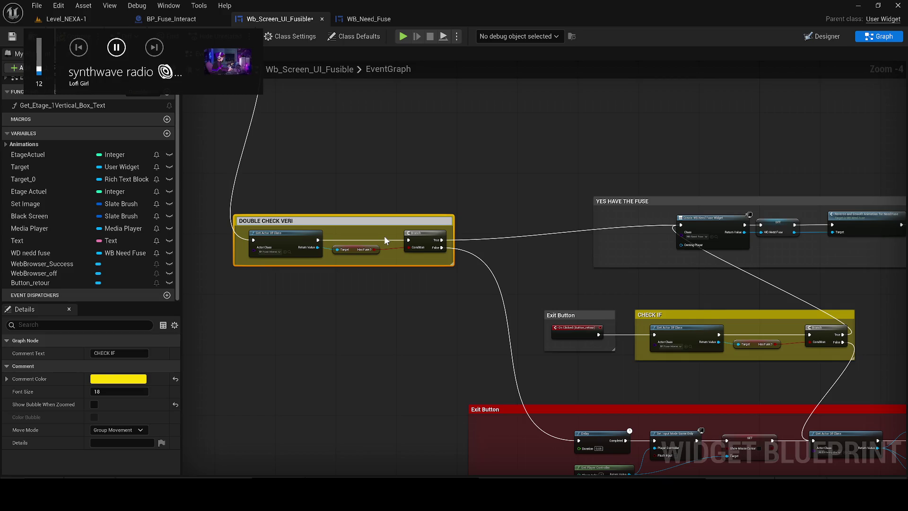
text(FICIATION)
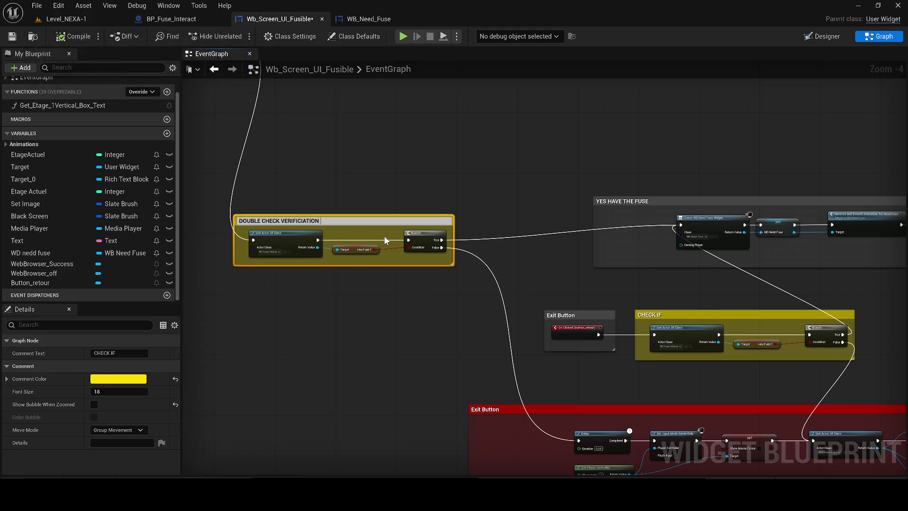
key(Return)
Step: Compile the widget, review the check and Exit Button wiring, and return to Level_NEXA-1
click(68, 37)
mouse_move(377, 130)
mouse_down()
mouse_move(413, 186)
mouse_move(541, 268)
mouse_up()
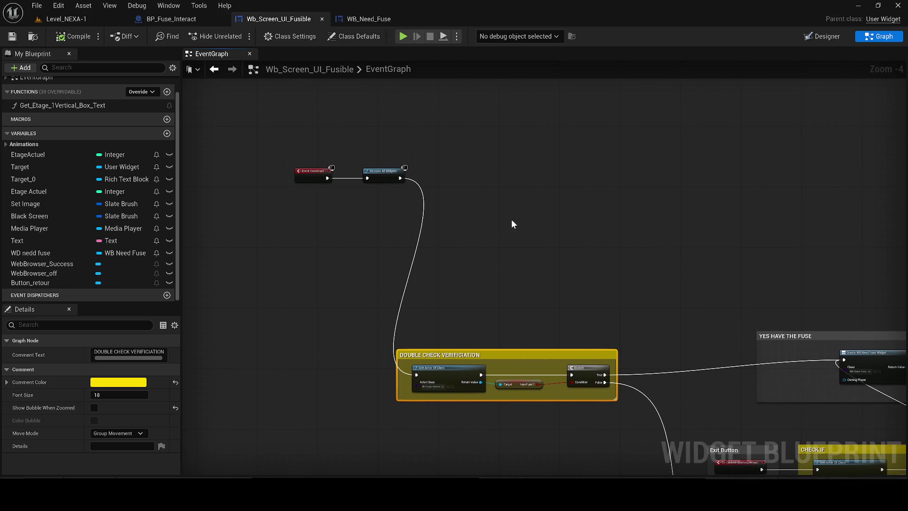
mouse_move(511, 219)
mouse_down()
mouse_move(405, 170)
mouse_move(369, 105)
mouse_up()
drag(465, 185, 379, 165)
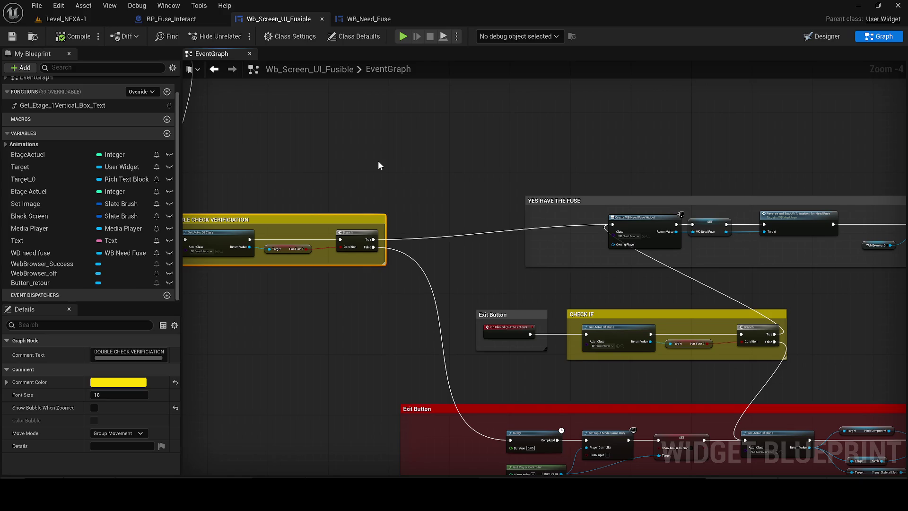
drag(379, 161, 319, 203)
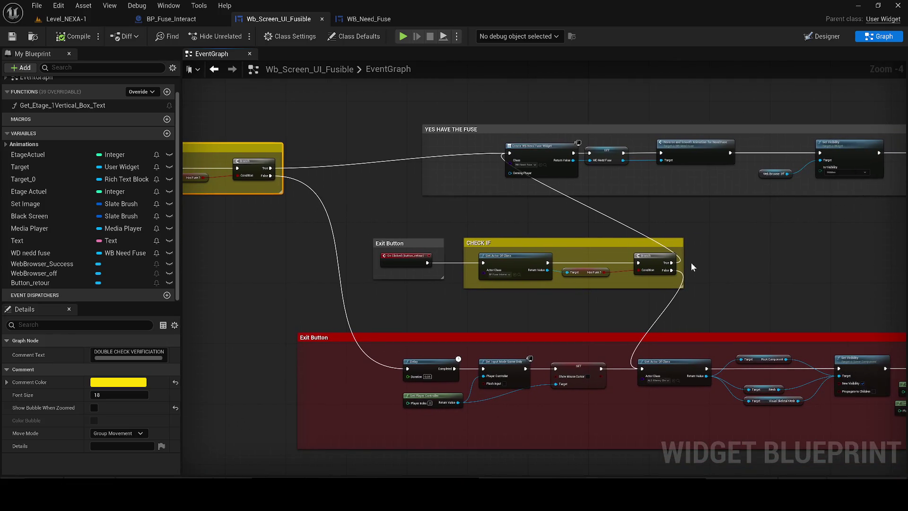
mouse_move(689, 260)
mouse_down()
mouse_move(603, 263)
mouse_move(589, 251)
mouse_move(773, 303)
mouse_up()
mouse_move(272, 198)
mouse_down()
mouse_move(392, 214)
mouse_move(256, 180)
mouse_move(190, 137)
mouse_move(264, 184)
mouse_move(331, 184)
mouse_move(296, 186)
mouse_up()
scroll(331, 185, down, 1)
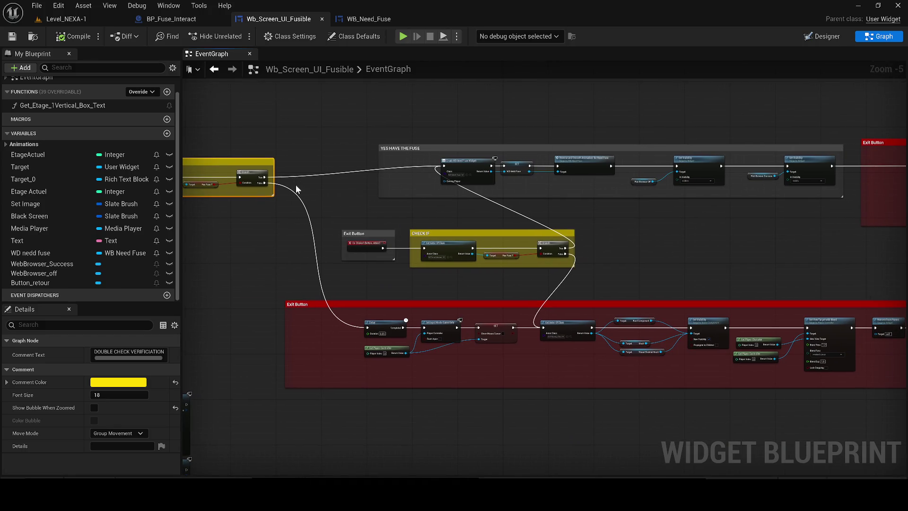
drag(545, 263, 184, 266)
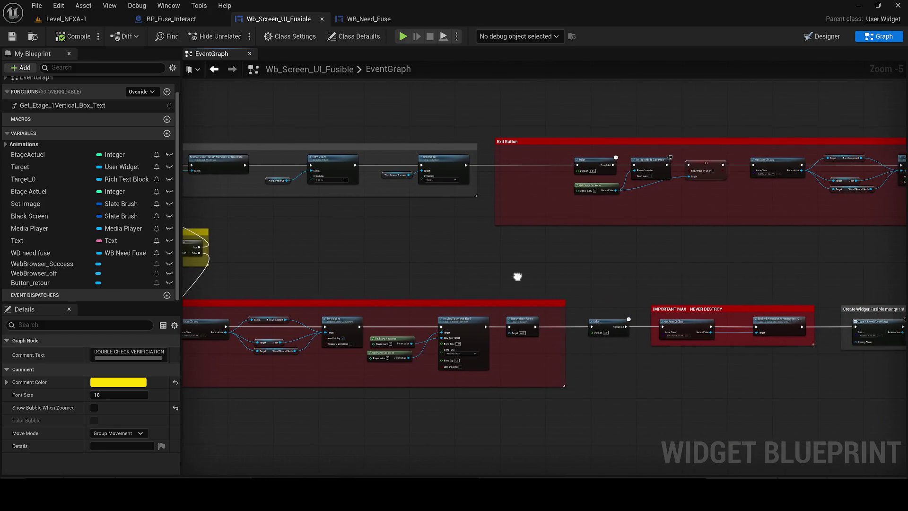
drag(518, 275, 254, 283)
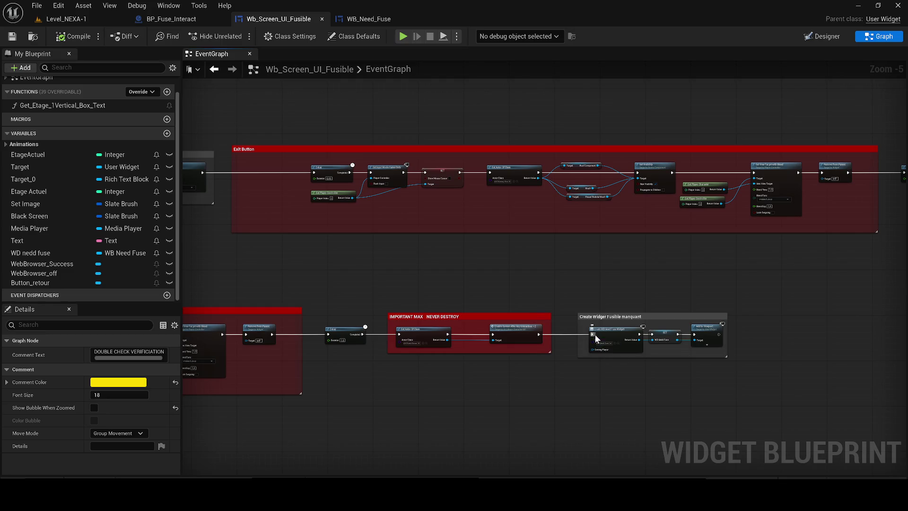
click(74, 17)
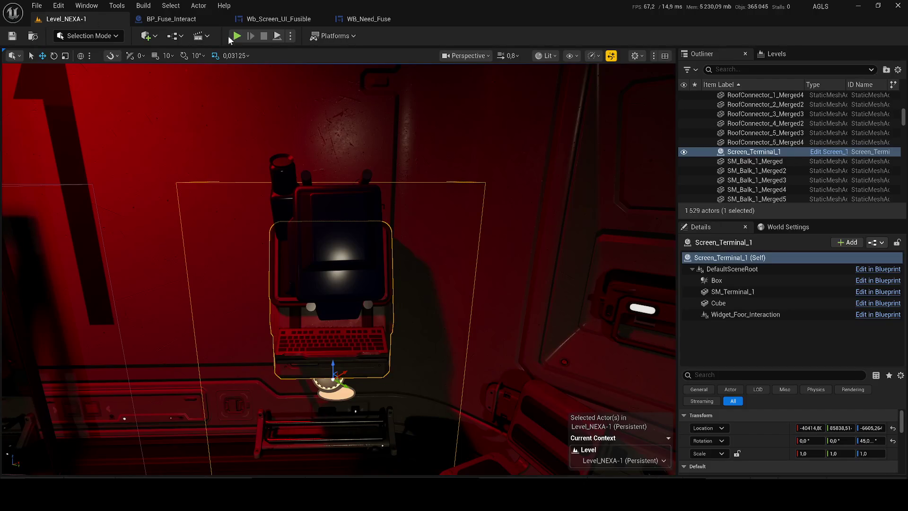
Step: Play-test the level up to the wall terminal, then stop and bring up BP_Fuse_Interact's EventGraph
key(alt+p)
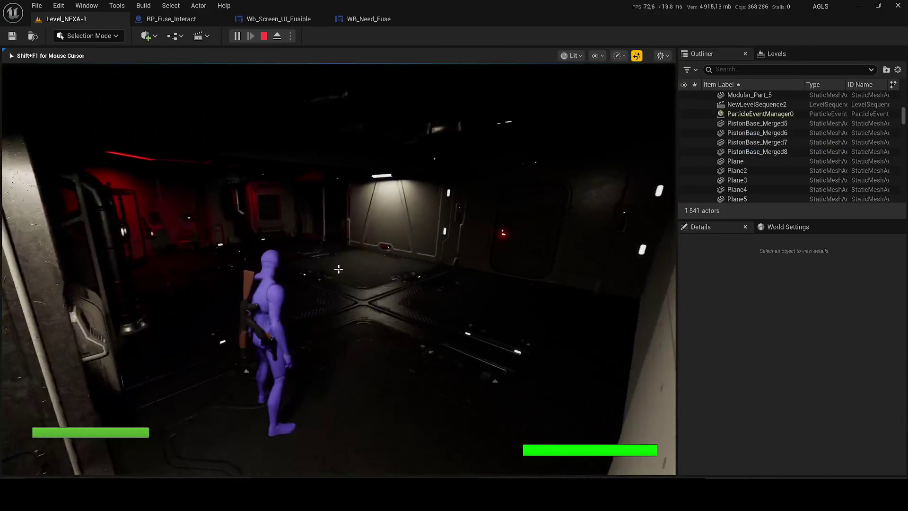
key(w)
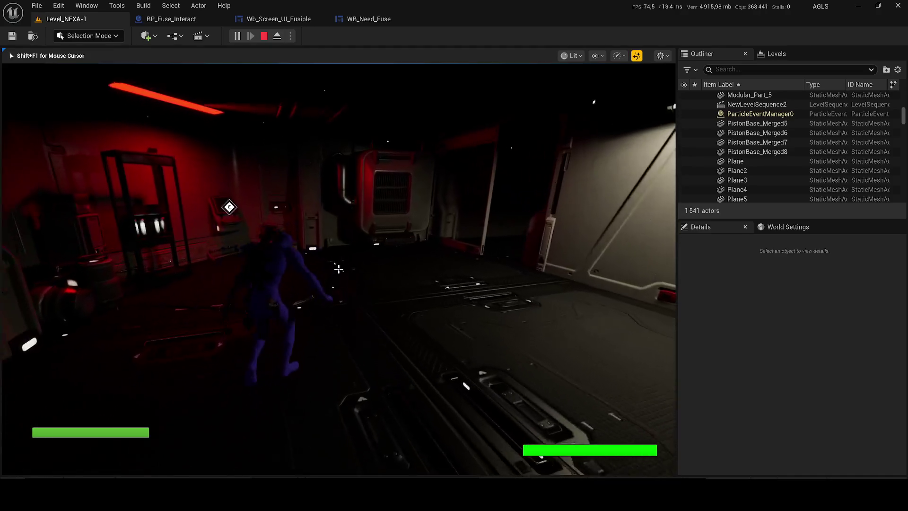
key(w)
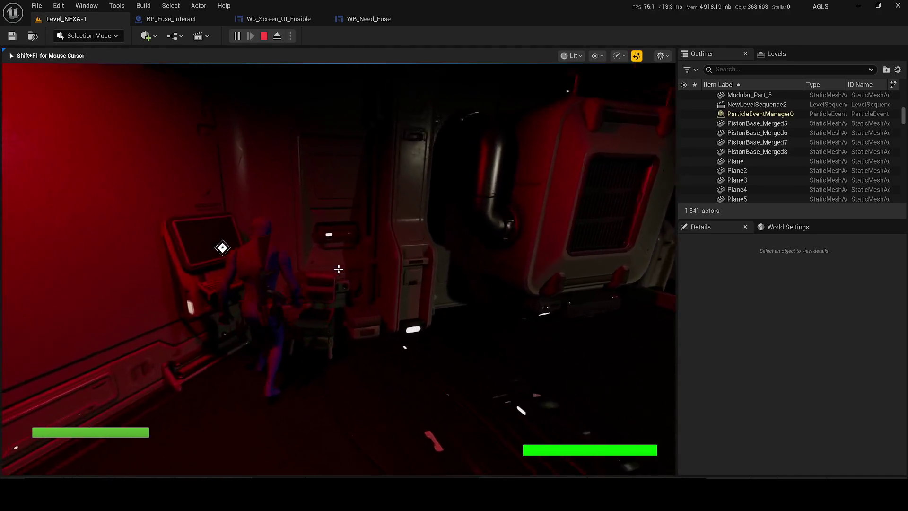
key(w)
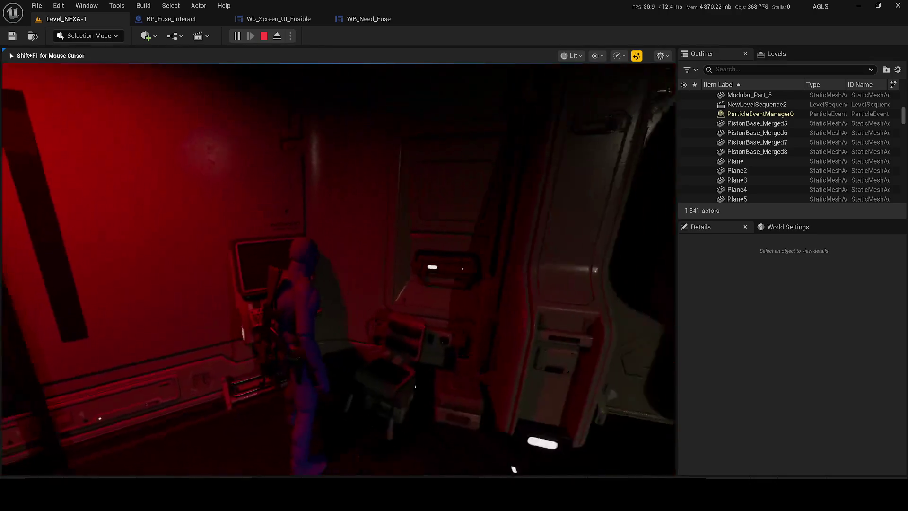
key(e)
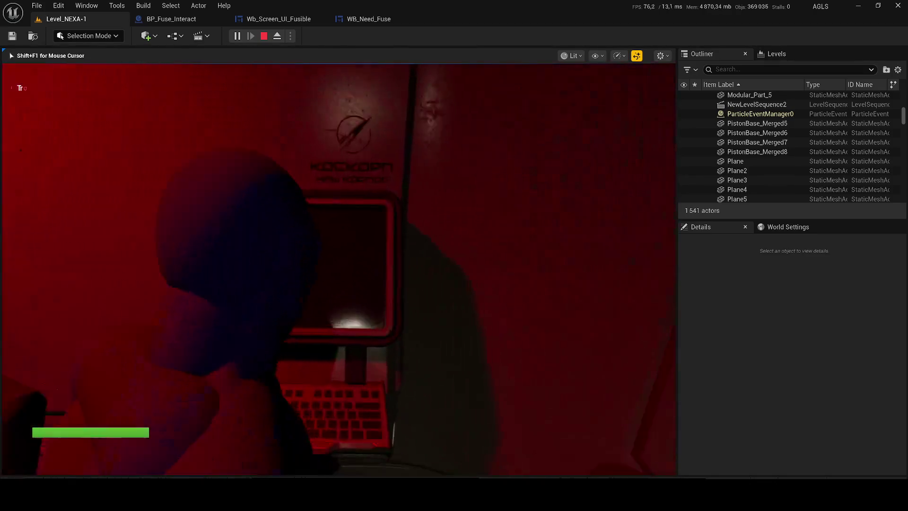
key(Escape)
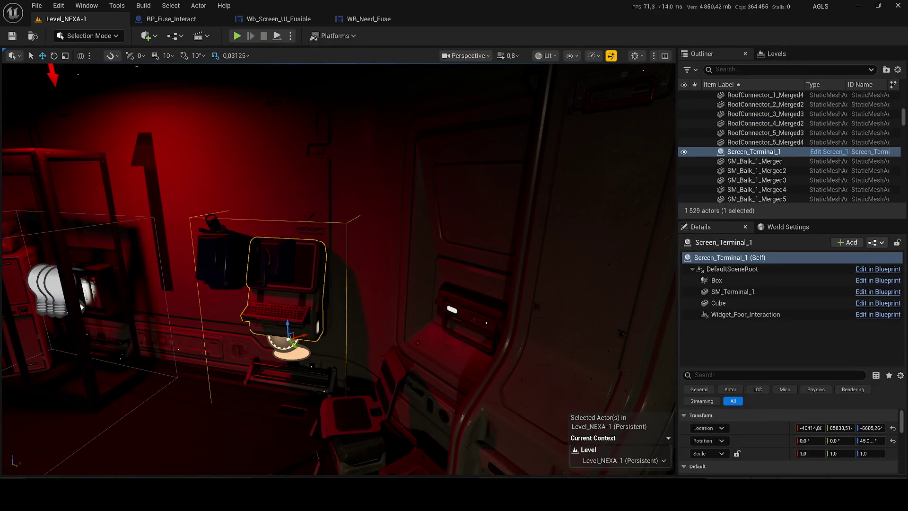
click(188, 19)
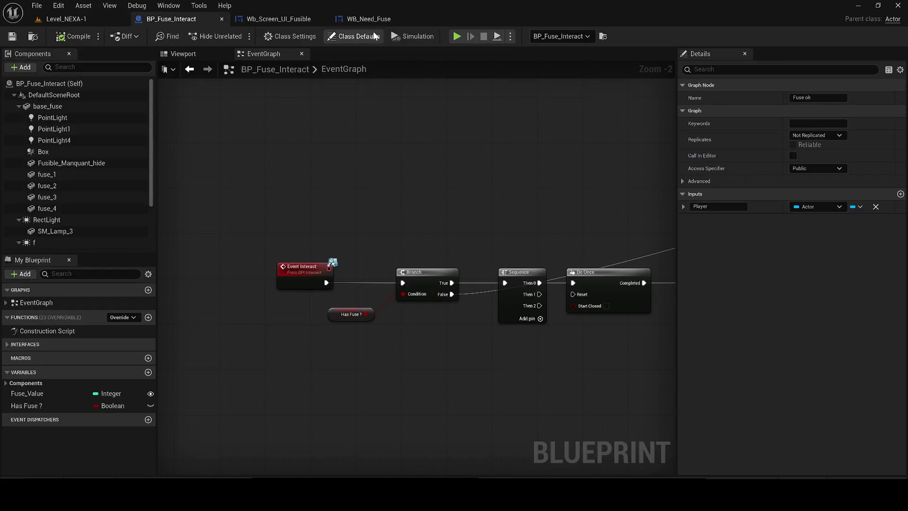
Step: Move the Wb_Screen_UI_Fusible tab ahead of BP_Fuse_Interact and center its graph on the Exit Button group
scroll(347, 121, down, 3)
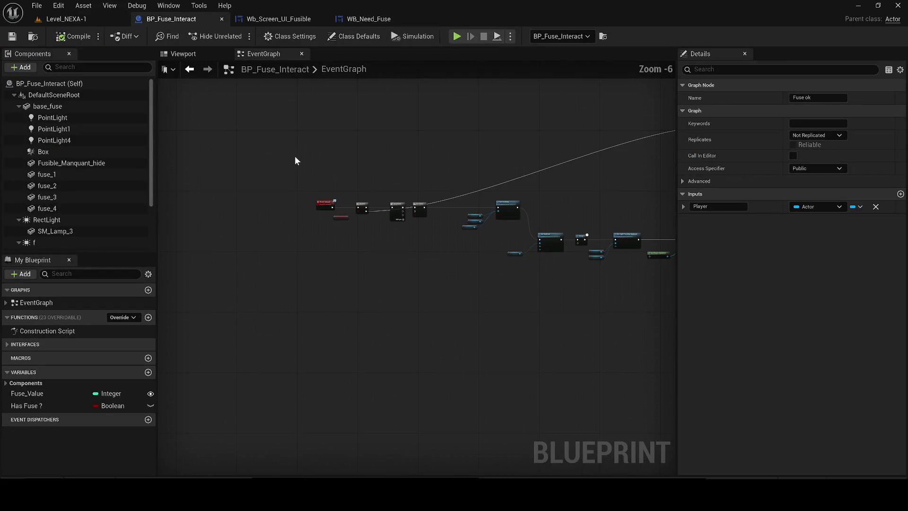
click(279, 19)
drag(279, 19, 189, 19)
click(214, 69)
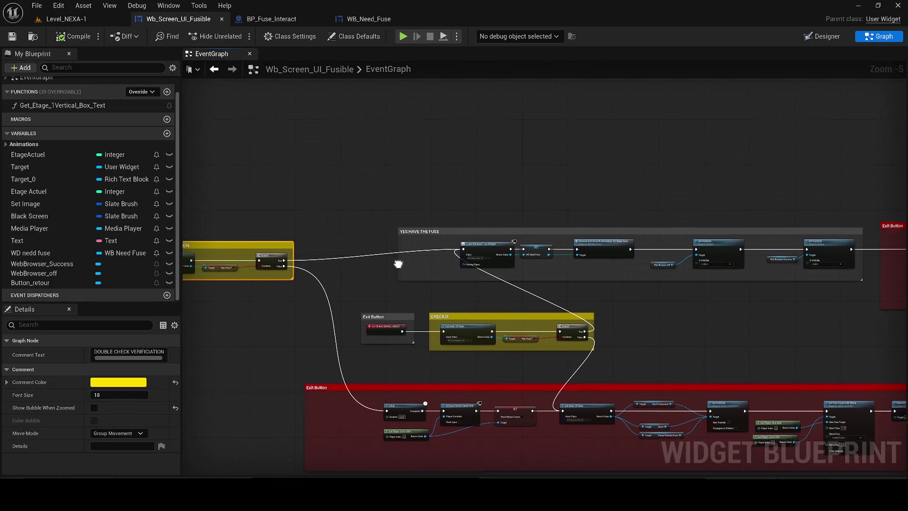
drag(477, 206, 478, 207)
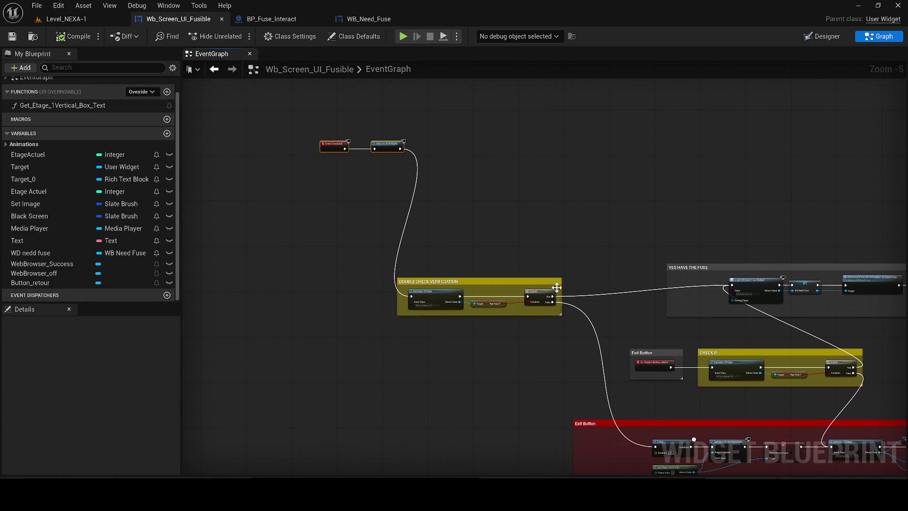
scroll(588, 317, up, 1)
scroll(521, 270, up, 1)
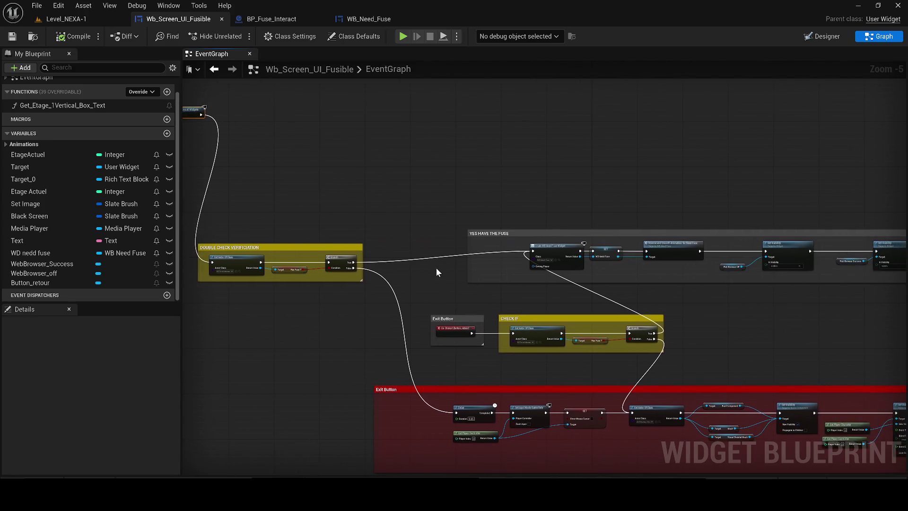
mouse_move(439, 267)
mouse_down()
mouse_move(12, 275)
mouse_move(0, 198)
mouse_up()
mouse_move(501, 220)
mouse_down()
mouse_move(359, 217)
mouse_move(330, 288)
mouse_move(398, 250)
mouse_up()
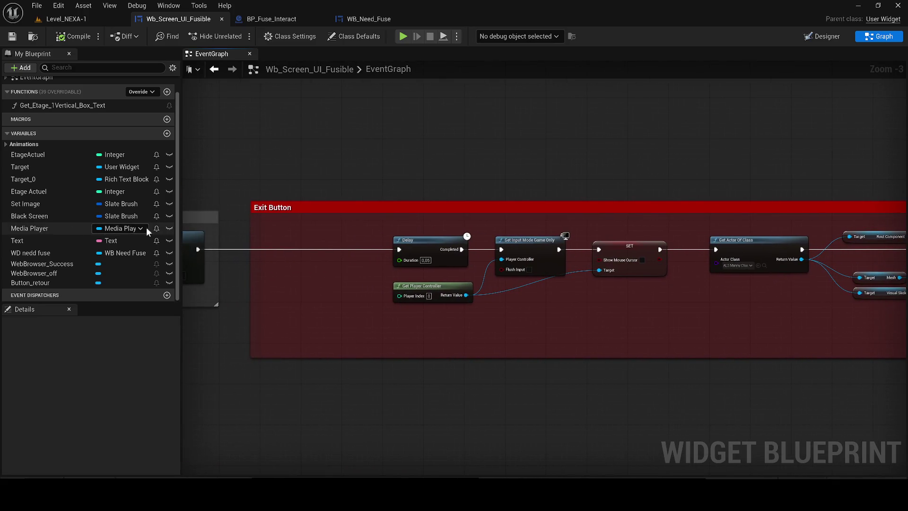
Step: Delete the Delay and IMPORTANT MAX nodes, then undo that deletion
scroll(215, 245, down, 2)
mouse_move(284, 209)
mouse_down()
mouse_move(277, 125)
mouse_move(284, 206)
mouse_move(254, 220)
mouse_up()
drag(768, 304, 522, 263)
key(Delete)
drag(213, 281, 304, 294)
key(ctrl+z)
Step: Move the Delay and IMPORTANT MAX group beside Set Visibility, delete the 1.5 Delay, and close the gap
drag(859, 318, 636, 251)
drag(625, 284, 398, 297)
scroll(396, 284, up, 2)
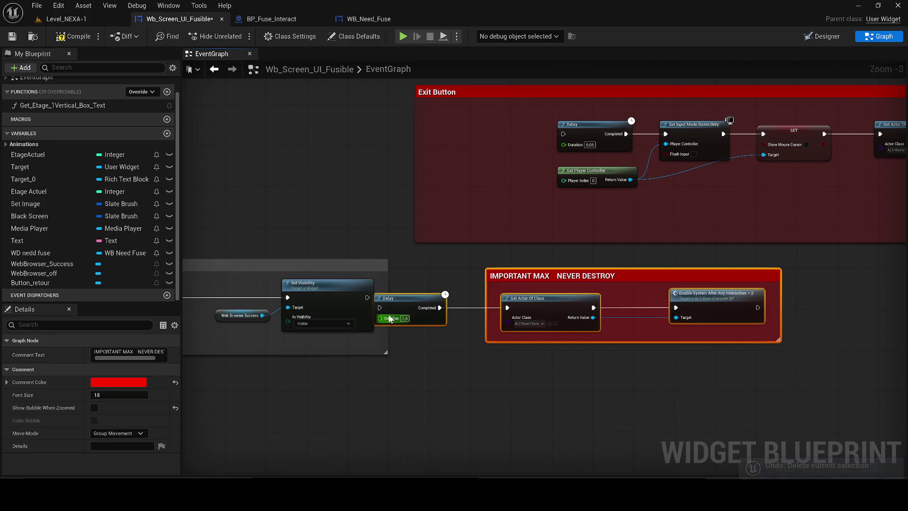
drag(381, 310, 433, 285)
click(432, 287)
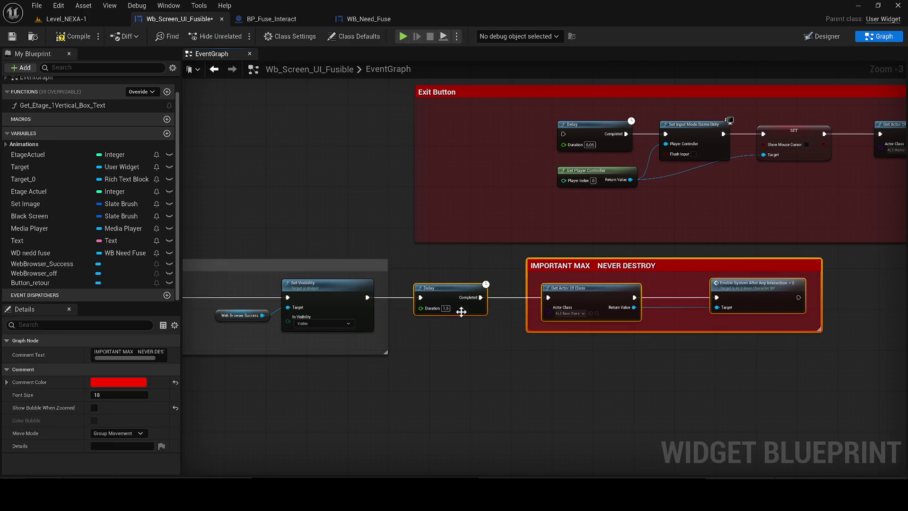
key(Delete)
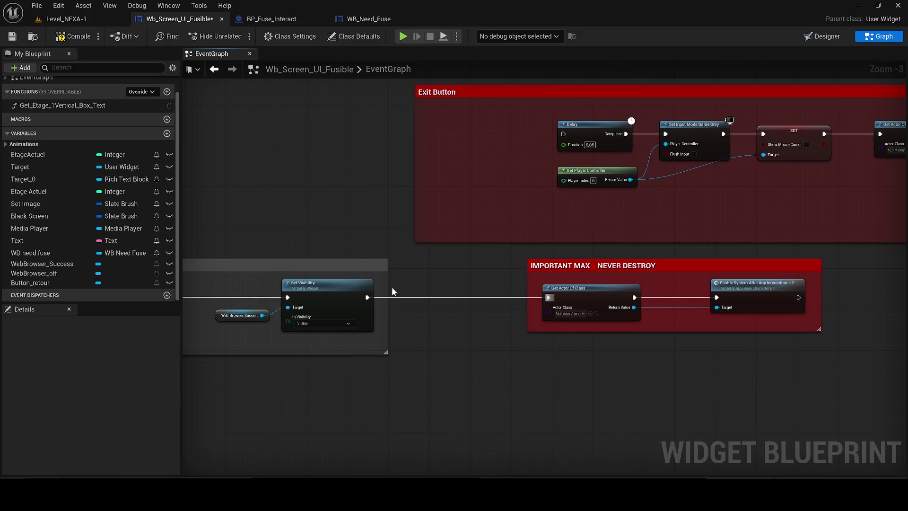
click(567, 265)
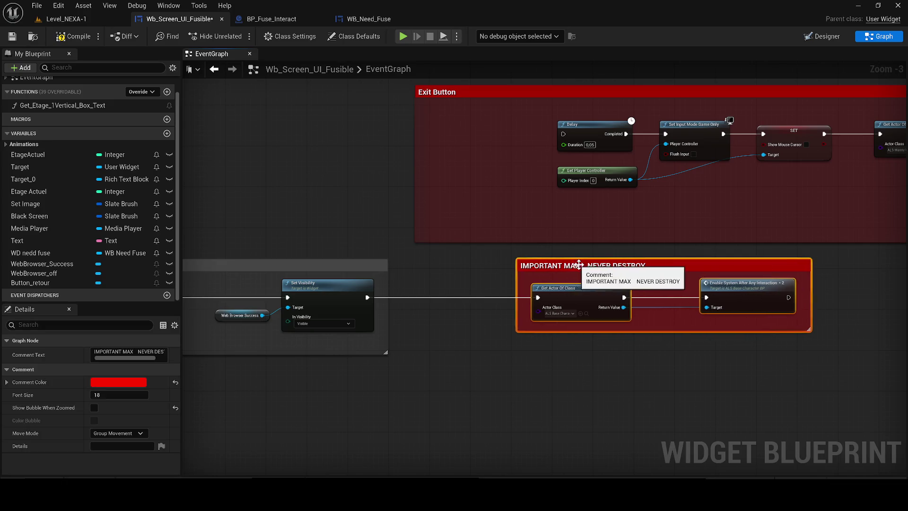
drag(567, 265, 480, 265)
Step: Delete the upper Exit Button group, then undo that deletion and the recent node moves
scroll(469, 151, down, 2)
mouse_move(468, 152)
mouse_down()
mouse_move(889, 227)
mouse_move(863, 246)
mouse_up()
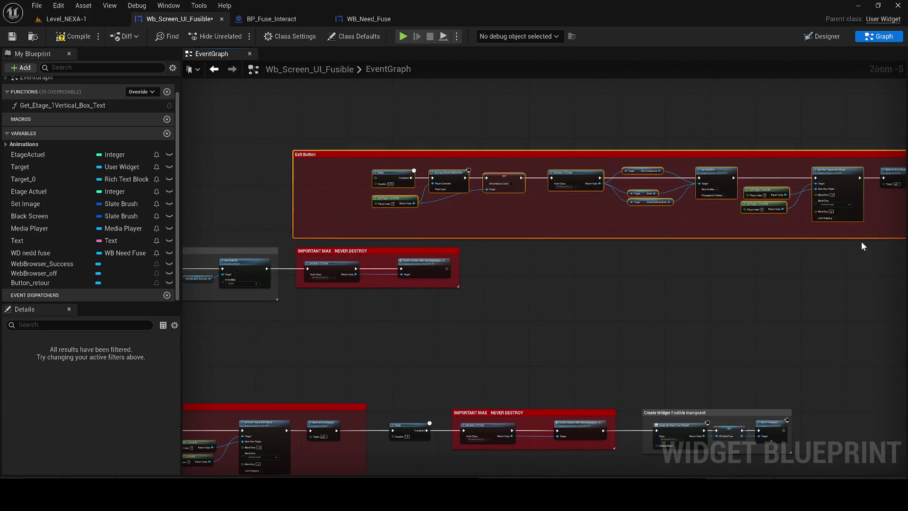
key(Delete)
key(ctrl+z)
scroll(582, 219, down, 2)
key(ctrl+z)
key(ctrl+z)
key(ctrl+z)
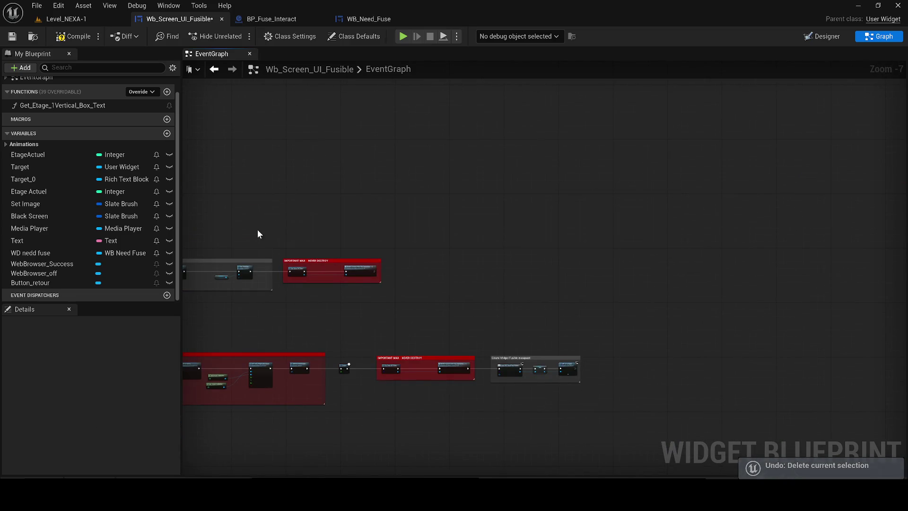
Step: Restore the removed nodes, paste an Exit Button group copy lower down, and pull Play Animation out of it
key(ctrl+z)
key(ctrl+v)
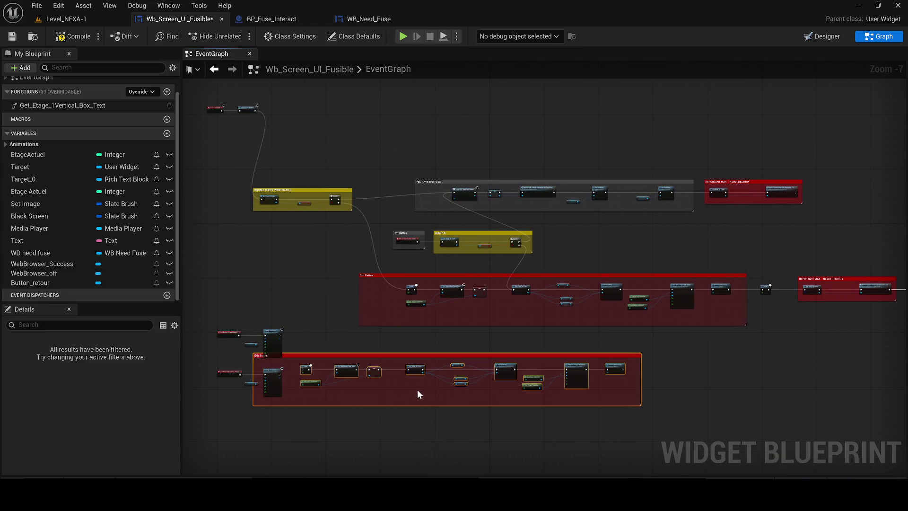
mouse_move(280, 360)
mouse_down()
mouse_move(320, 355)
mouse_move(423, 386)
mouse_up()
scroll(577, 407, up, 3)
drag(625, 407, 311, 351)
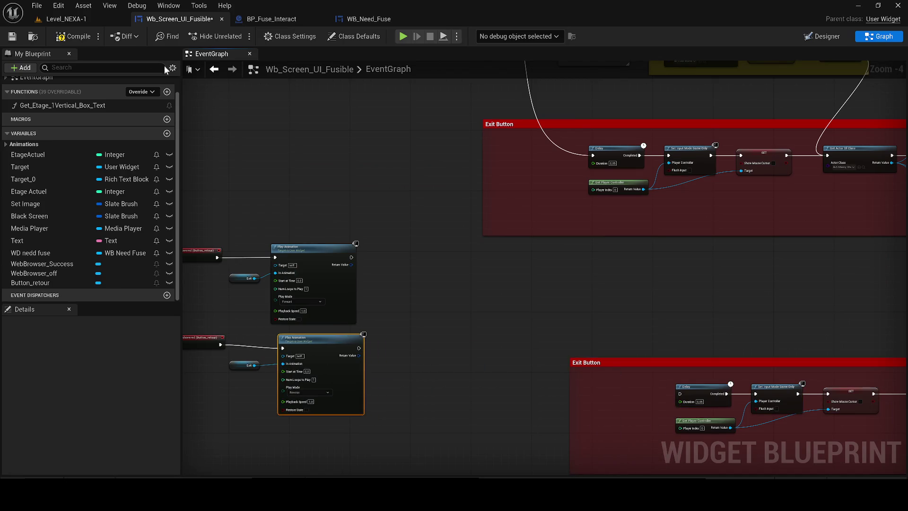
click(13, 37)
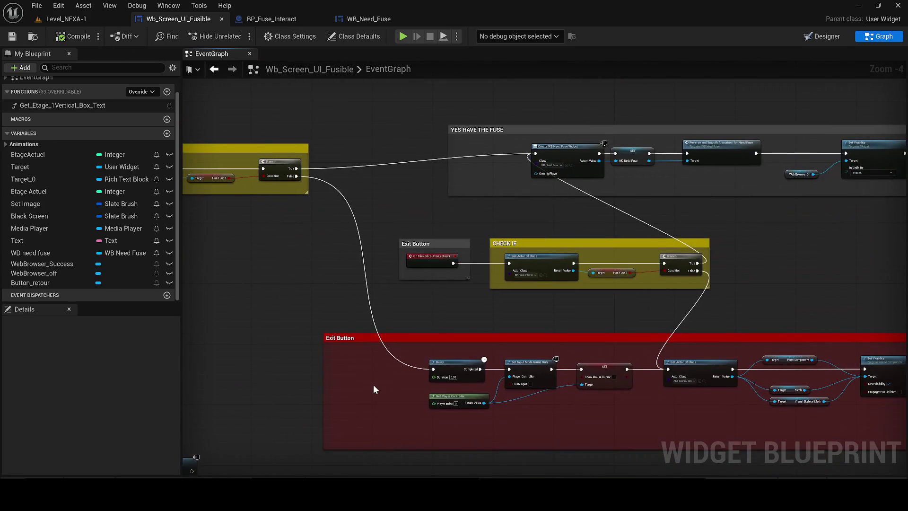
Step: Save, then move Event Construct and Remove All Widgets up beside DOUBLE CHECK VERIFICATION
scroll(584, 259, down, 1)
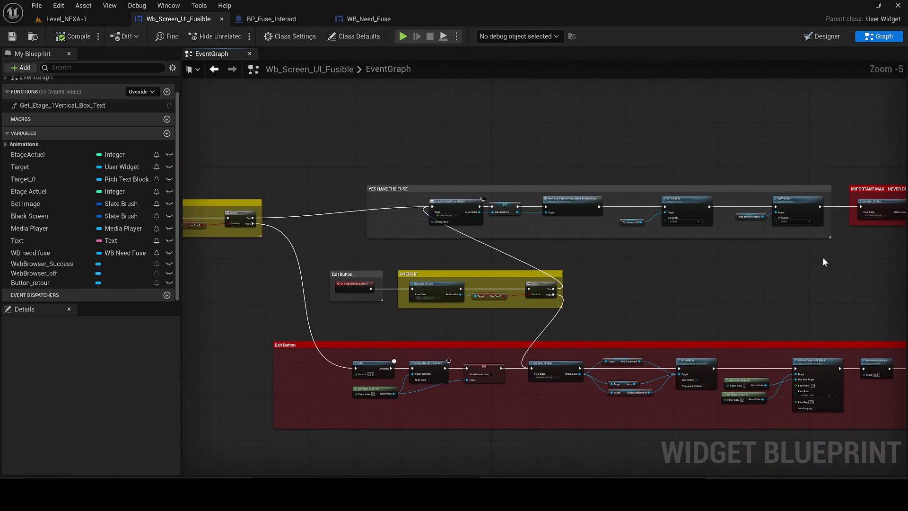
click(258, 180)
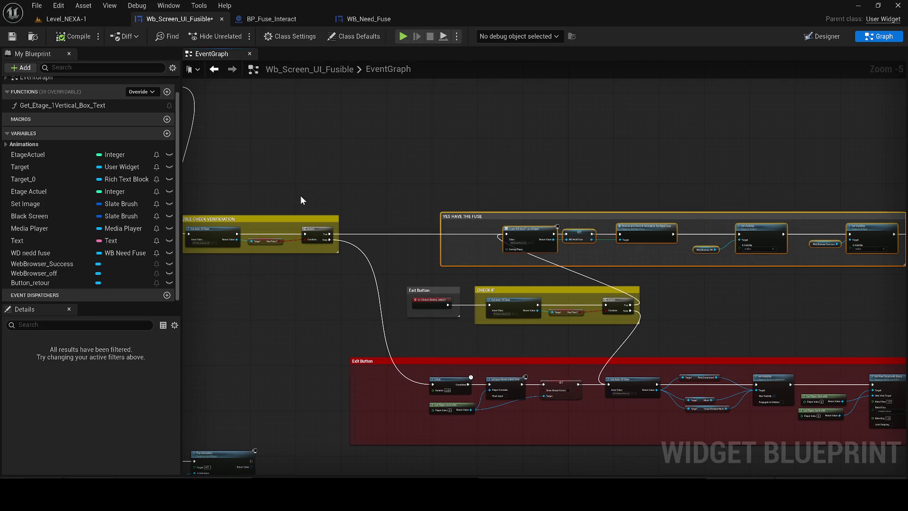
click(12, 36)
drag(390, 163, 575, 223)
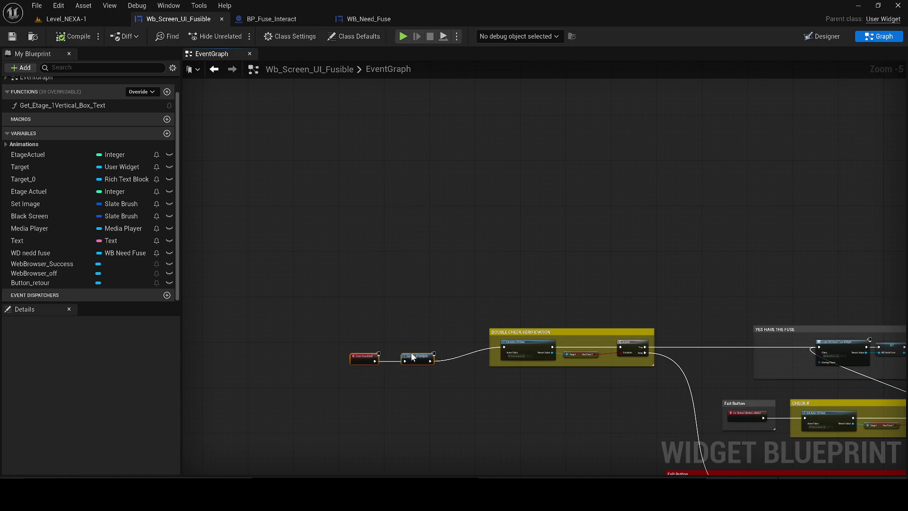
drag(411, 353, 424, 337)
scroll(424, 336, up, 3)
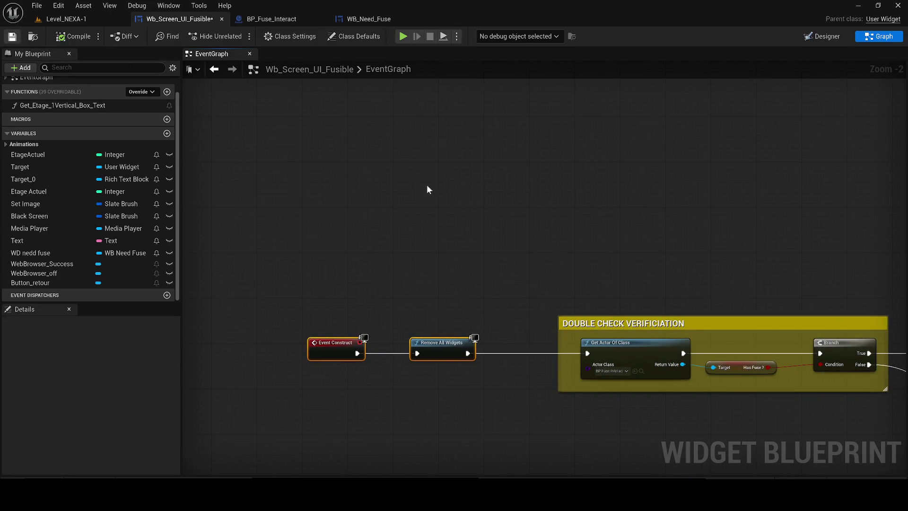
Step: Save the blueprint and survey the graph from YES HAVE THE FUSE through IMPORTANT MAX and Create Widget
key(ctrl+s)
scroll(475, 253, down, 1)
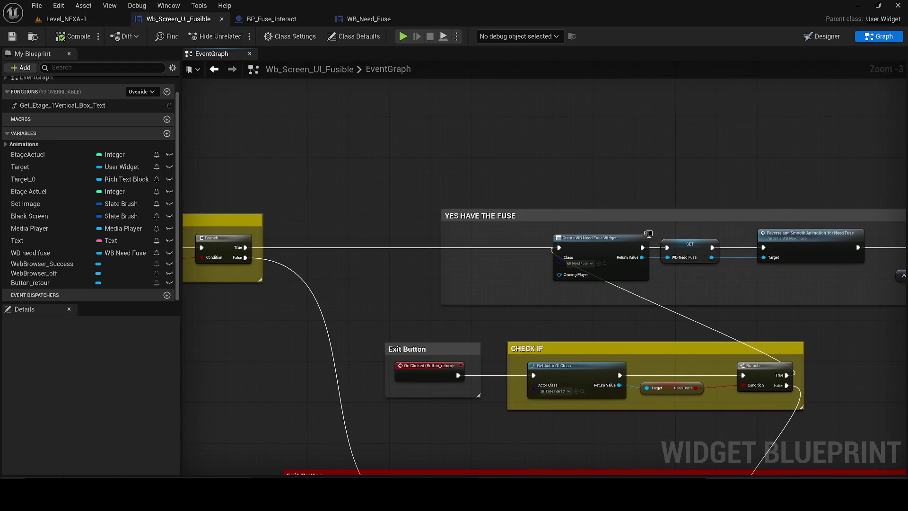
drag(351, 229, 427, 216)
drag(422, 308, 255, 186)
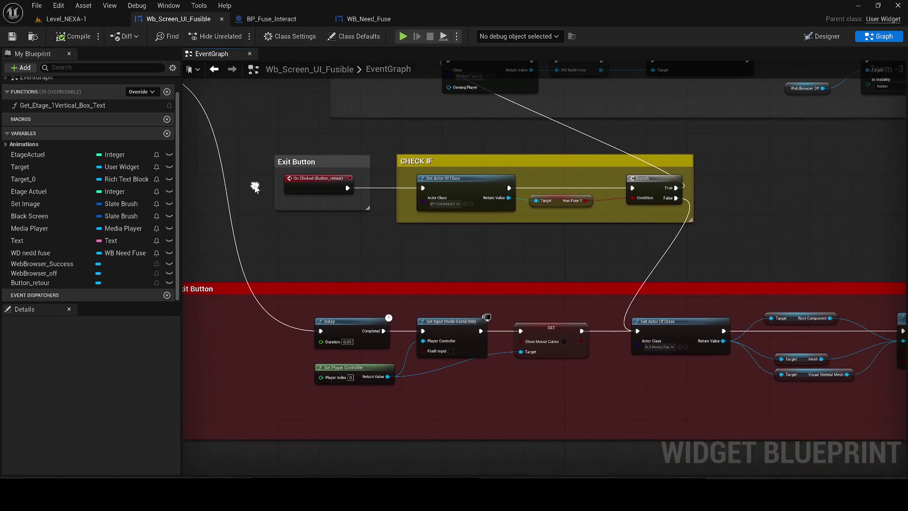
mouse_move(662, 302)
mouse_down()
mouse_move(304, 294)
mouse_move(95, 277)
mouse_up()
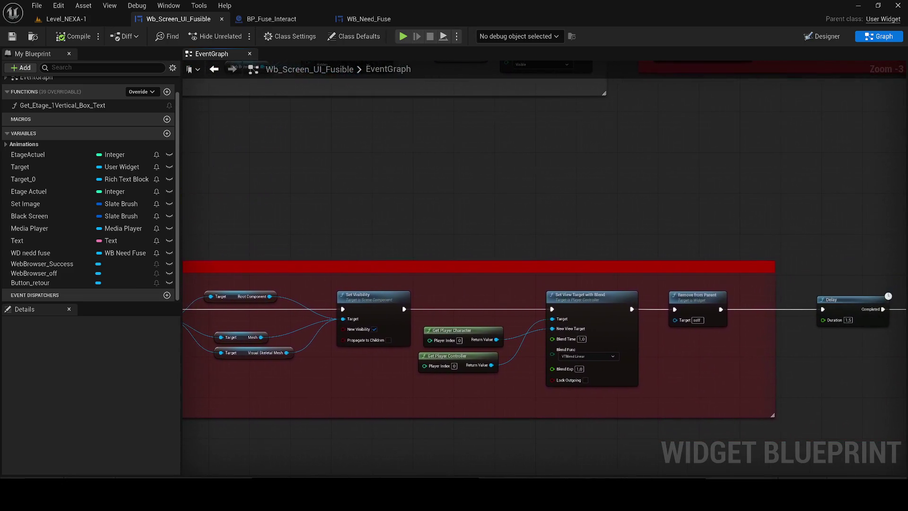
drag(805, 287, 326, 262)
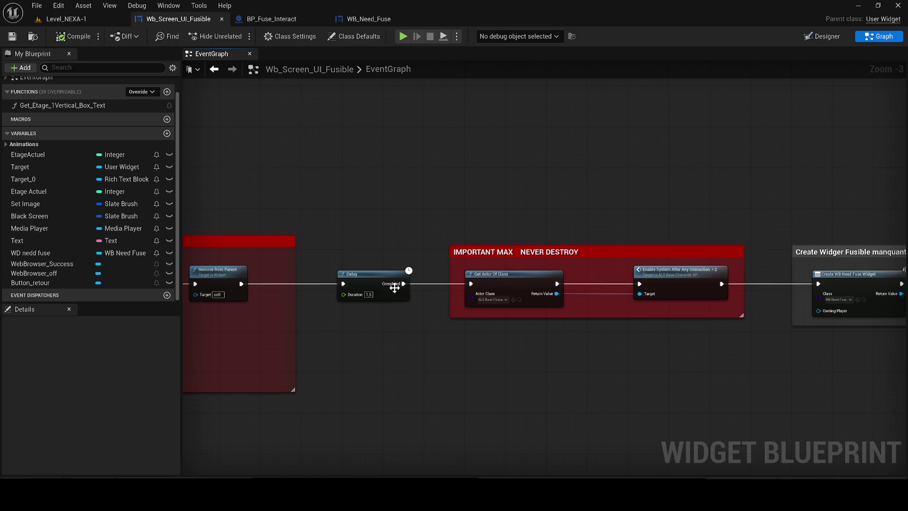
mouse_move(447, 285)
mouse_down()
mouse_move(466, 307)
mouse_move(799, 267)
mouse_up()
scroll(757, 283, down, 2)
drag(680, 303, 713, 307)
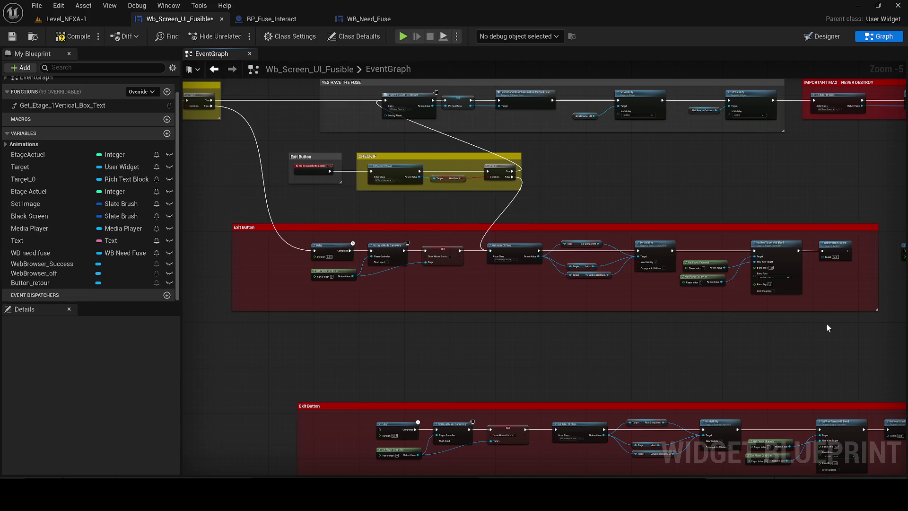
scroll(512, 246, up, 2)
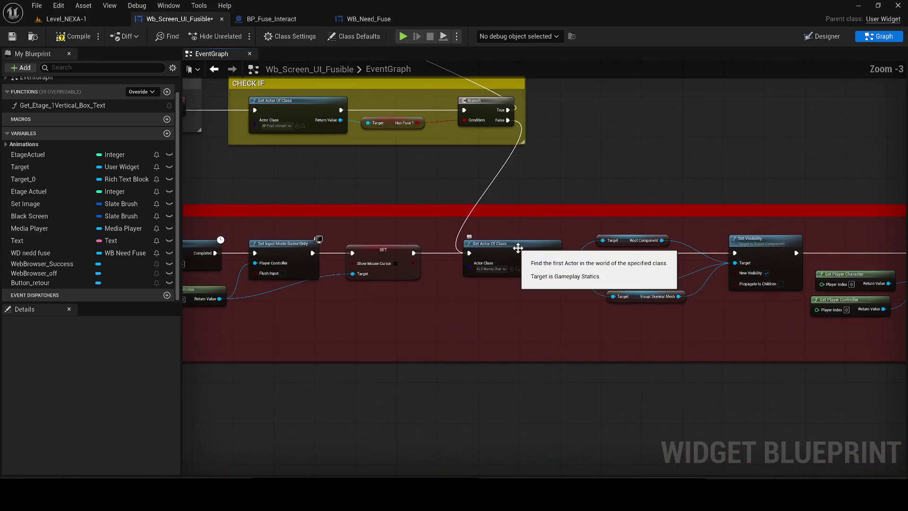
drag(717, 274, 636, 272)
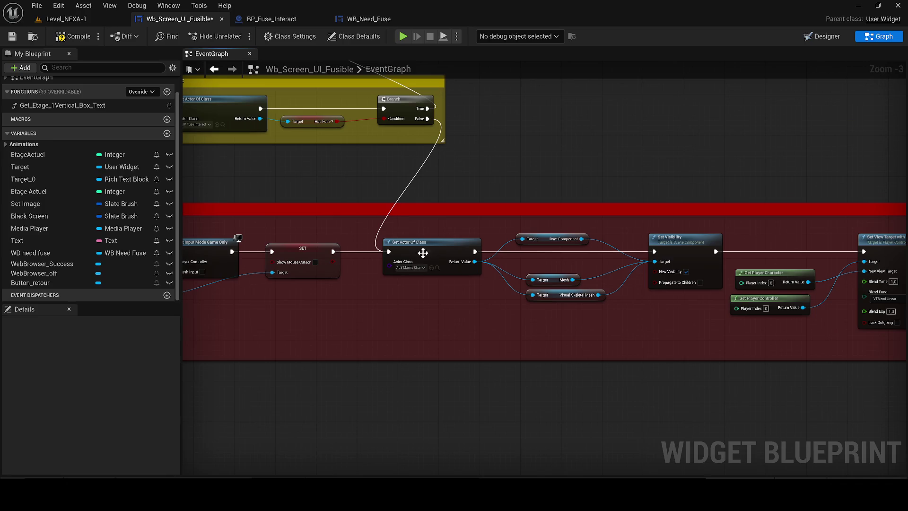
drag(326, 240, 486, 300)
scroll(432, 276, down, 1)
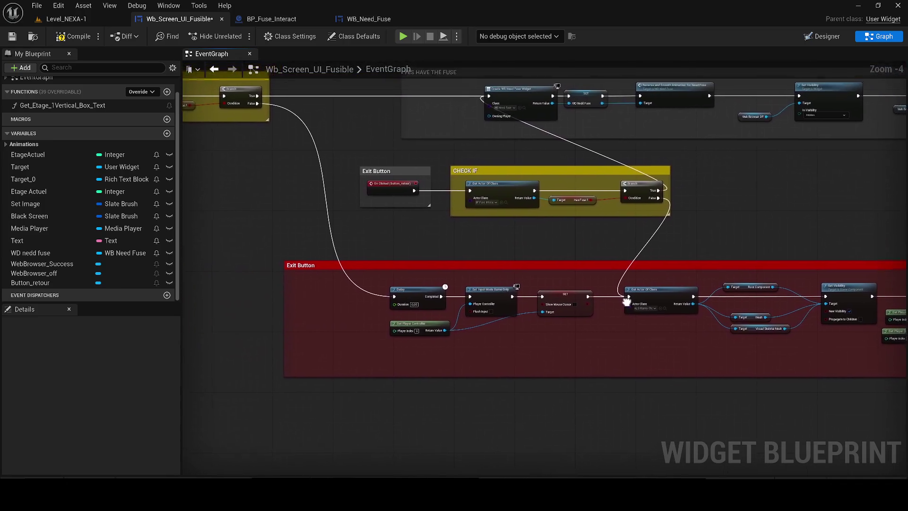
scroll(616, 307, down, 7)
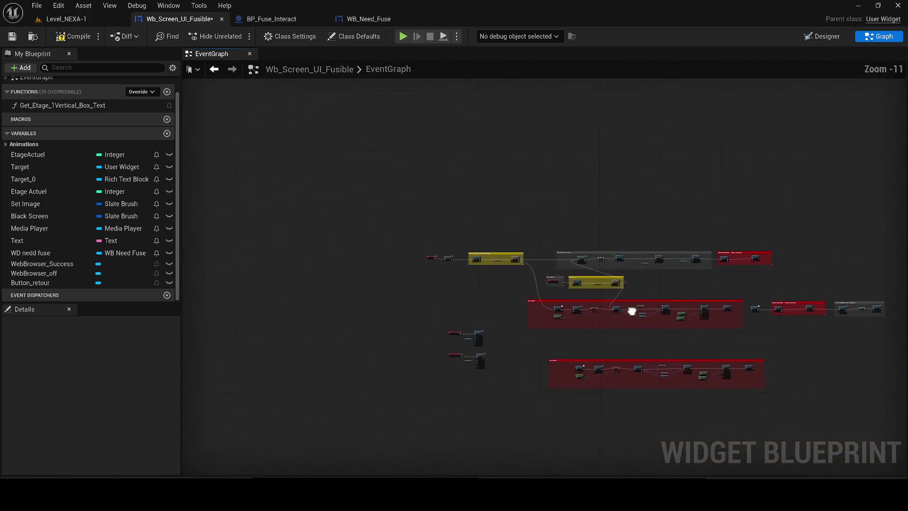
Step: Delete the leftover red comment group and shift the small three-node group left
key(Delete)
scroll(529, 280, up, 1)
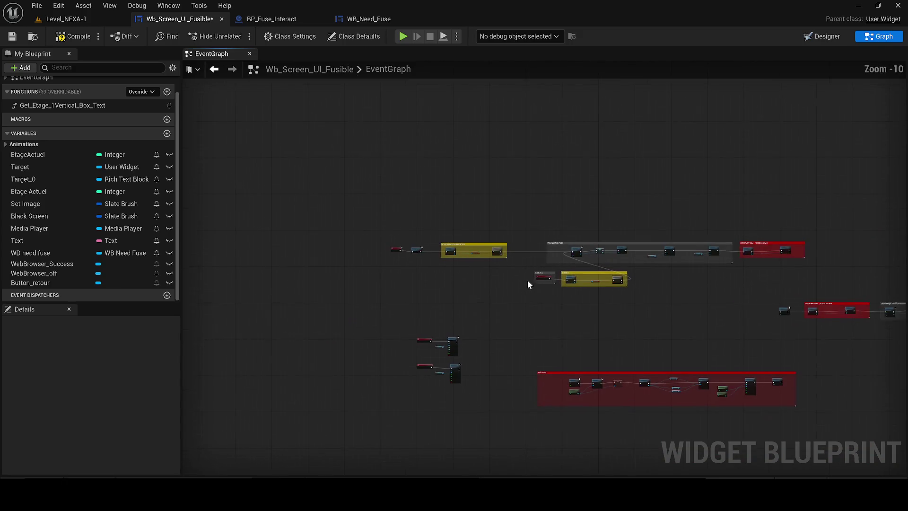
drag(685, 298, 563, 297)
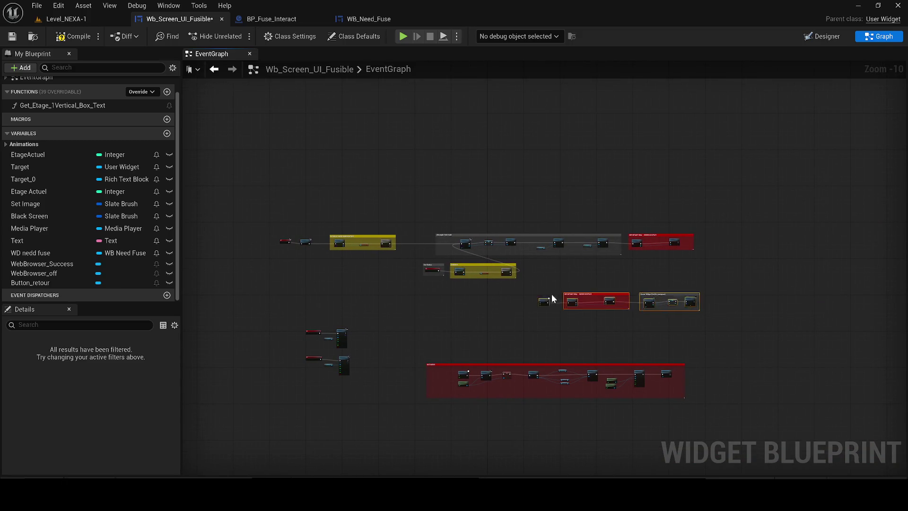
scroll(378, 267, up, 6)
mouse_move(390, 254)
mouse_down()
mouse_move(332, 225)
mouse_move(626, 220)
mouse_move(324, 211)
mouse_up()
scroll(324, 211, up, 1)
Step: Wire Branch False into the Delay and delete the IMPORTANT MAX NEVER DESTROY comment and nodes
drag(315, 165, 356, 308)
drag(340, 416, 339, 413)
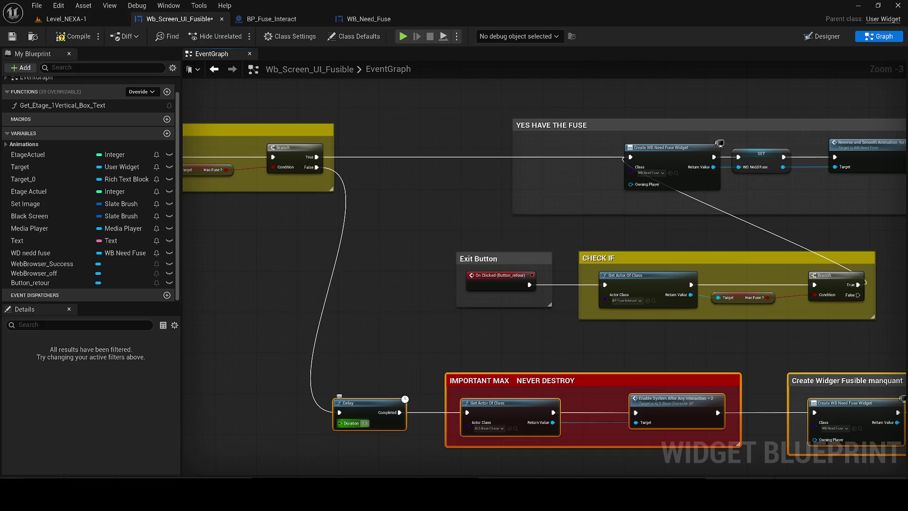
mouse_move(466, 381)
mouse_down()
mouse_move(486, 354)
mouse_move(511, 345)
mouse_move(401, 318)
mouse_up()
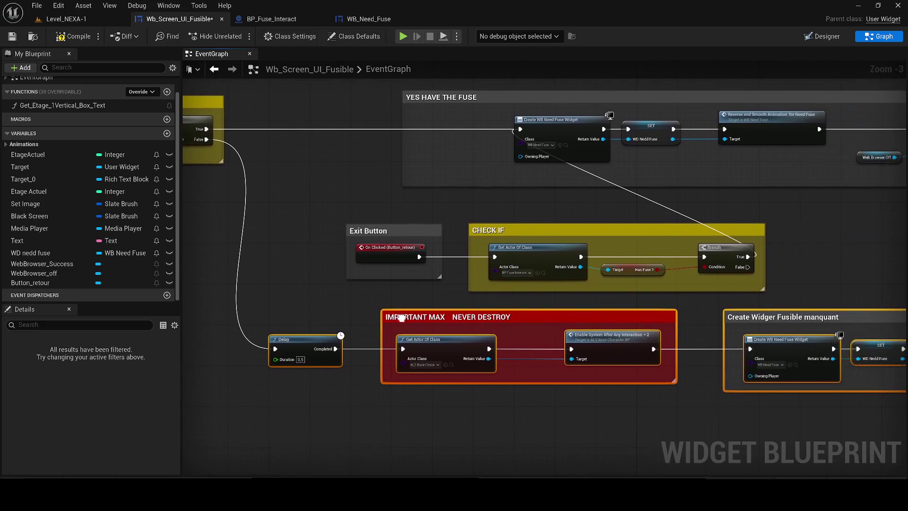
mouse_move(665, 416)
mouse_down()
mouse_move(477, 319)
mouse_move(398, 300)
mouse_move(395, 312)
mouse_up()
key(Delete)
Step: Connect Delay's Completed output onward and move the Create Widger Fusible manquant group beside it
drag(335, 348, 749, 349)
drag(488, 308, 489, 308)
drag(540, 323, 414, 333)
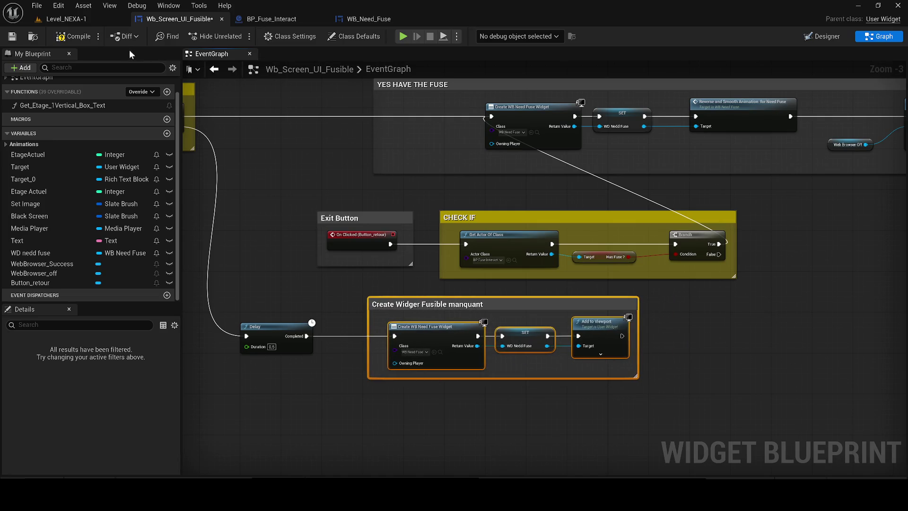
Step: Pick WebBrowser_off in the Designer and place a Get WebBrowser_off node near the Delay
click(825, 38)
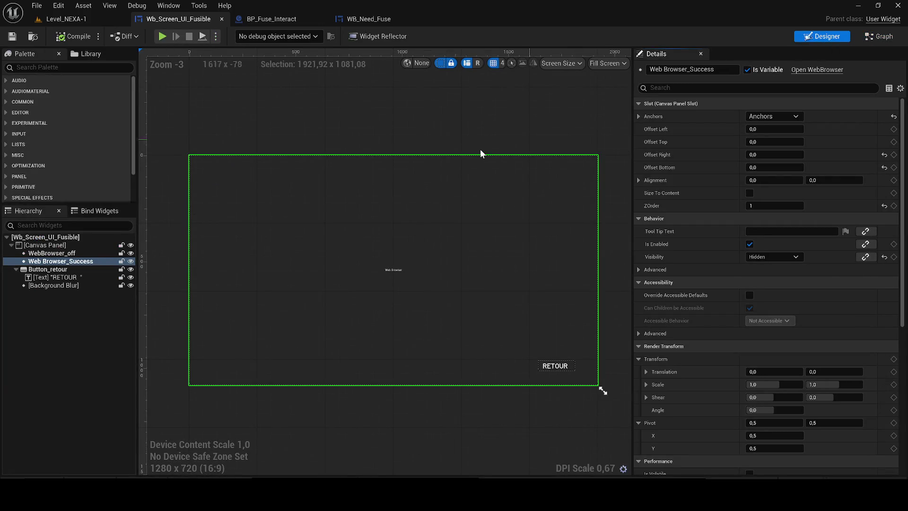
click(100, 253)
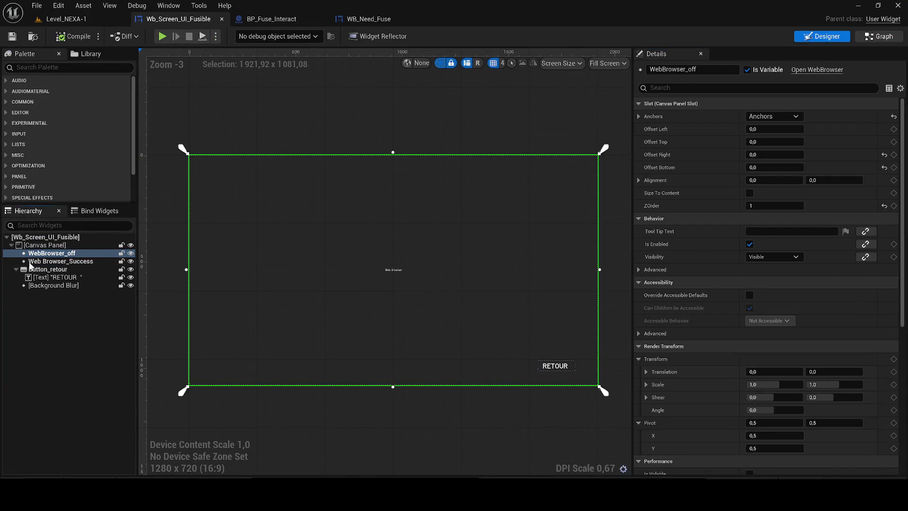
key(ctrl+shift+alt+g)
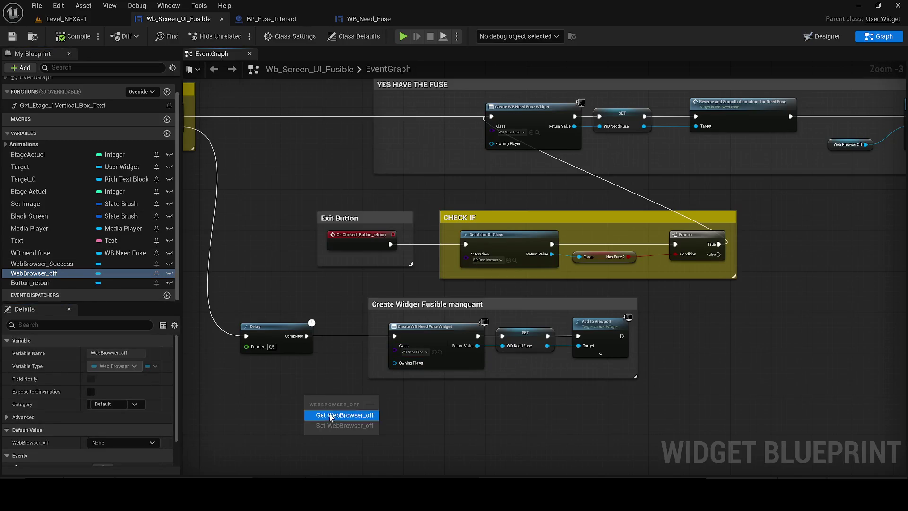
click(326, 412)
click(473, 381)
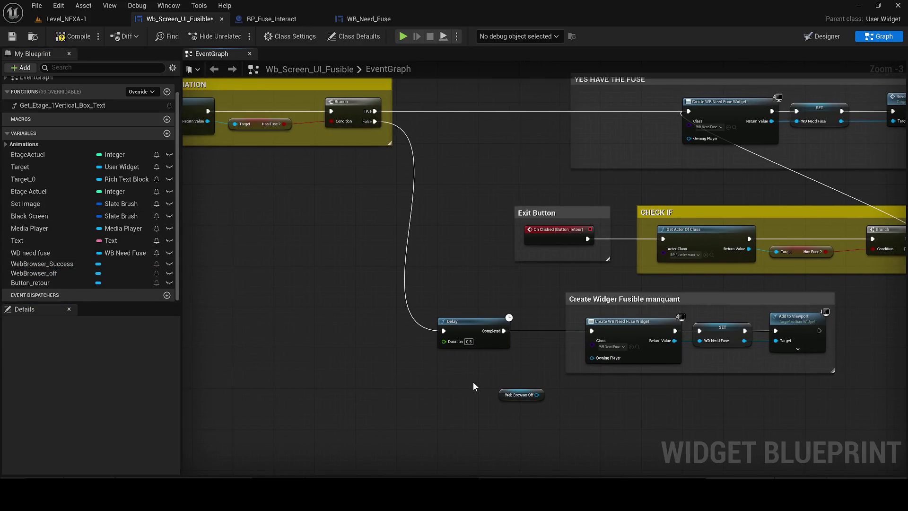
click(517, 396)
drag(358, 322, 388, 296)
Step: Add a Set Visibility node making Web Browser Off Visible, driven by Branch False
text(set vis)
key(Return)
scroll(384, 282, up, 1)
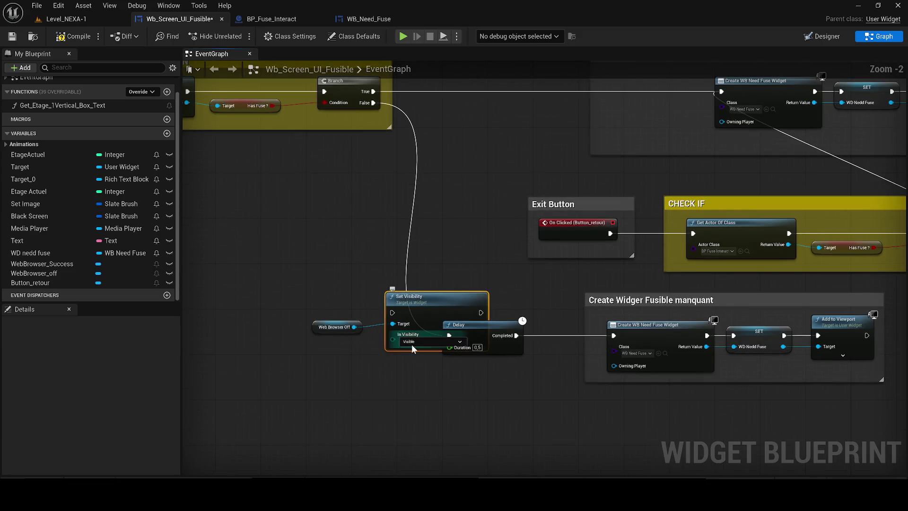
click(412, 342)
mouse_move(373, 102)
mouse_down()
mouse_move(385, 122)
mouse_move(393, 312)
mouse_up()
drag(336, 327, 295, 344)
drag(416, 298, 370, 297)
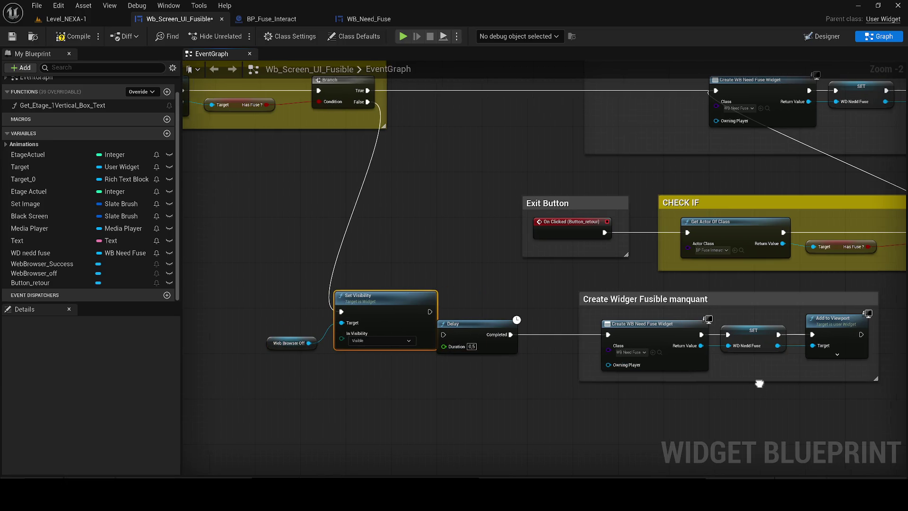
Step: Delete the unneeded Delay and reposition the Create Widger Fusible manquant group
drag(764, 384, 679, 373)
click(416, 326)
key(Delete)
click(510, 289)
mouse_move(510, 289)
mouse_down()
mouse_move(638, 311)
mouse_move(456, 317)
mouse_move(599, 316)
mouse_move(718, 293)
mouse_up()
drag(606, 247, 659, 283)
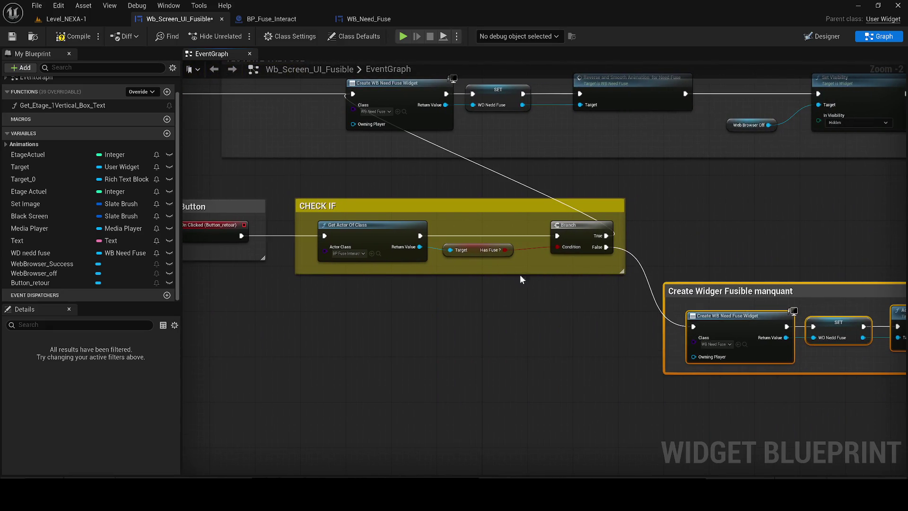
Step: Chain Add to Viewport into the Exit Button Delay, move that group up, and save
scroll(538, 274, down, 5)
scroll(317, 370, up, 2)
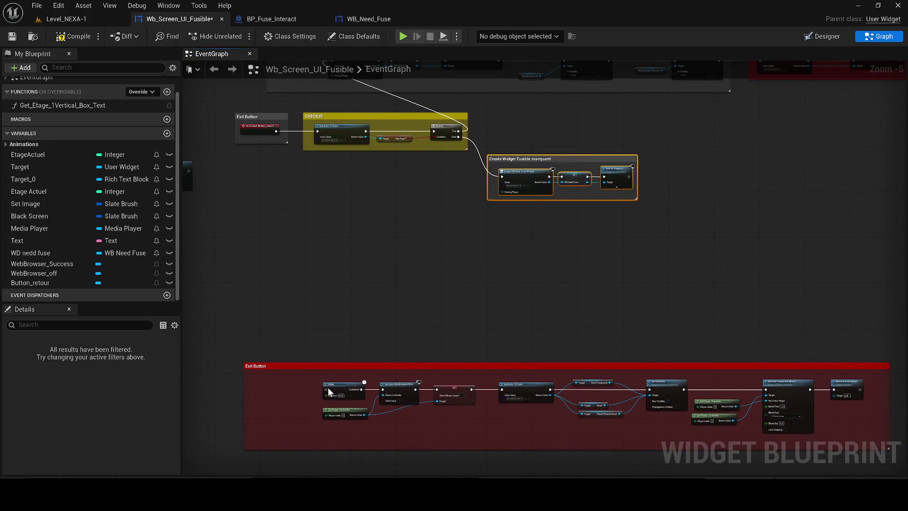
mouse_move(326, 389)
mouse_down()
mouse_move(614, 175)
mouse_move(633, 179)
mouse_up()
drag(259, 366, 297, 245)
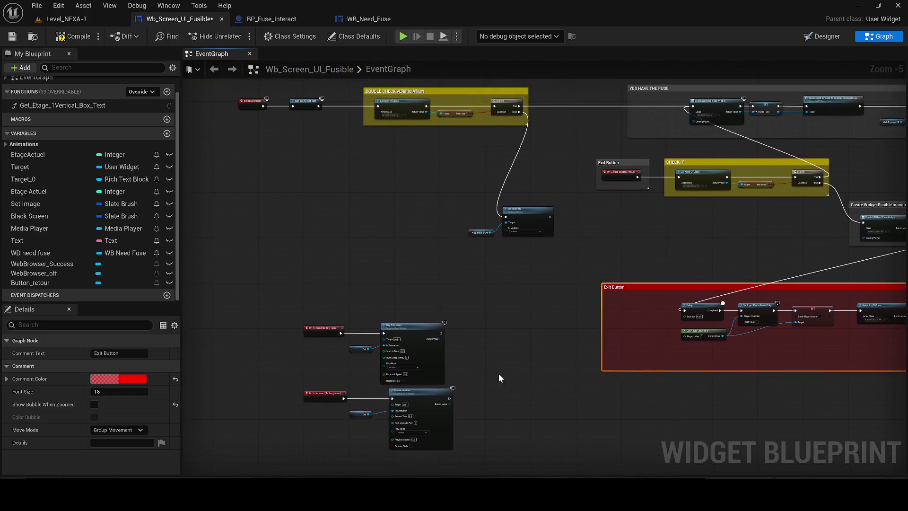
drag(288, 407, 290, 408)
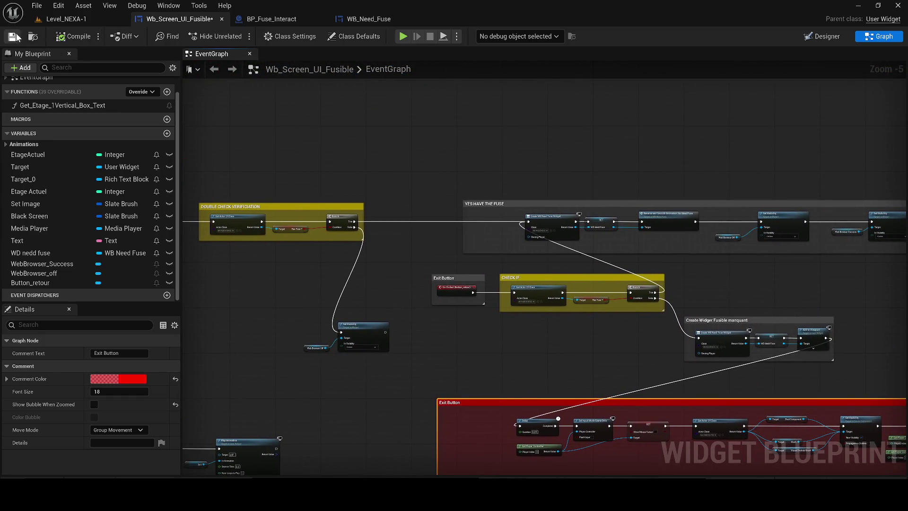
click(13, 37)
click(66, 19)
Step: Play the level and walk to the wall terminal to trigger the ACCÈS REFUSÉ screen
click(236, 36)
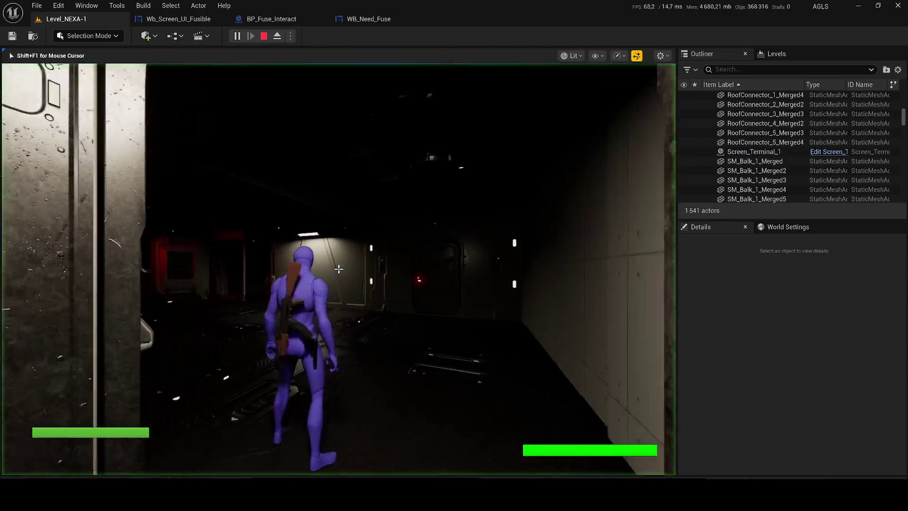
key(w)
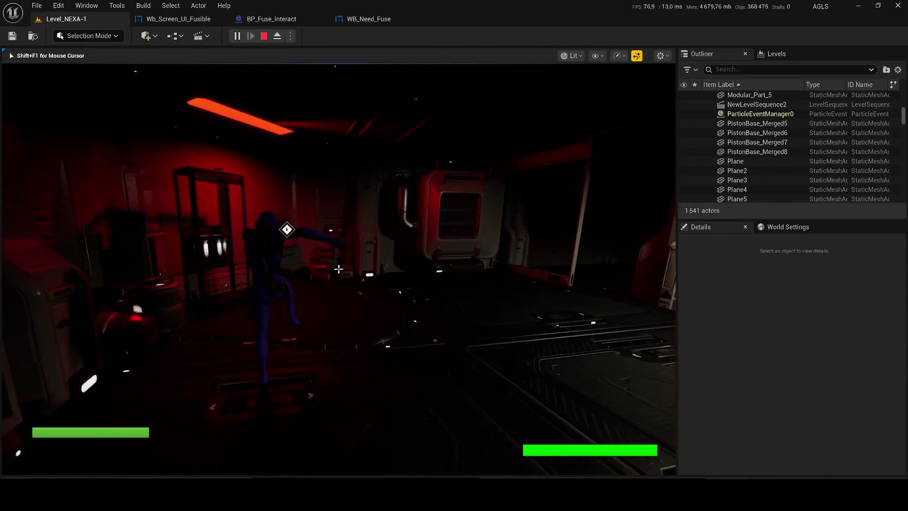
key(w)
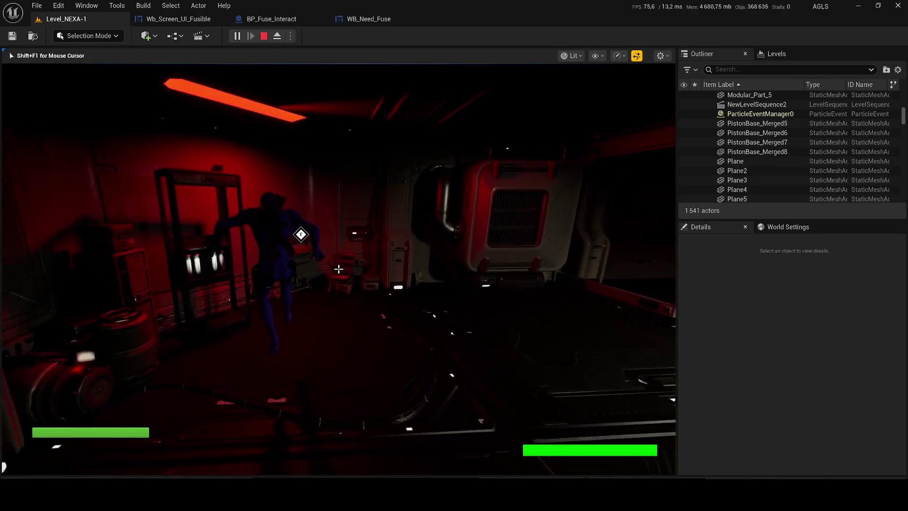
key(s)
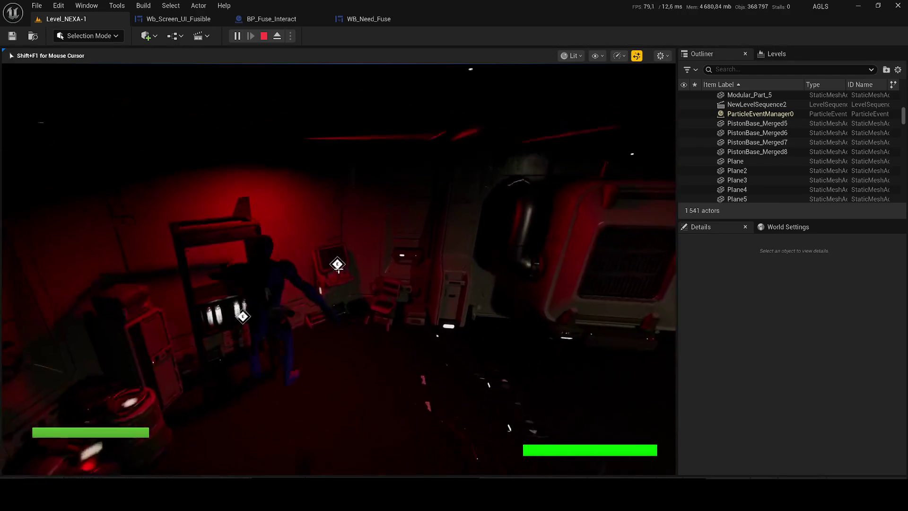
key(w)
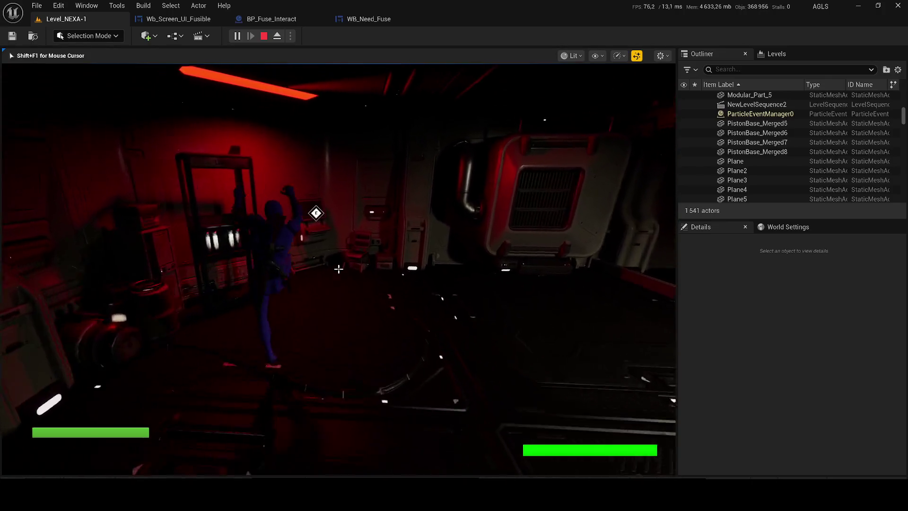
key(s)
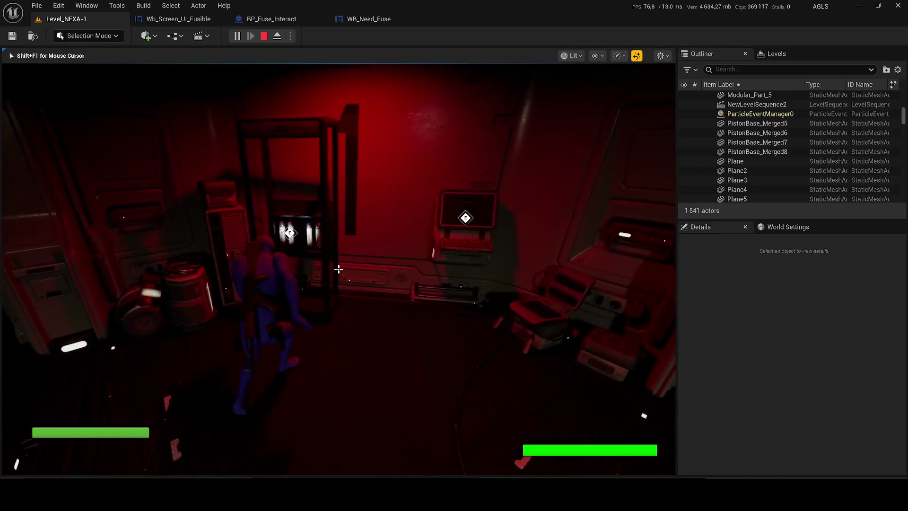
key(w)
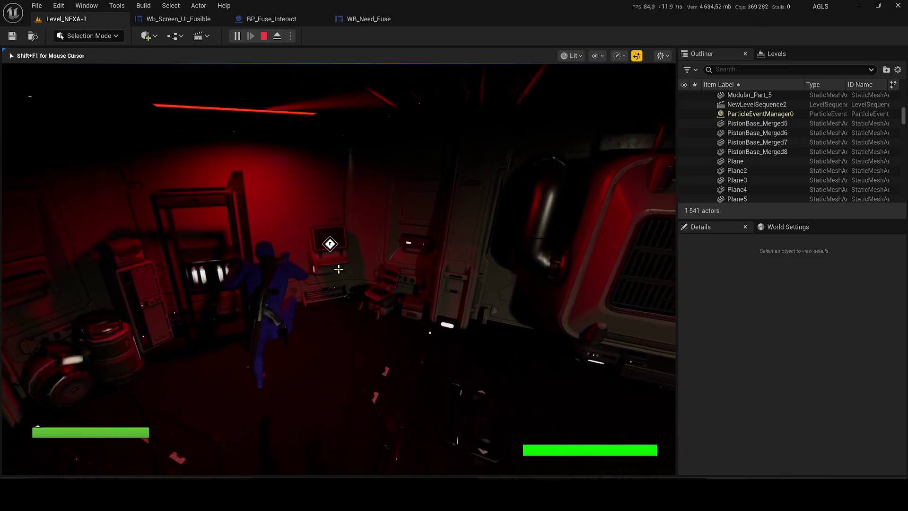
key(s)
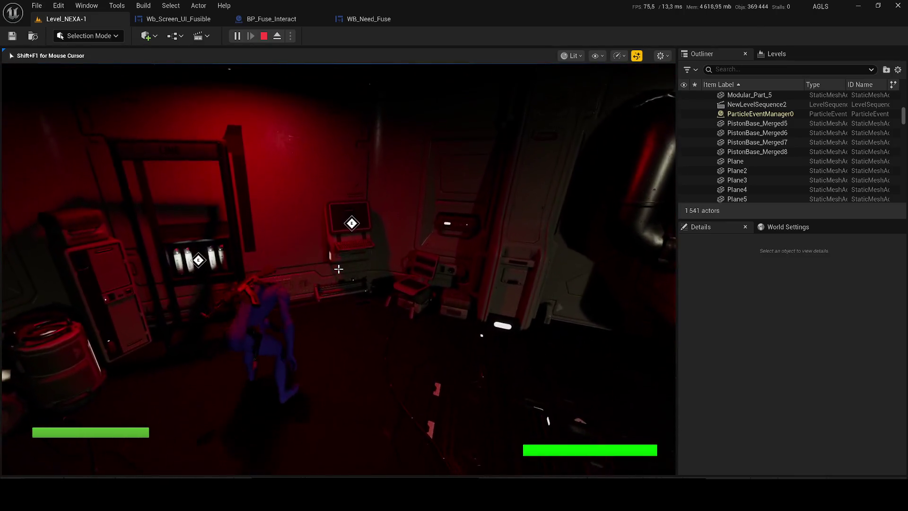
key(w)
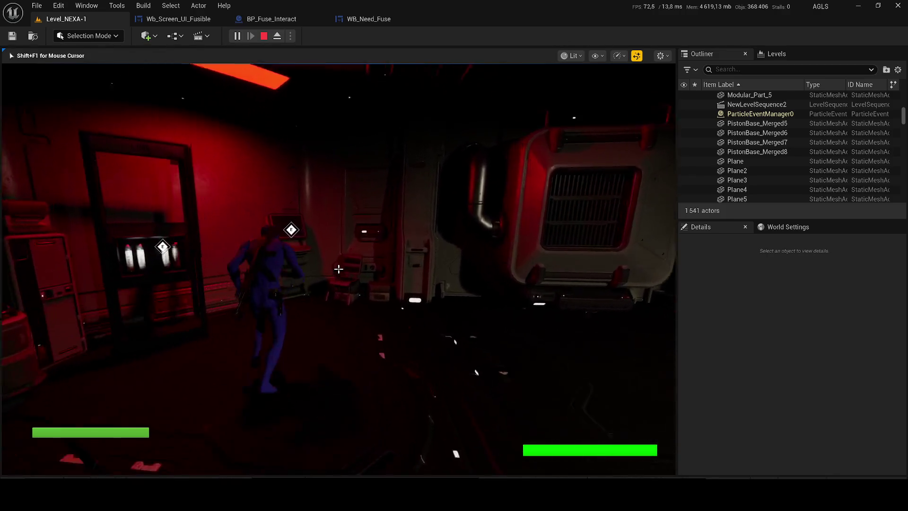
key(e)
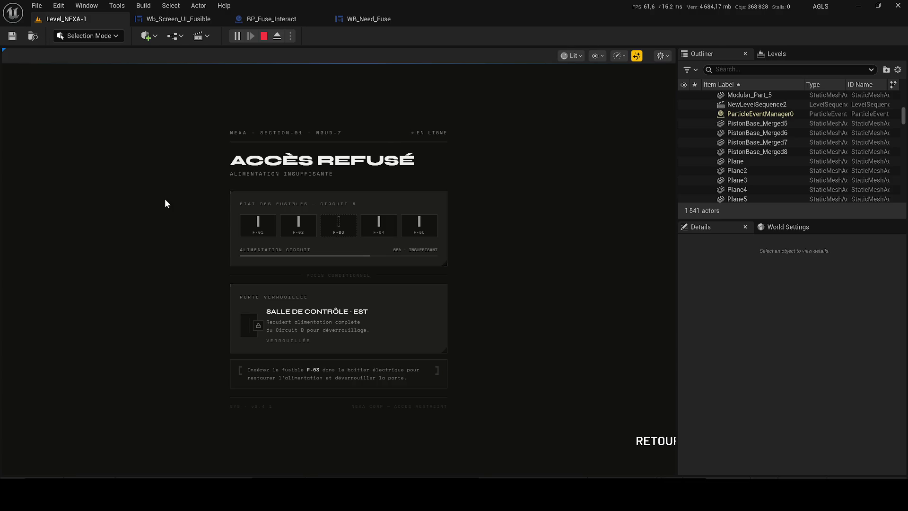
Step: Close the ACCÈS REFUSÉ screen and return to the Wb_Screen_UI_Fusible graph
click(637, 441)
key(super)
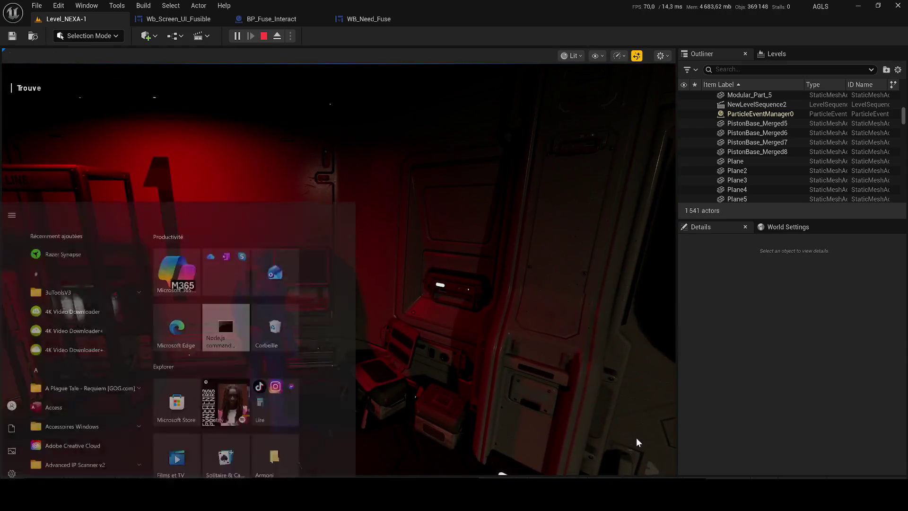
click(179, 19)
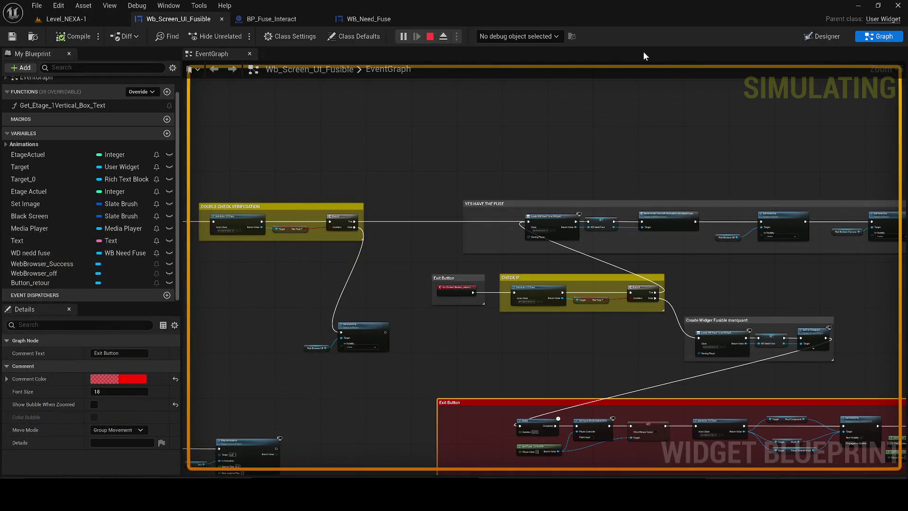
Step: Debug the running Wb_Screen_UI_Fusible_C_0 instance and bring the DOUBLE CHECK VERIFICATION nodes into view
click(516, 59)
mouse_move(368, 217)
mouse_down()
mouse_move(335, 200)
mouse_move(226, 184)
mouse_up()
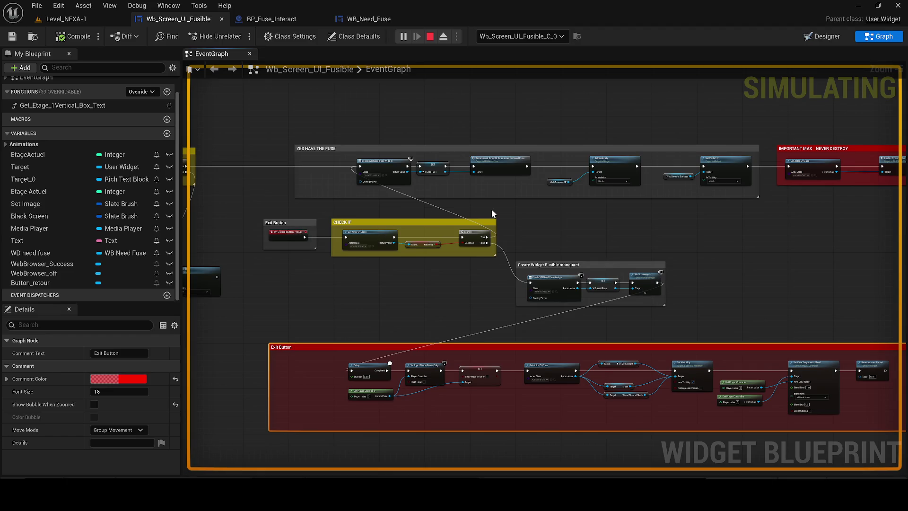
drag(302, 154, 430, 178)
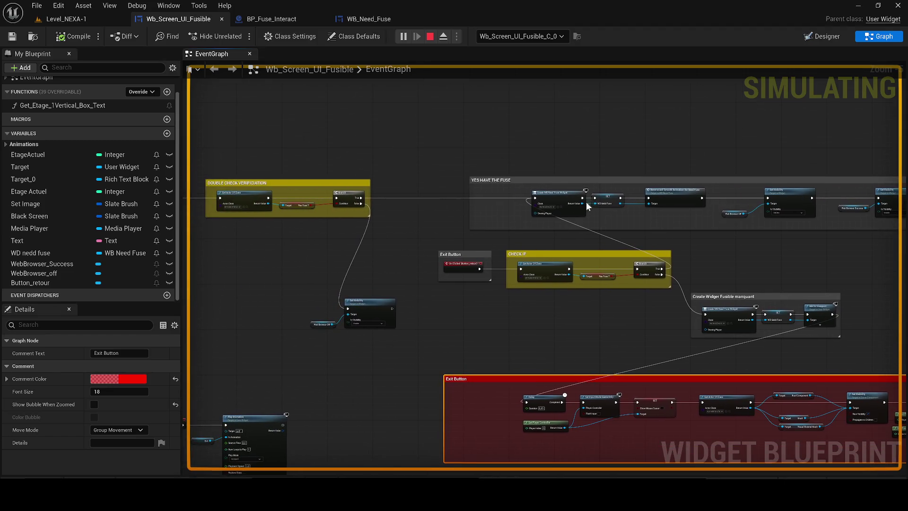
Step: In the running Level_NEXA-1 game, walk through the corridor and crate room into the red-lit room
click(74, 24)
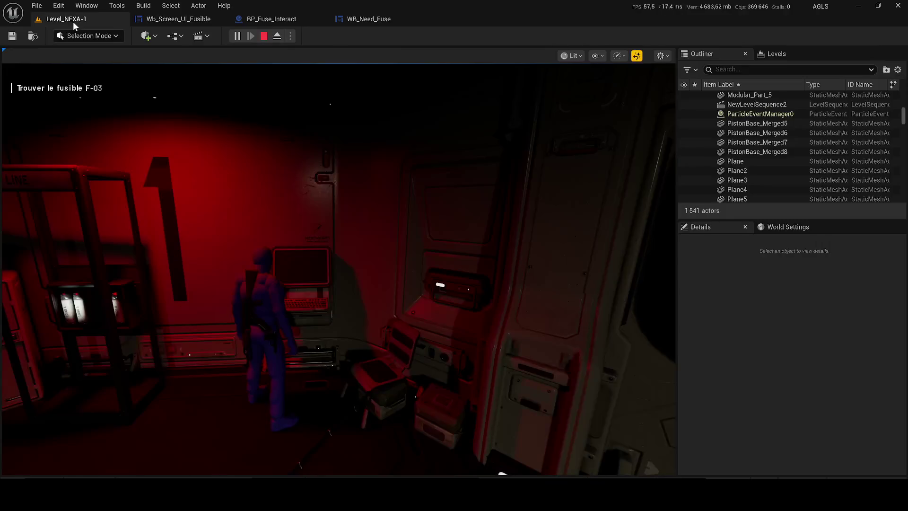
key(w)
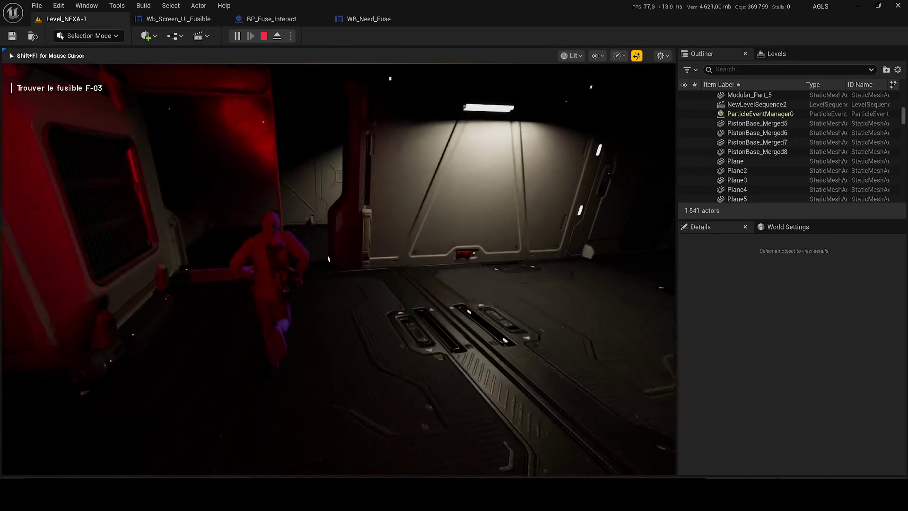
key(w)
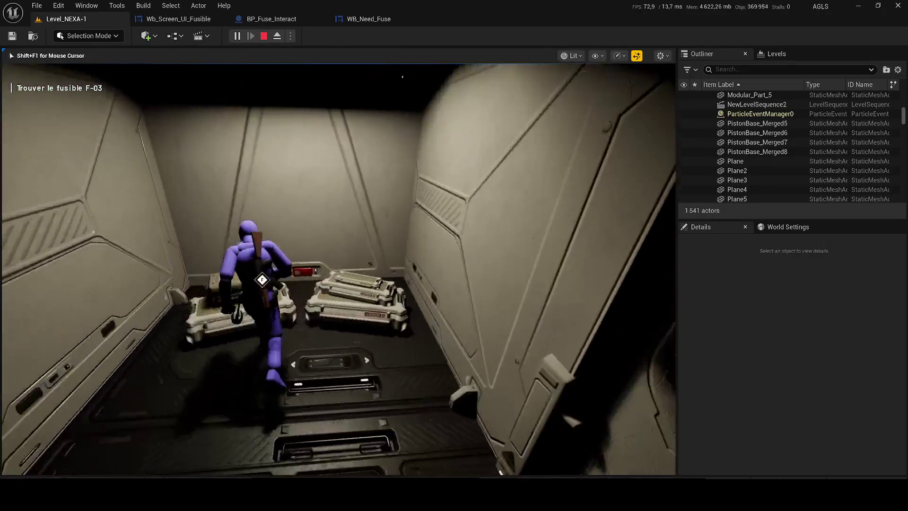
key(w)
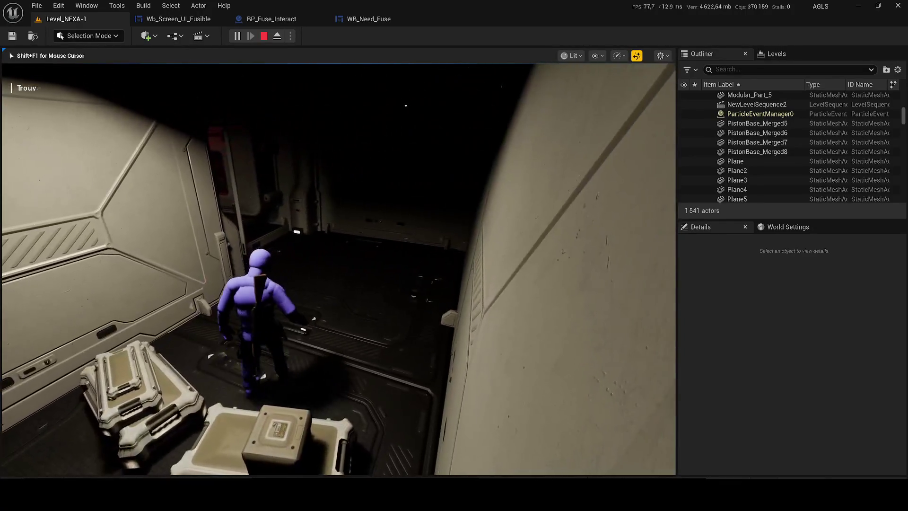
key(w)
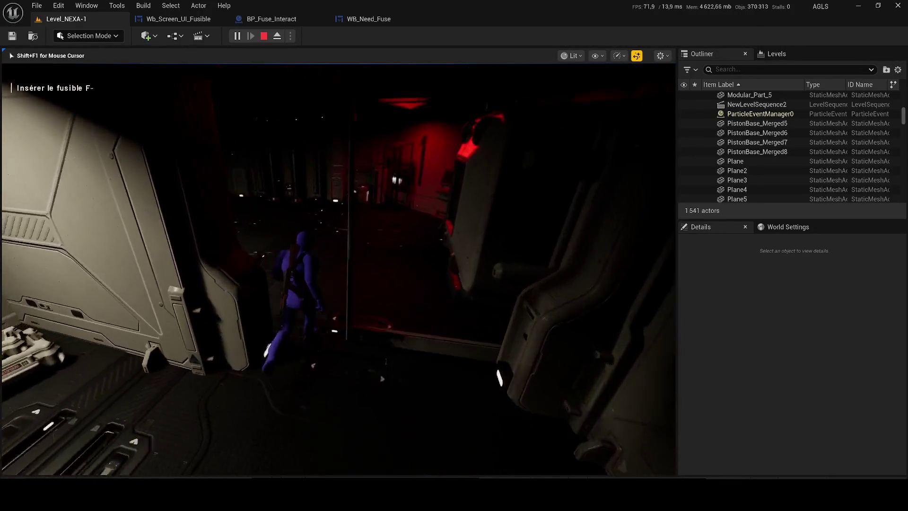
key(w)
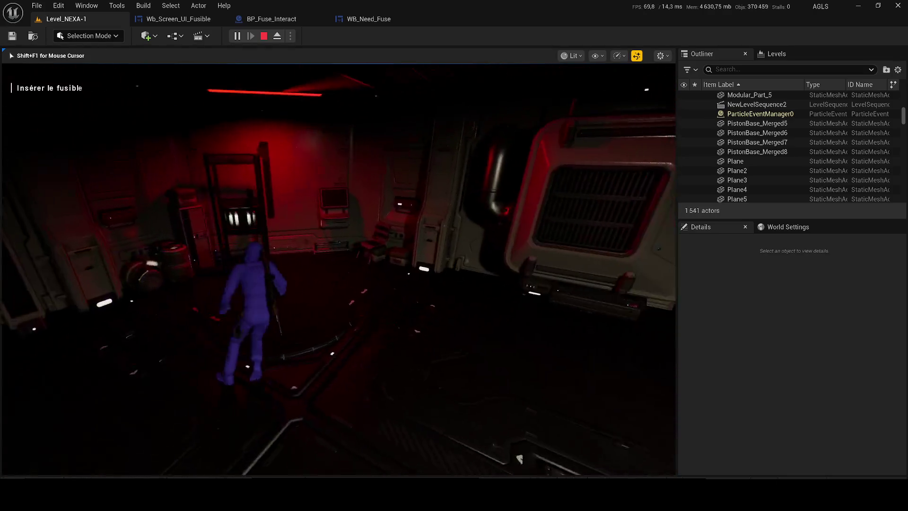
key(w)
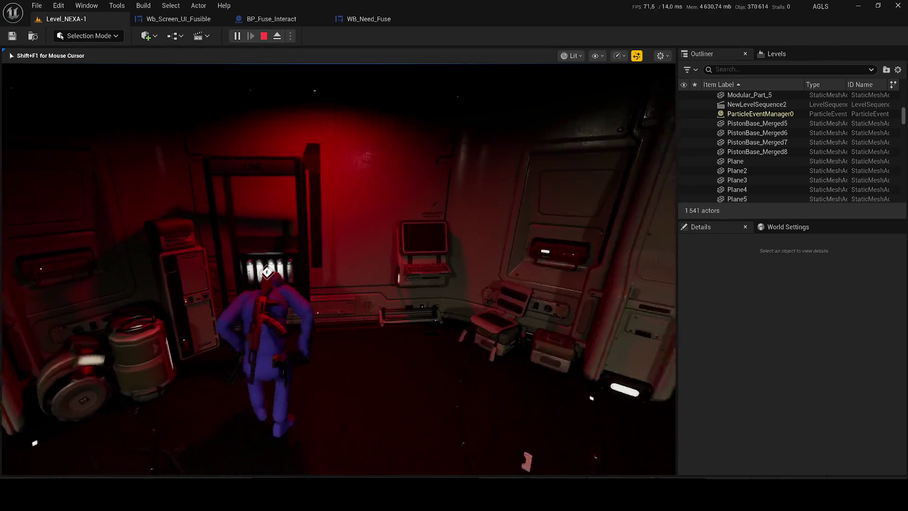
Step: Adjust the system volume, stop the play session, and go to the BP_Fuse_Interact graph
key(w)
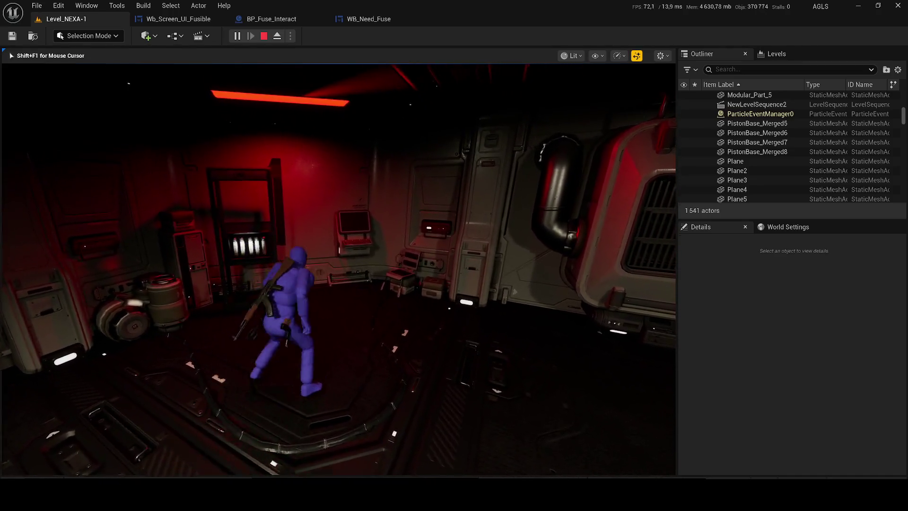
key(XF86AudioLowerVolume)
key(w)
key(XF86AudioRaiseVolume)
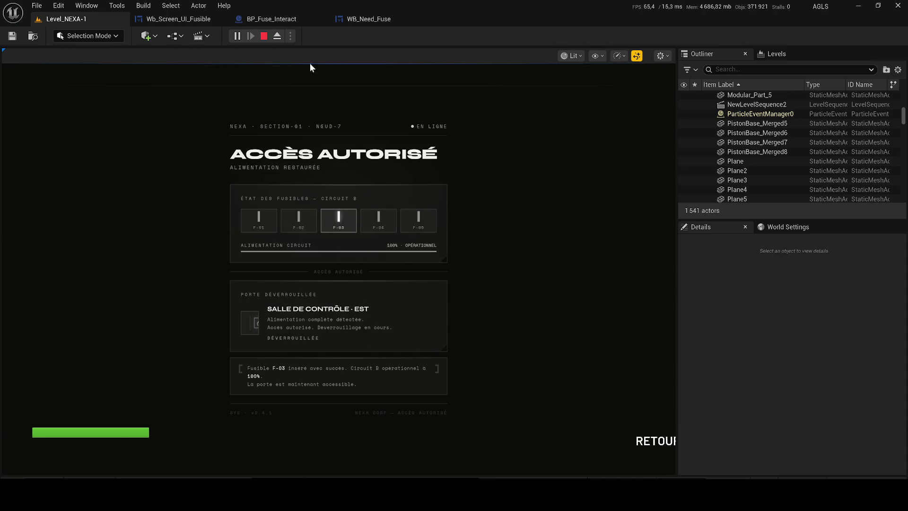
key(Escape)
click(265, 19)
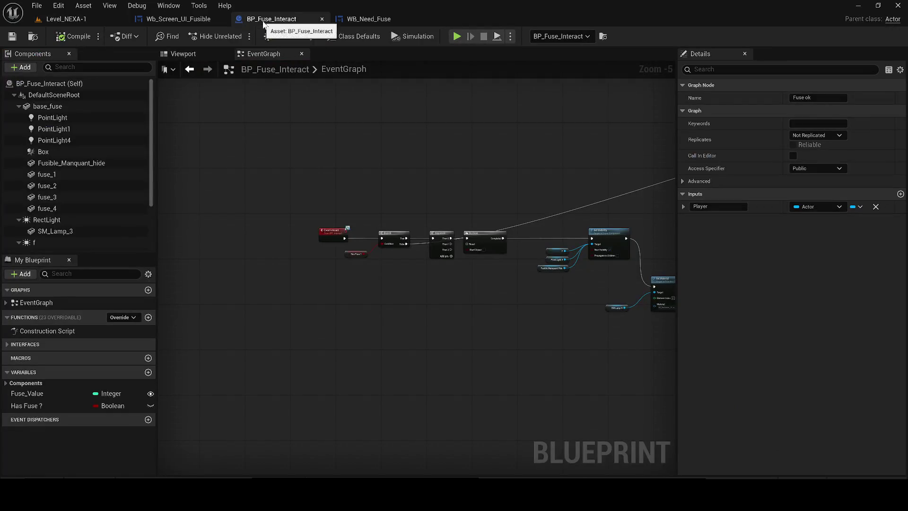
Step: In the Wb_Screen_UI_Fusible graph, pan to the Create Widger Fusible manquant comment group
click(172, 18)
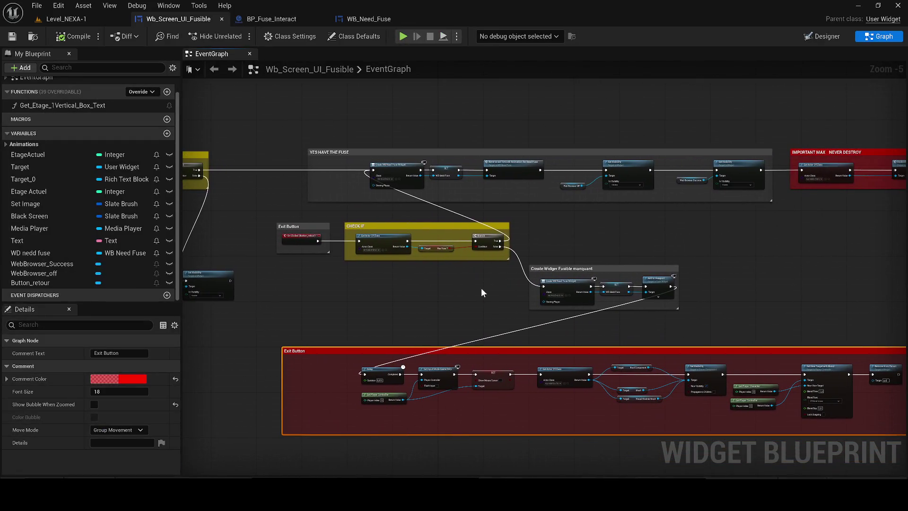
scroll(397, 152, up, 2)
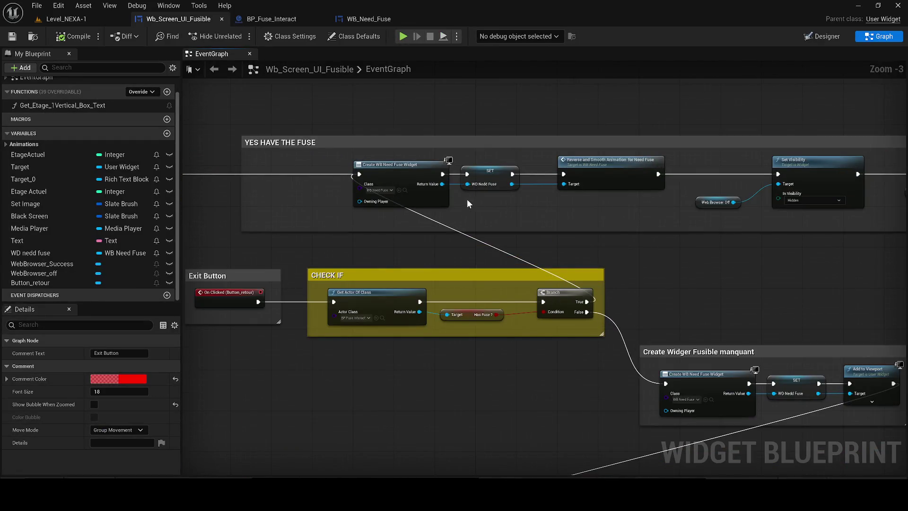
click(313, 193)
mouse_move(313, 193)
mouse_down()
mouse_move(366, 195)
mouse_move(254, 180)
mouse_move(218, 28)
mouse_up()
drag(434, 248, 430, 246)
scroll(429, 246, down, 1)
drag(283, 312, 362, 322)
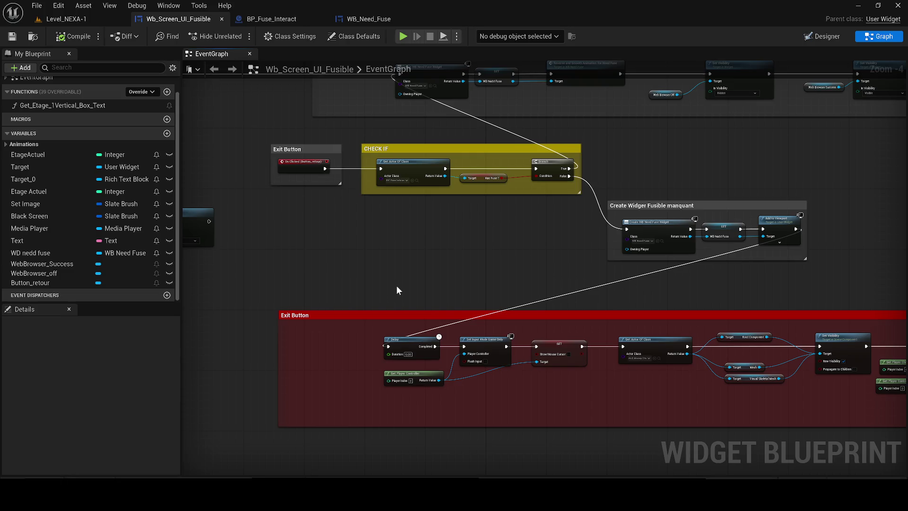
mouse_move(396, 286)
mouse_down()
mouse_move(459, 288)
mouse_move(389, 290)
mouse_up()
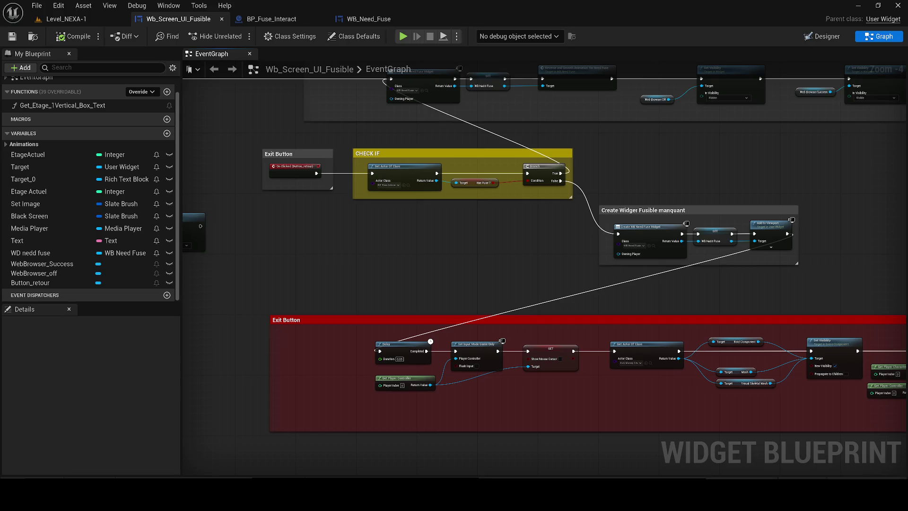
mouse_move(504, 250)
mouse_down()
mouse_move(424, 266)
mouse_move(178, 257)
mouse_up()
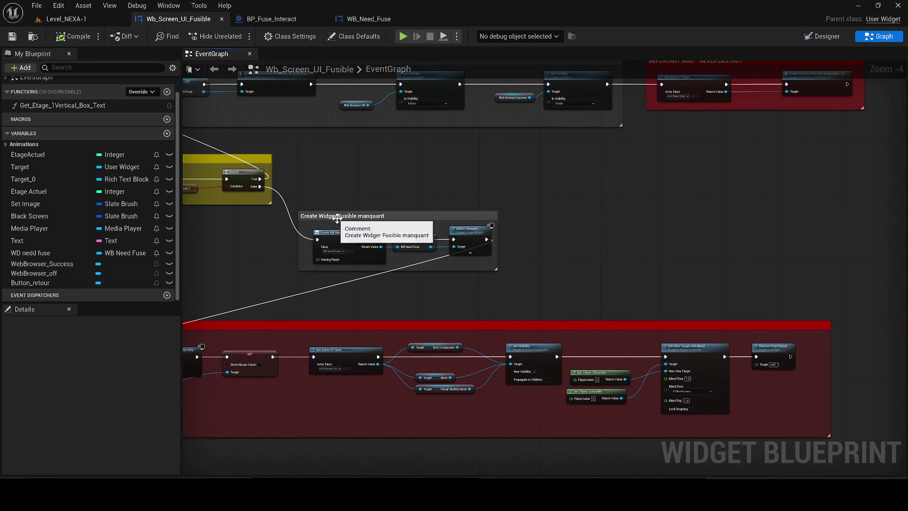
Step: Rename the comment to 'Create Widget Fusible manquant' and compile the widget blueprint
click(336, 219)
scroll(337, 218, up, 3)
double_click(337, 211)
click(343, 212)
key(BackSpace)
text(t)
click(264, 174)
click(76, 38)
Step: Focus the Level_NEXA-1 view on the SM_Balk actors, then move to the web browser's address bar
click(104, 20)
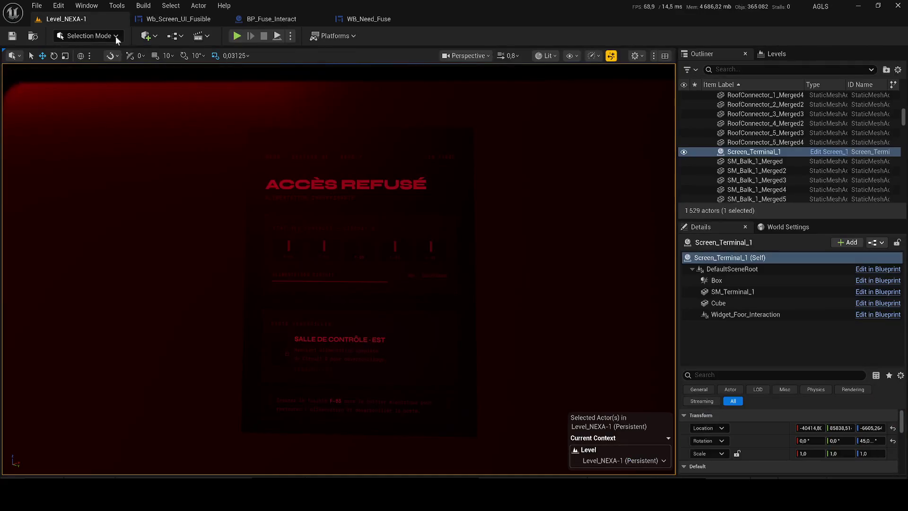
click(766, 181)
key(f)
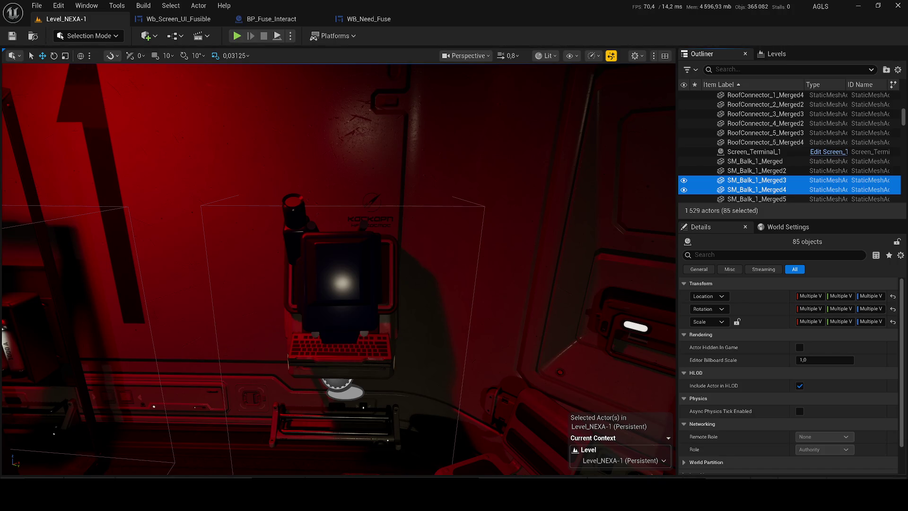
key(alt+Tab)
click(142, 30)
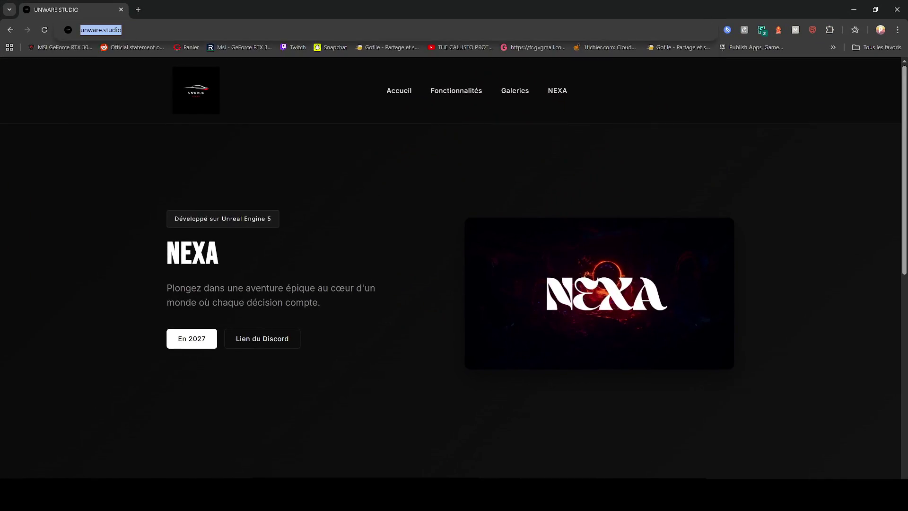
Step: Go to the unware.studio UnrealEngine path, then paste and load the fusible_repare.html address
text(/Unreal/)
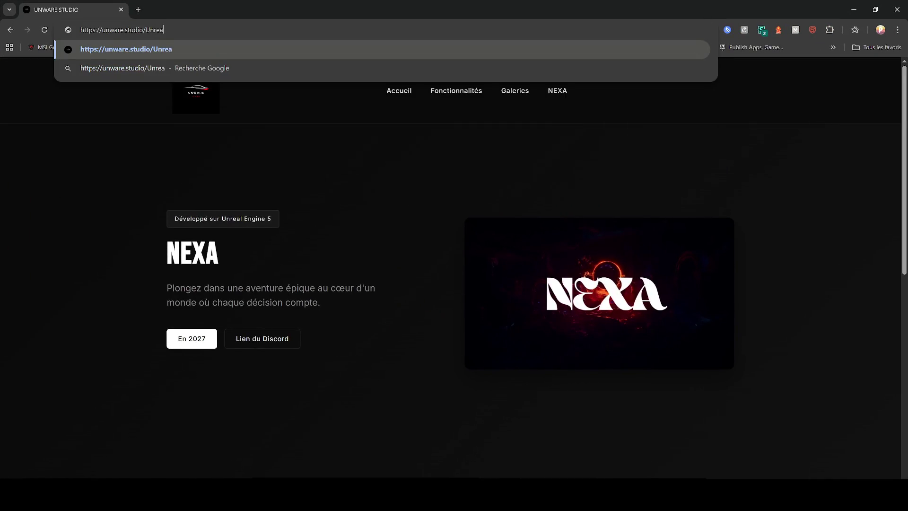
key(BackSpace)
text(Engine/)
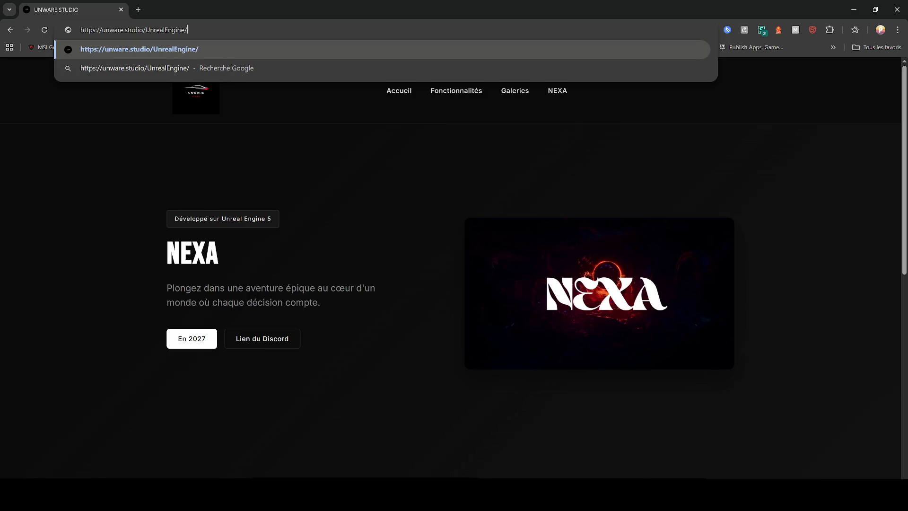
key(Return)
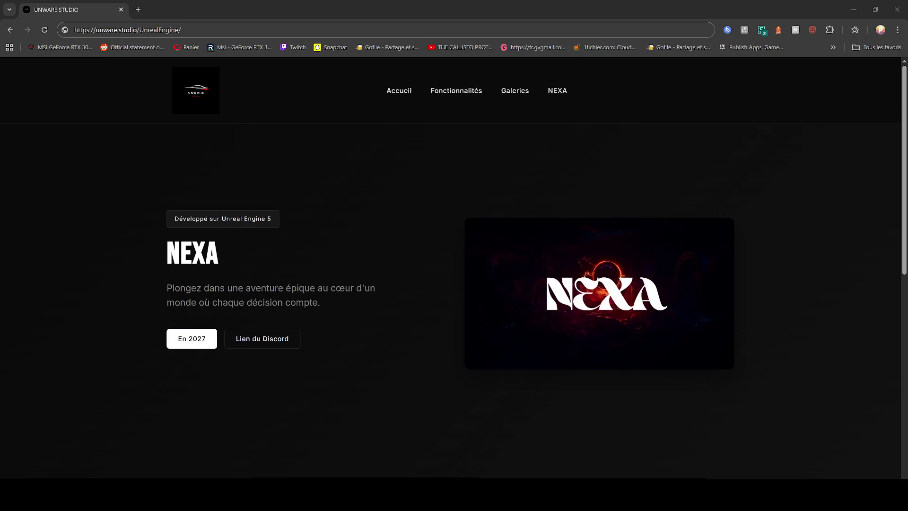
click(229, 35)
text(Unreal-Engine/fusible_repare.html)
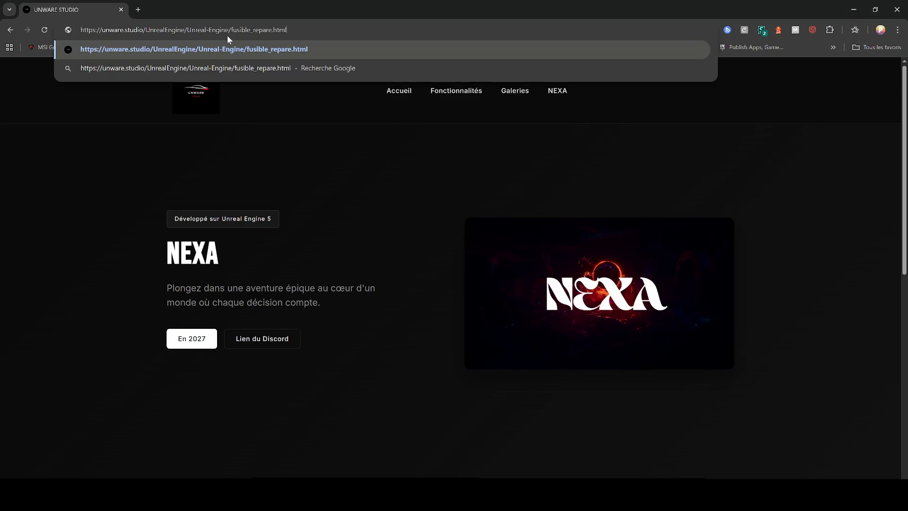
key(Return)
Step: Remove the extra UnrealEngine/ folder from the 404 address to load the ACCÈS AUTORISÉ page
click(199, 30)
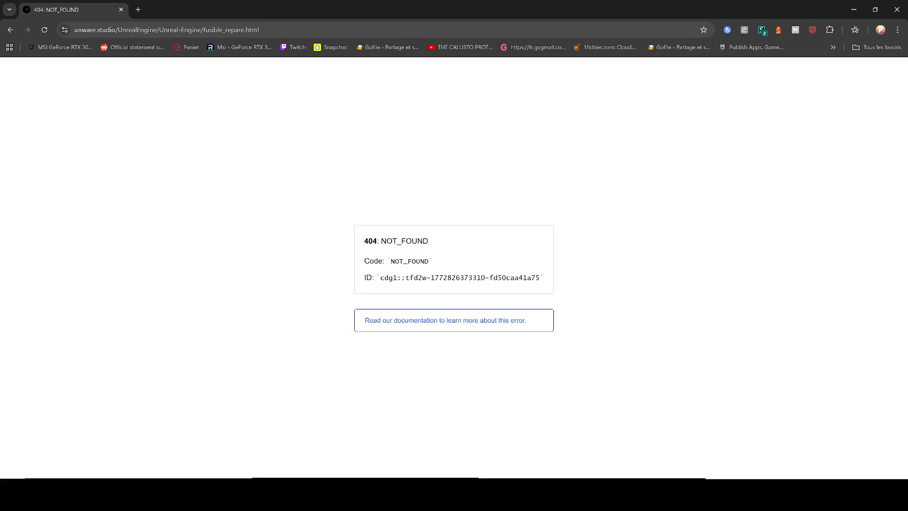
mouse_move(128, 30)
mouse_down()
mouse_move(158, 29)
mouse_move(118, 30)
mouse_up()
key(BackSpace)
key(Return)
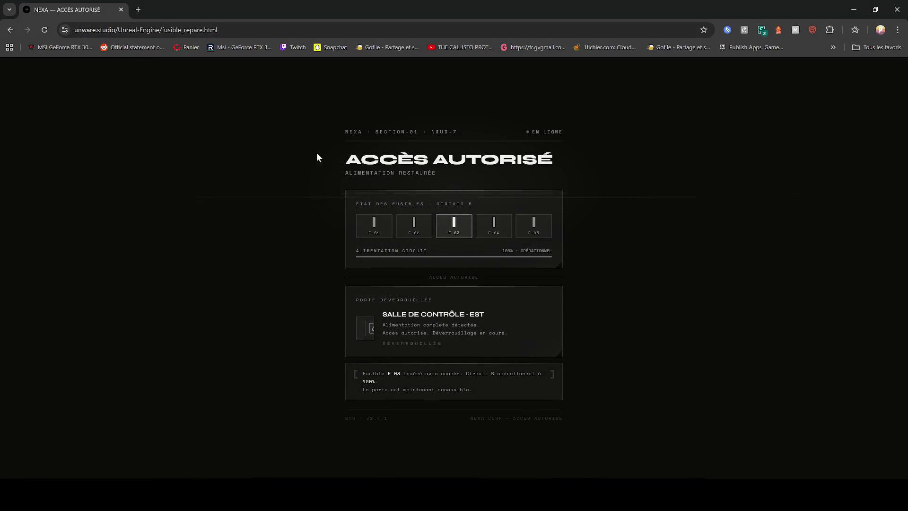
click(238, 35)
click(146, 203)
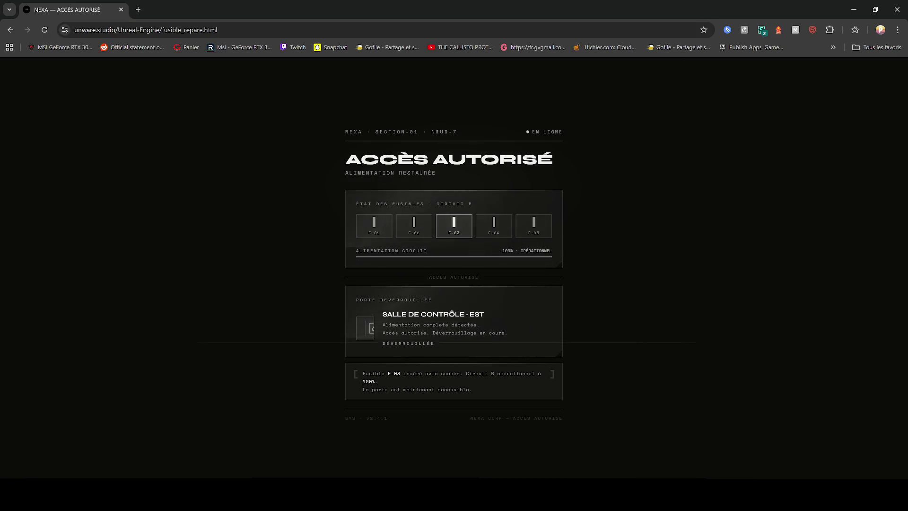
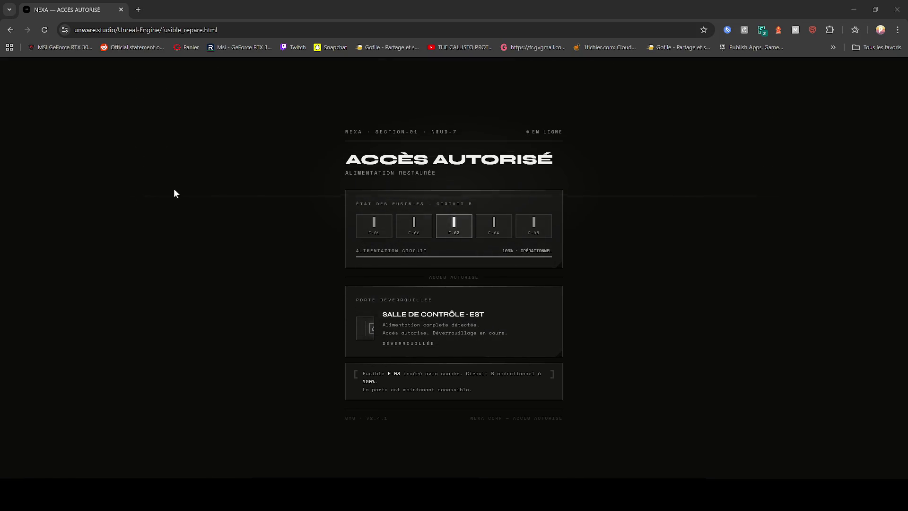
Step: Return to the editor and fly the camera through the dark corridor to the fuse rack
click(853, 10)
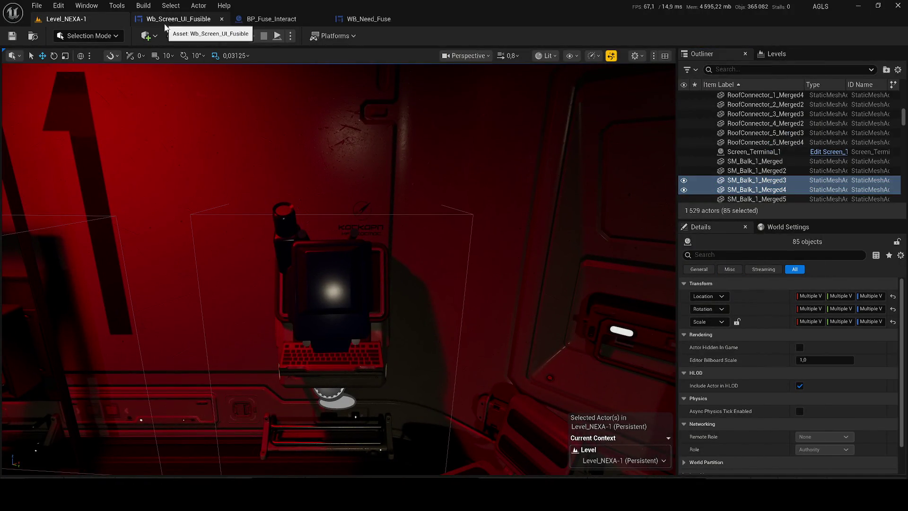
mouse_move(331, 213)
mouse_down()
mouse_move(425, 186)
mouse_move(350, 196)
mouse_up()
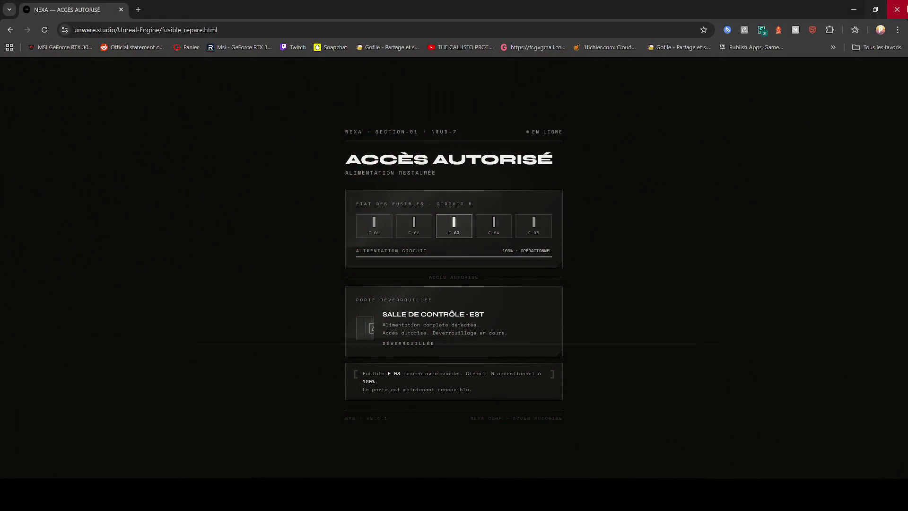
click(853, 9)
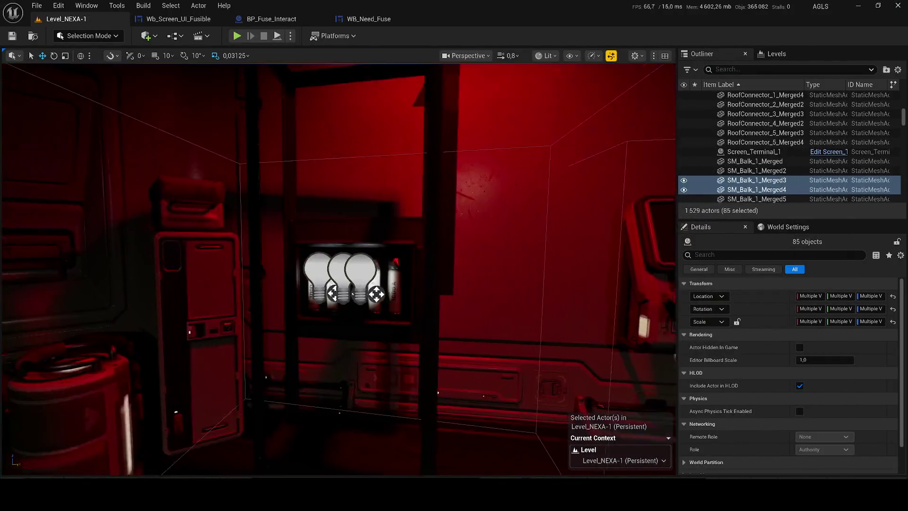
drag(473, 279, 418, 208)
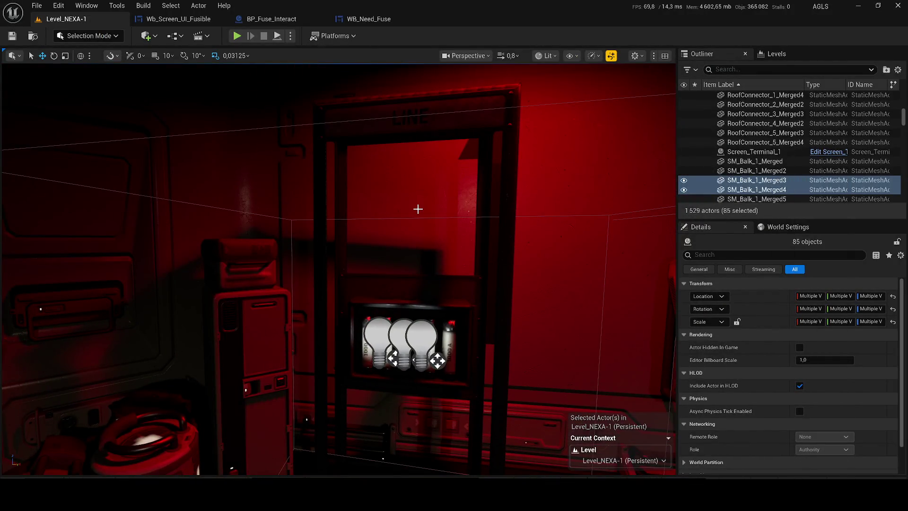
drag(398, 237, 399, 312)
drag(301, 256, 213, 264)
click(787, 201)
drag(331, 265, 331, 208)
scroll(338, 269, down, 2)
mouse_move(415, 199)
mouse_down()
mouse_move(414, 163)
mouse_move(256, 222)
mouse_move(236, 198)
mouse_move(265, 198)
mouse_up()
Step: Open BP_Fuse_Collectable from the crate fuse, dock its event graph and locate the WB_Fuse class
click(342, 332)
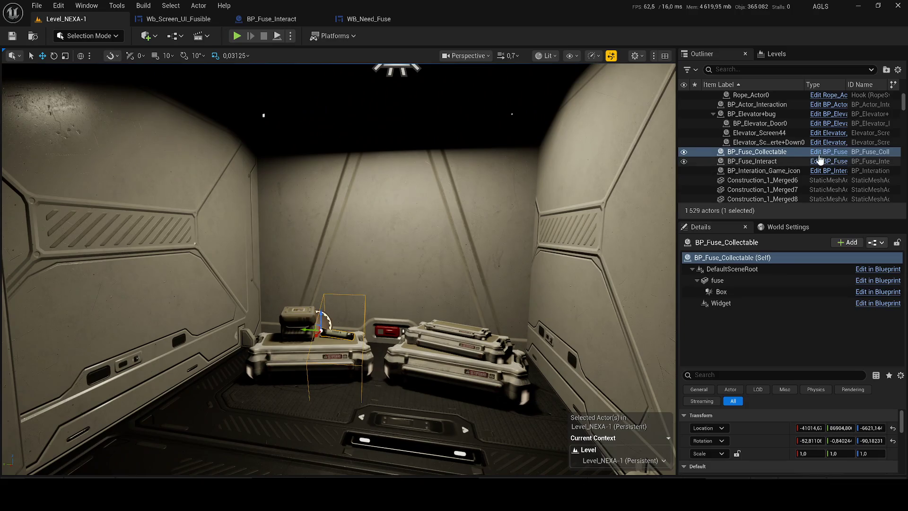
click(824, 156)
mouse_move(35, 321)
mouse_down()
mouse_move(325, 39)
mouse_move(306, 55)
mouse_up()
scroll(337, 161, down, 2)
mouse_move(337, 160)
mouse_down()
mouse_move(482, 156)
mouse_move(360, 209)
mouse_move(319, 211)
mouse_move(388, 202)
mouse_up()
drag(481, 286, 438, 291)
click(372, 293)
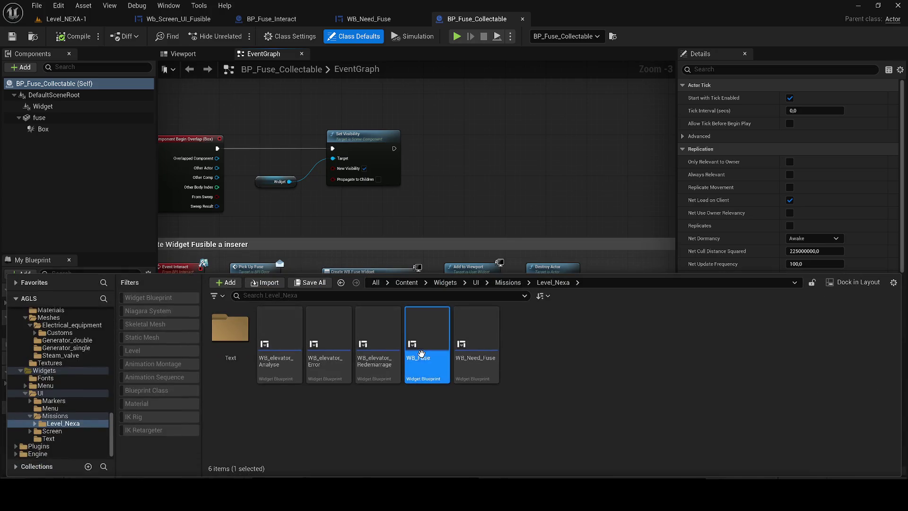
Step: Set the WB_Fuse Delay duration to 6 and realign the Do Once, Delay and Reverse nodes
double_click(421, 354)
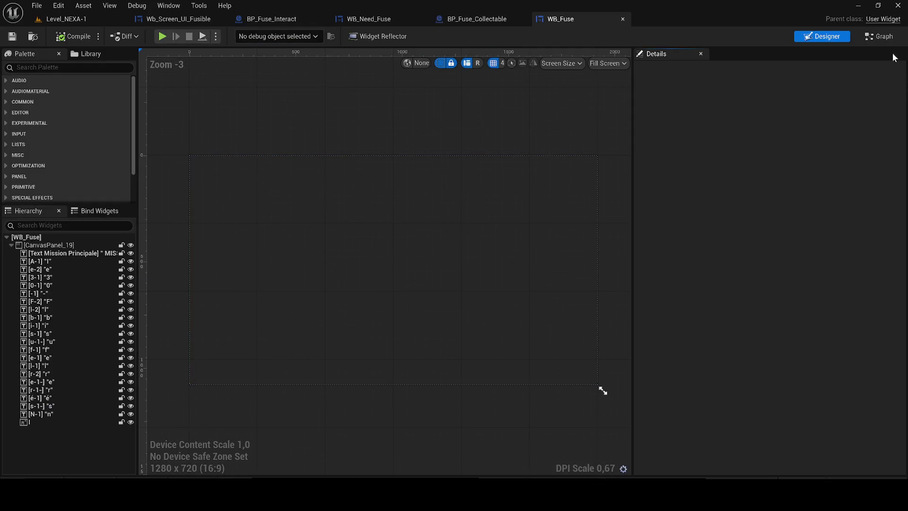
click(882, 37)
scroll(613, 260, up, 4)
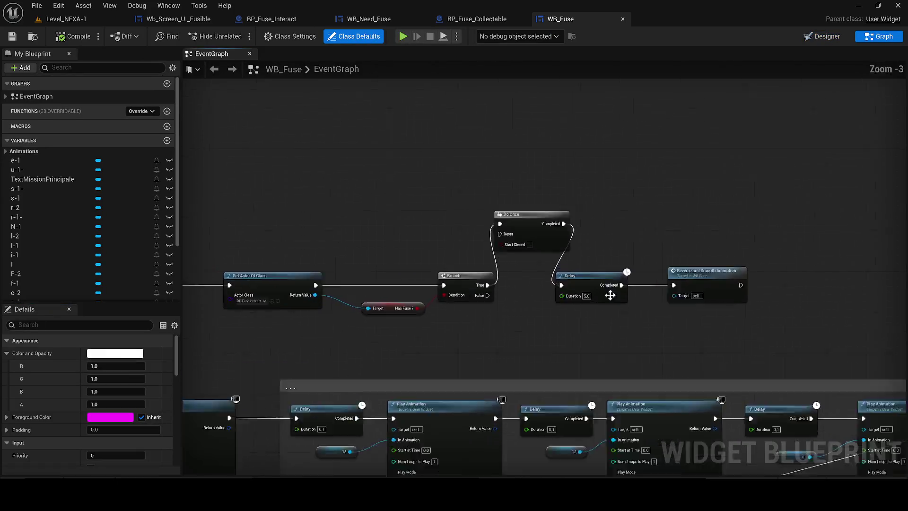
text(6)
drag(835, 314, 572, 275)
drag(572, 275, 704, 275)
drag(520, 194, 543, 279)
drag(713, 305, 419, 268)
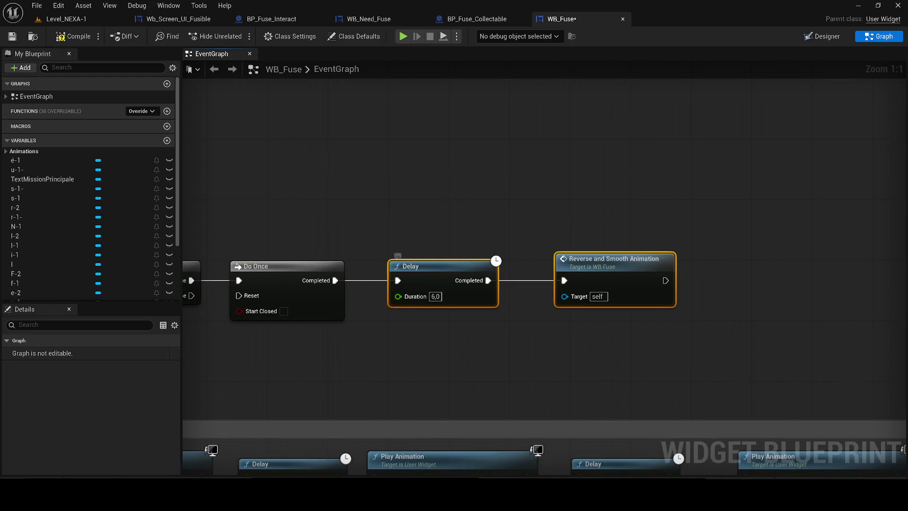
Step: Compile and save WB_Fuse, close it, and return to the Wb_Screen_UI_Fusible graph
click(13, 38)
key(Home)
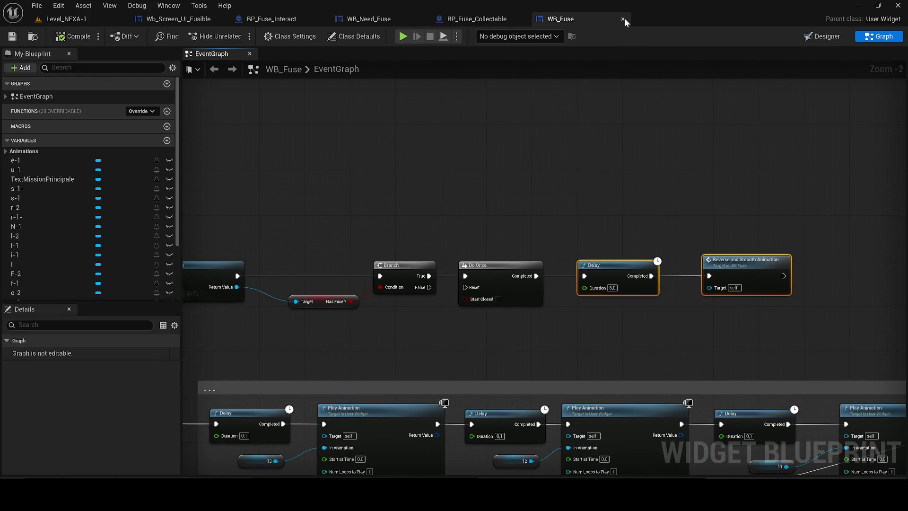
click(623, 19)
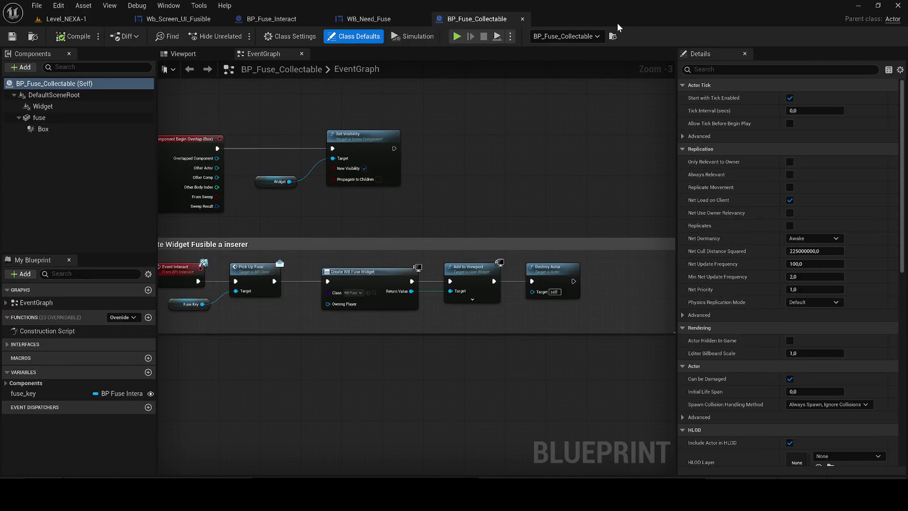
click(189, 24)
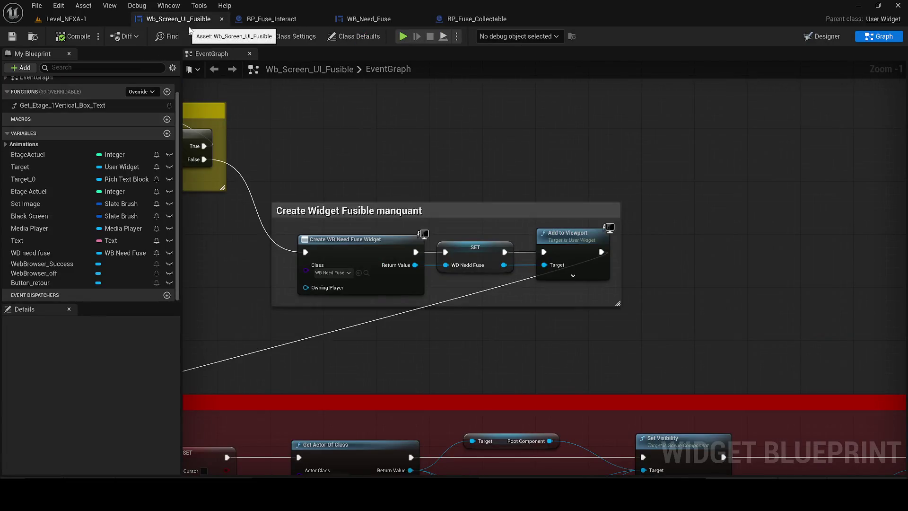
scroll(733, 261, down, 1)
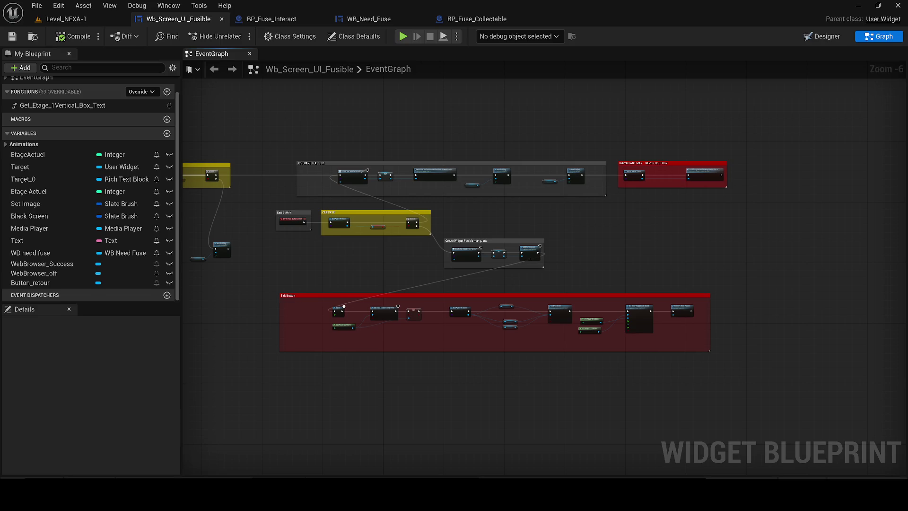
mouse_move(220, 494)
click(272, 453)
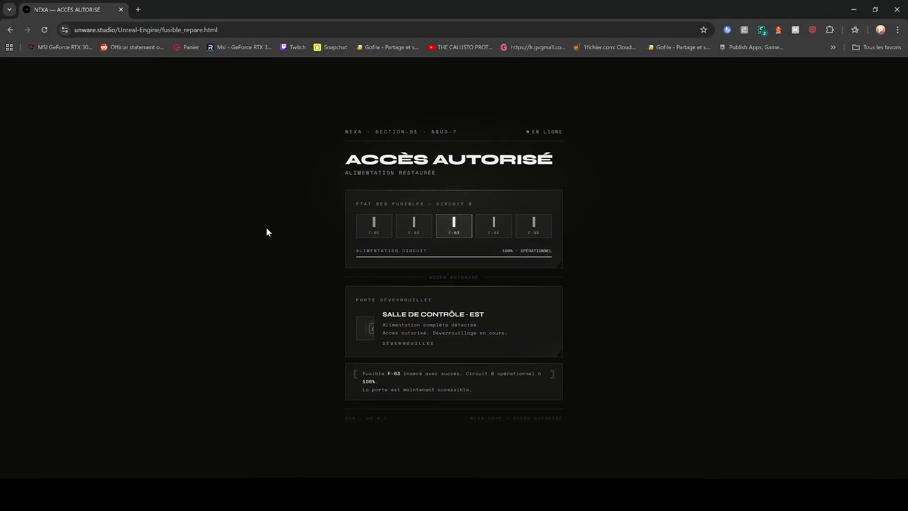
key(F5)
key(F5)
key(F5)
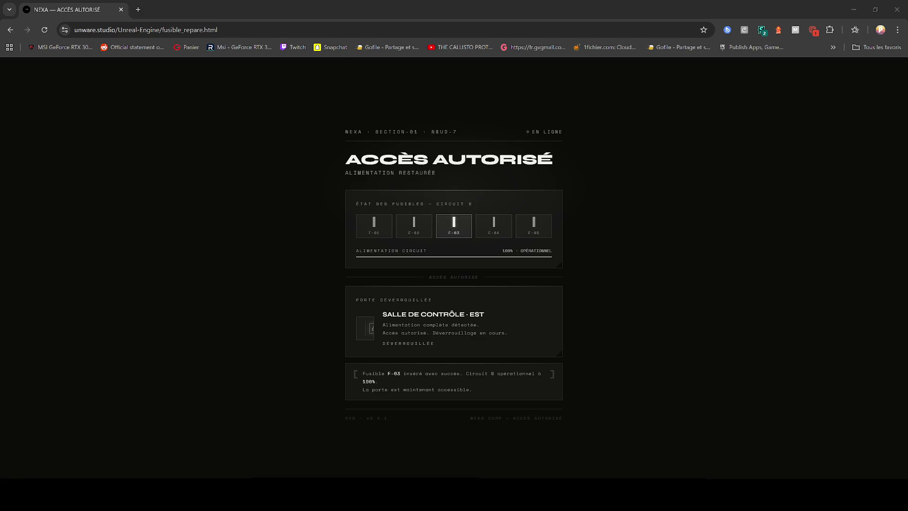
click(236, 237)
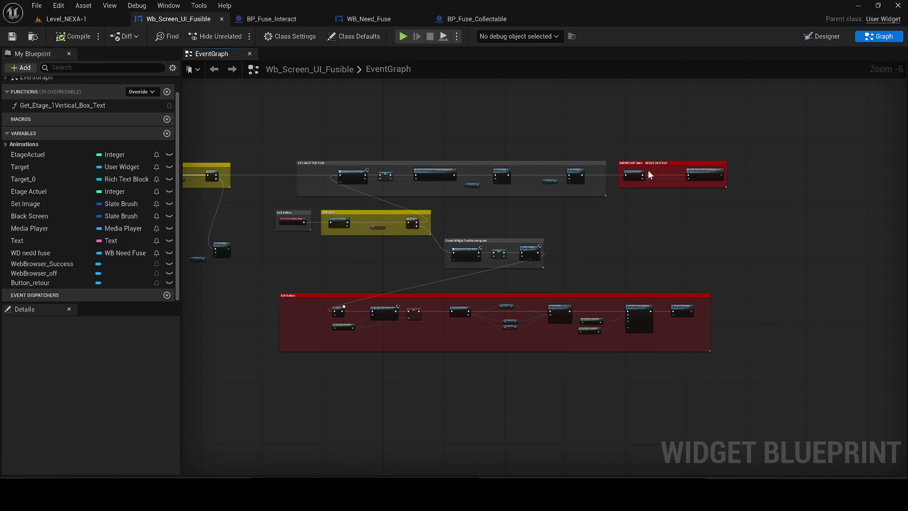
Step: Move the IMPORTANT MAX NEVER DESTROY comment group further right in the graph
scroll(581, 170, up, 4)
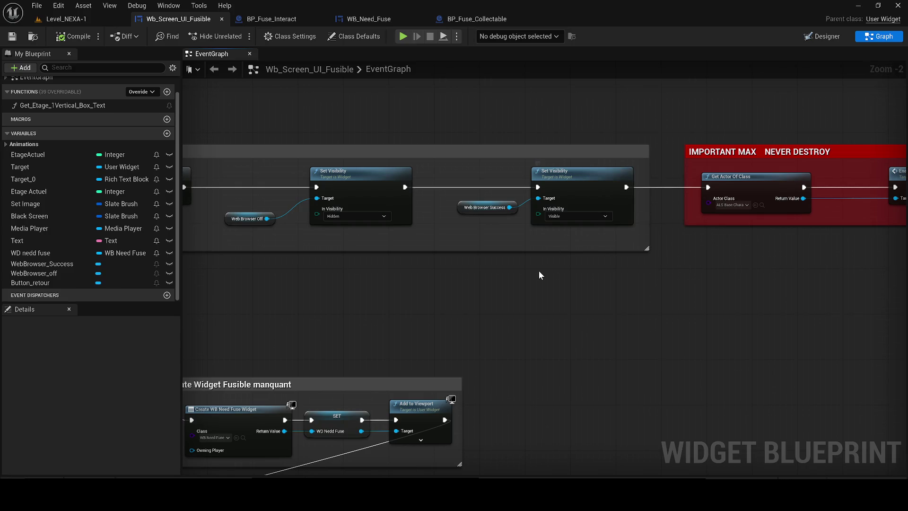
drag(538, 276, 264, 324)
mouse_move(739, 336)
mouse_down()
mouse_move(367, 208)
mouse_move(415, 206)
mouse_move(583, 237)
mouse_move(754, 231)
mouse_up()
drag(495, 263, 597, 277)
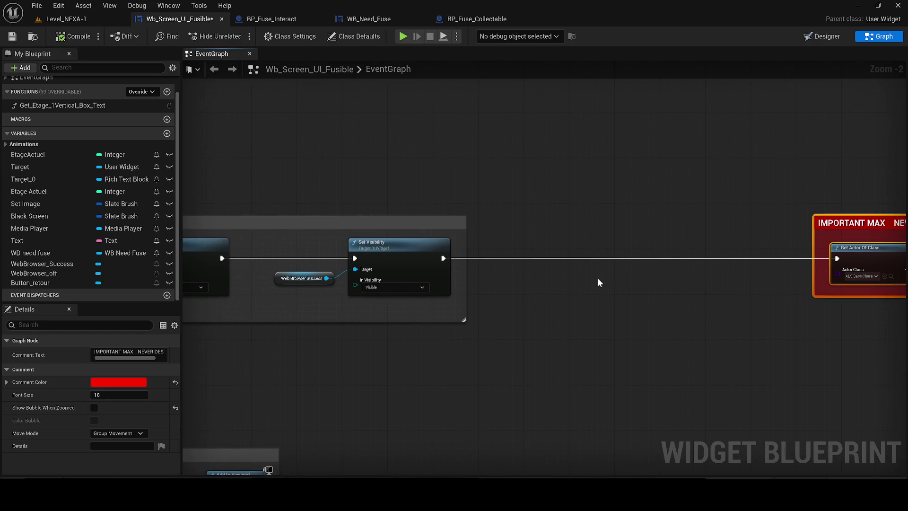
scroll(551, 277, down, 1)
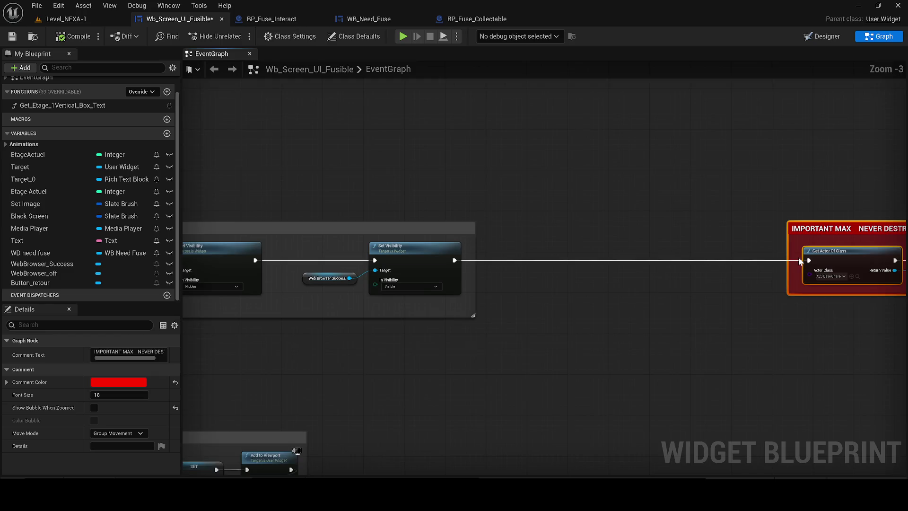
drag(798, 257, 676, 259)
Step: Delete the Get Actor Of Class and Enable nodes and the IMPORTANT MAX comment
drag(832, 285, 663, 285)
key(Delete)
click(546, 242)
key(Delete)
drag(499, 307, 622, 289)
scroll(622, 289, down, 3)
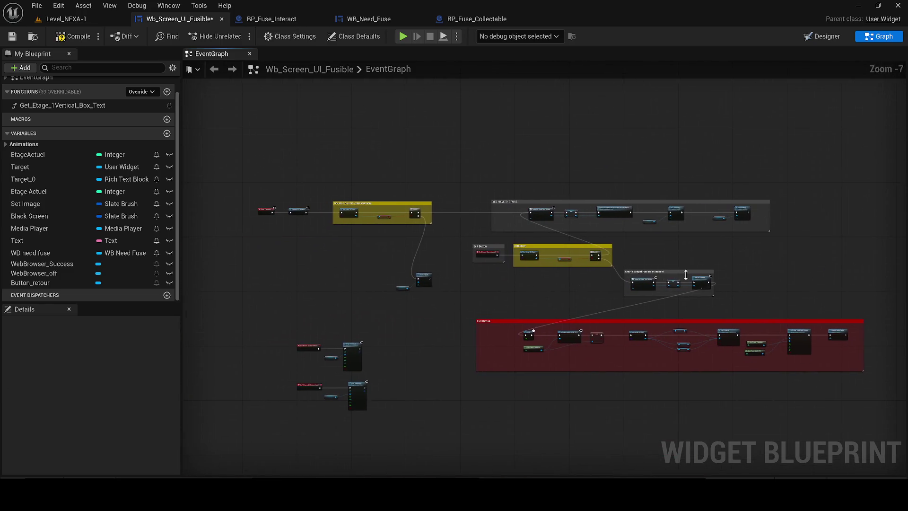
scroll(527, 324, up, 2)
drag(742, 387, 486, 400)
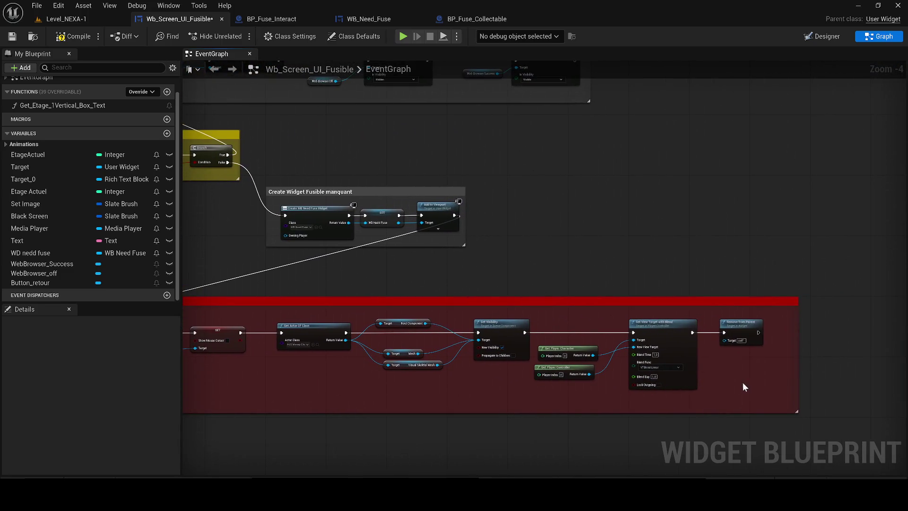
scroll(790, 352, down, 2)
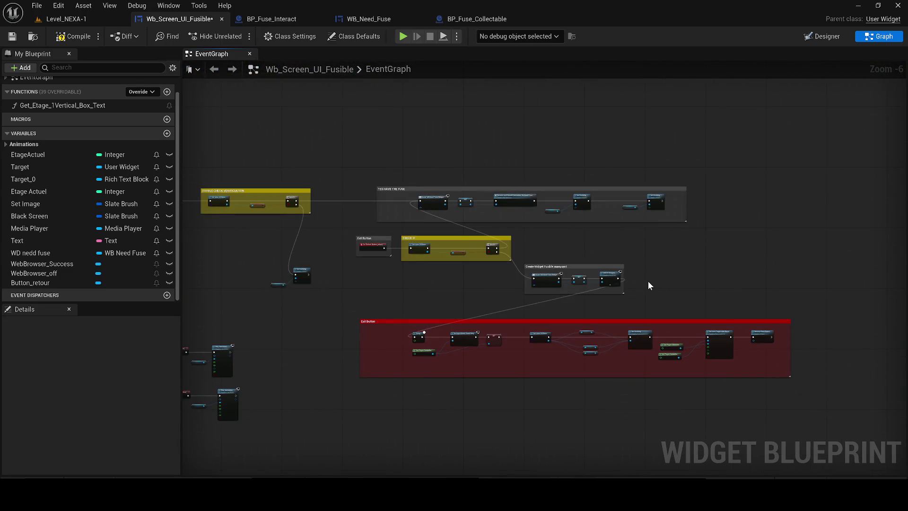
Step: Undo the deletions, wire Remove from Parent into Get Actor Of Class, then compile and save
key(ctrl+z)
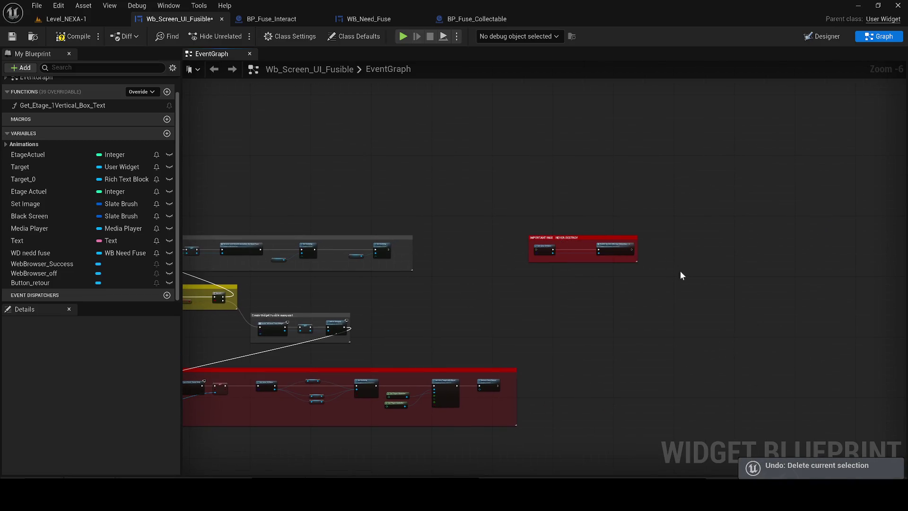
scroll(619, 290, up, 2)
key(ctrl+z)
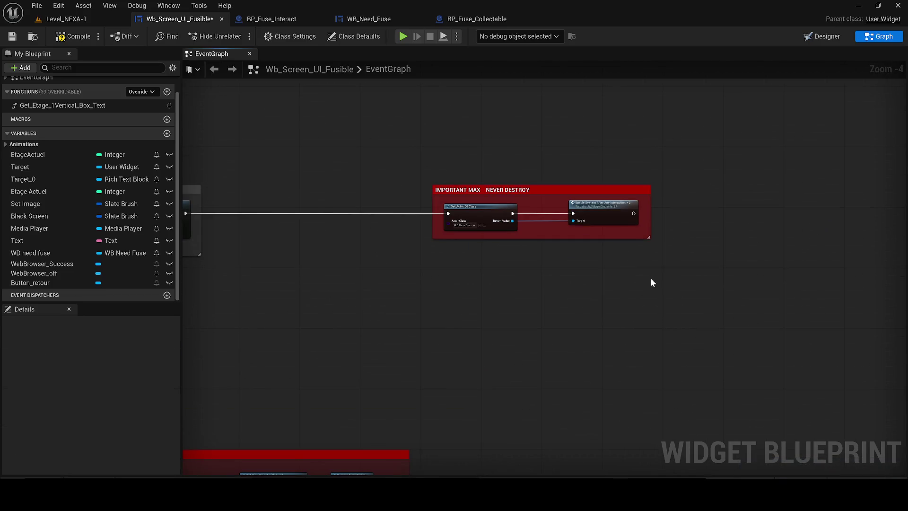
drag(645, 279, 781, 252)
key(ctrl+y)
scroll(600, 369, up, 1)
key(ctrl+z)
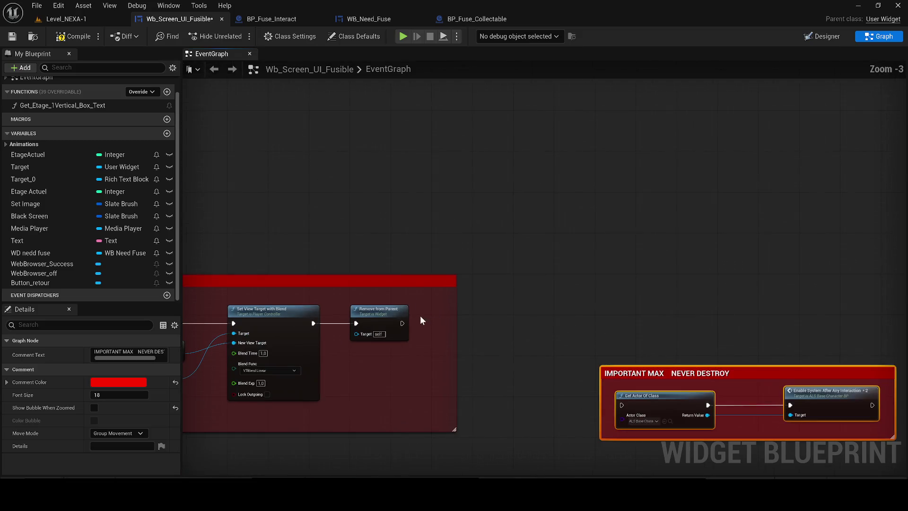
mouse_move(401, 324)
mouse_down()
mouse_move(625, 396)
mouse_move(642, 354)
mouse_move(628, 312)
mouse_move(609, 322)
mouse_up()
click(67, 36)
click(11, 37)
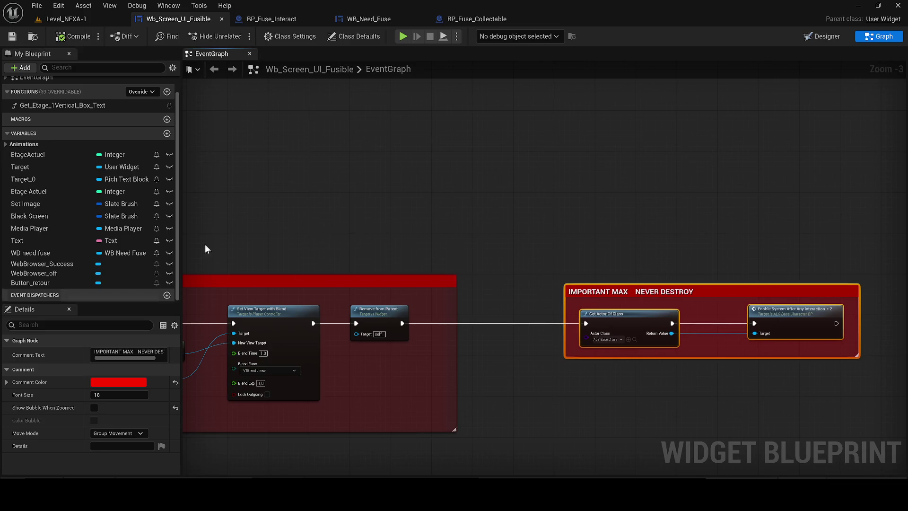
Step: Reposition the right Set Visibility node without adding a node, then view BP_Fuse_Interact's graph
scroll(615, 218, down, 2)
scroll(581, 262, up, 3)
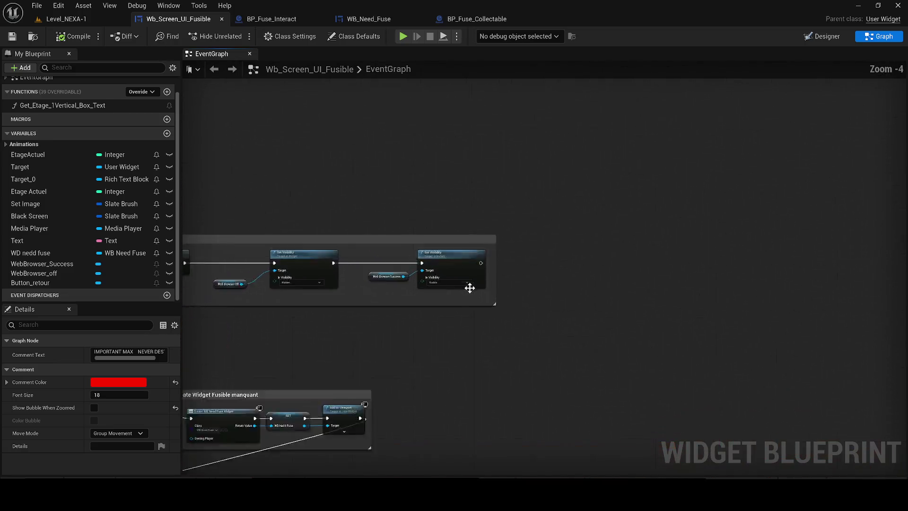
mouse_move(488, 250)
mouse_down()
mouse_move(668, 254)
mouse_move(658, 259)
mouse_move(731, 232)
mouse_move(600, 255)
mouse_move(630, 215)
mouse_up()
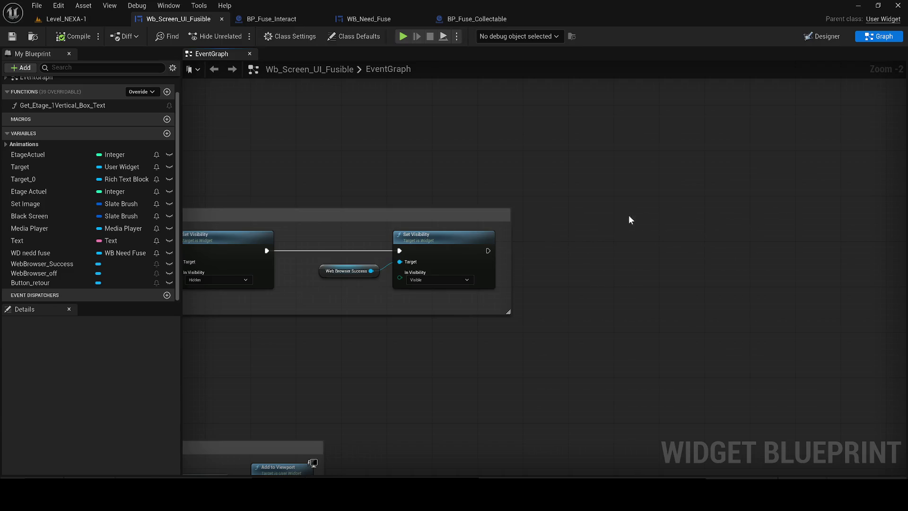
mouse_move(490, 248)
mouse_down()
mouse_move(483, 249)
mouse_move(497, 255)
mouse_move(671, 211)
mouse_move(682, 194)
mouse_up()
click(702, 152)
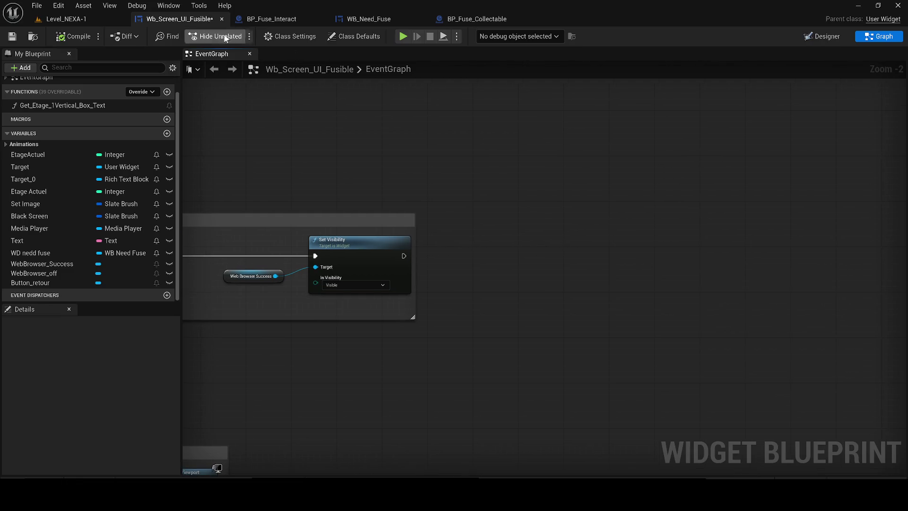
click(294, 17)
drag(491, 131, 553, 240)
drag(475, 245, 556, 262)
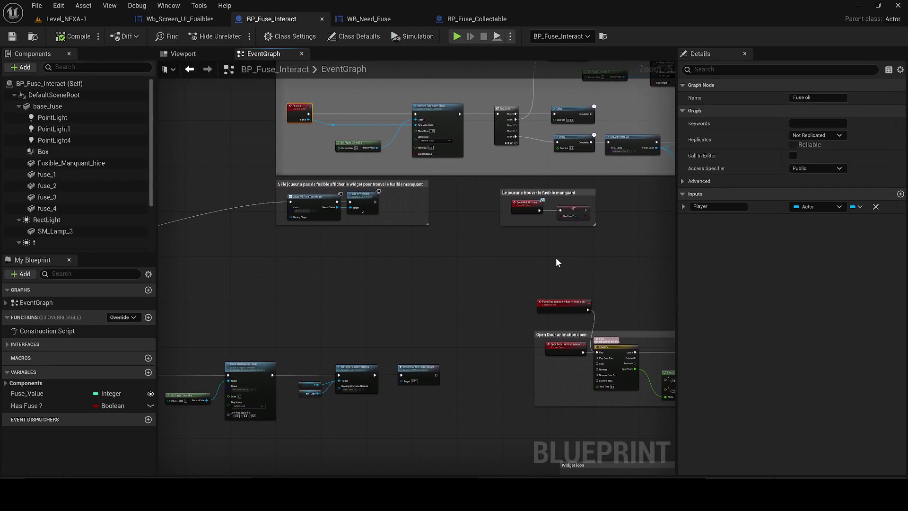
Step: Move the no-fuse widget comment group and briefly check the 3D fuse box model
click(382, 261)
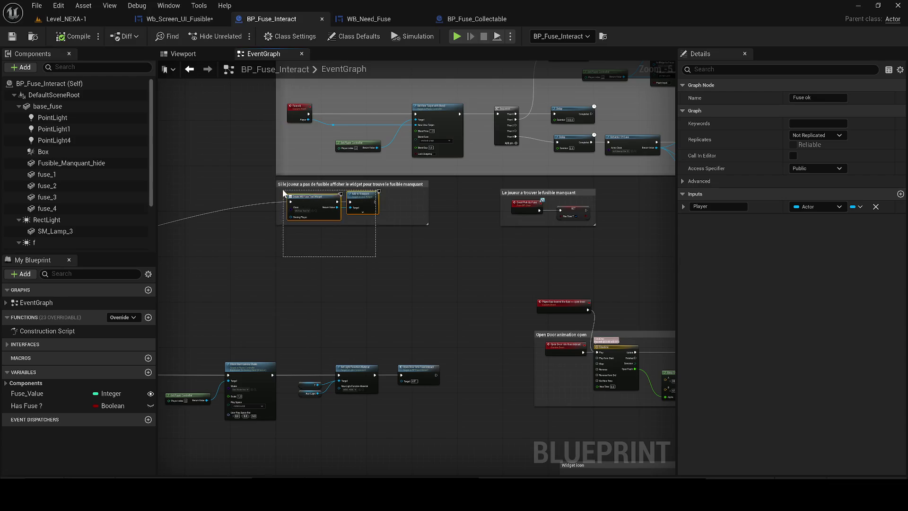
click(286, 194)
drag(286, 194, 303, 244)
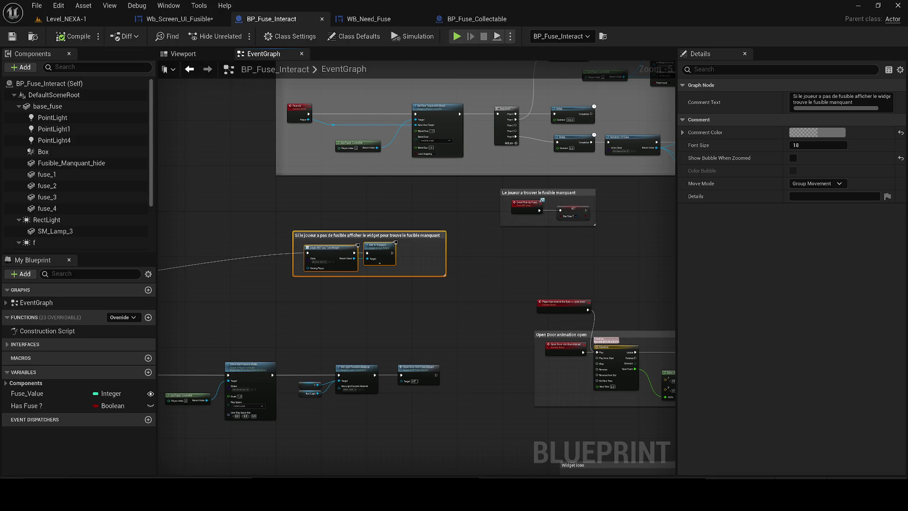
scroll(326, 253, down, 2)
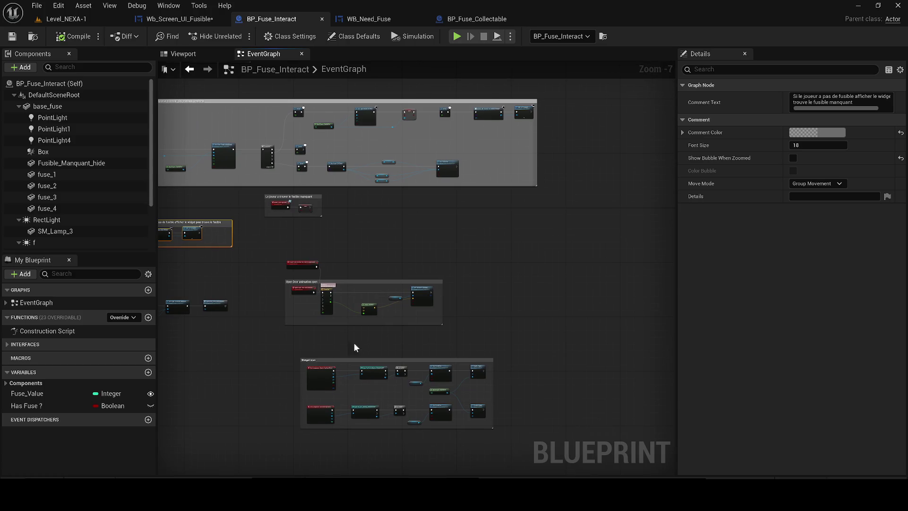
mouse_move(425, 184)
mouse_down()
mouse_move(435, 268)
mouse_move(394, 240)
mouse_move(526, 260)
mouse_move(239, 285)
mouse_up()
click(435, 267)
scroll(478, 316, down, 5)
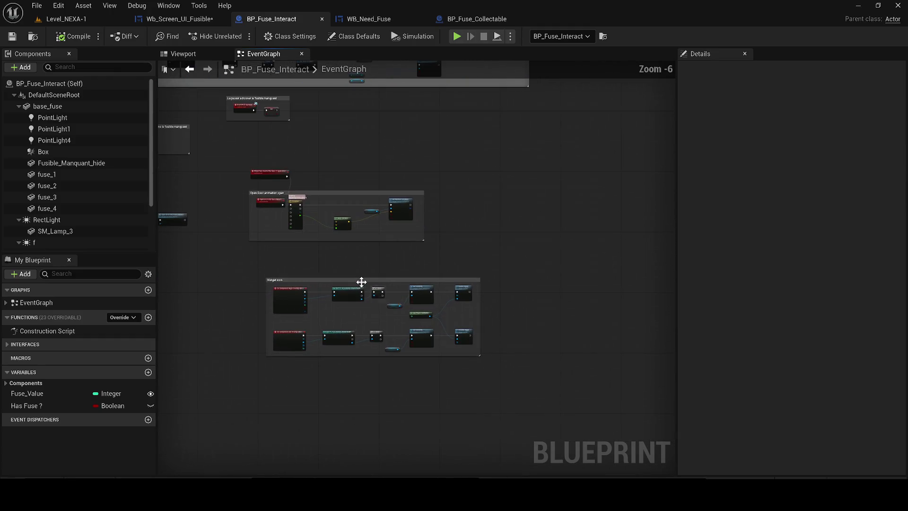
mouse_move(341, 267)
mouse_down()
mouse_move(521, 303)
mouse_move(501, 331)
mouse_up()
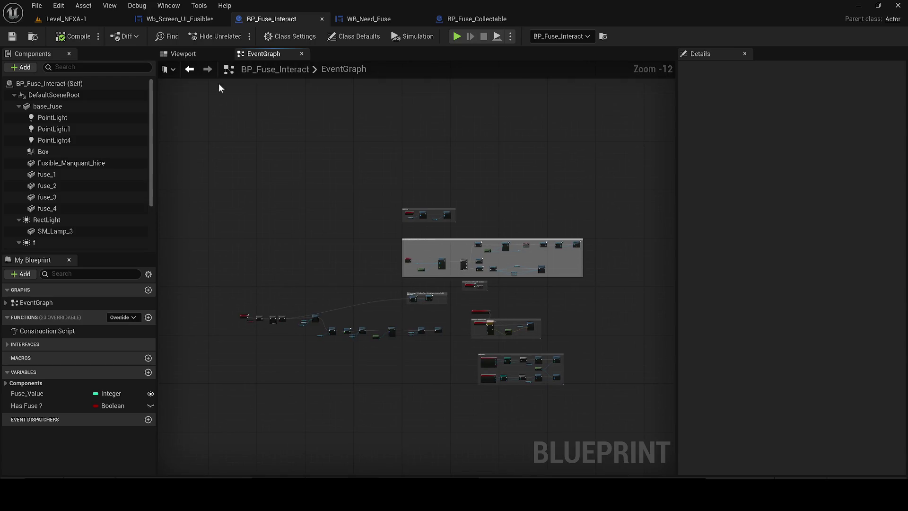
click(209, 54)
click(263, 54)
scroll(529, 338, up, 2)
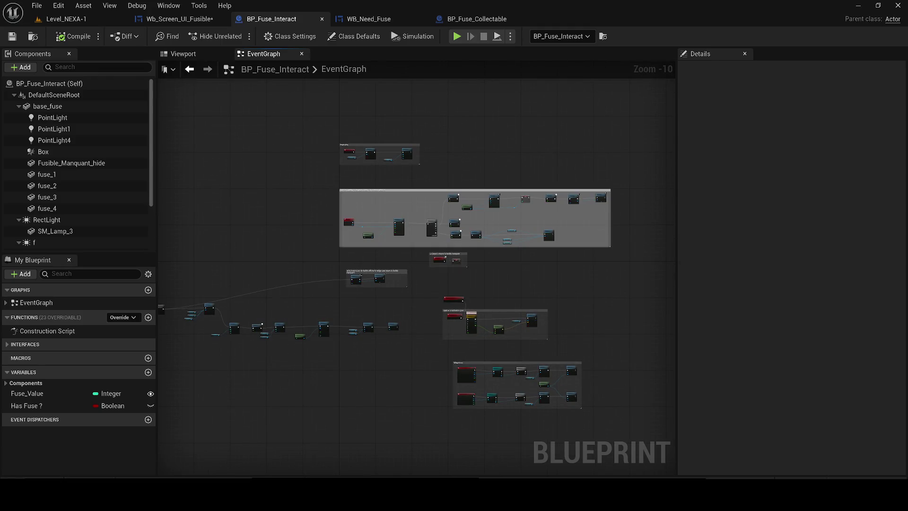
scroll(467, 238, up, 6)
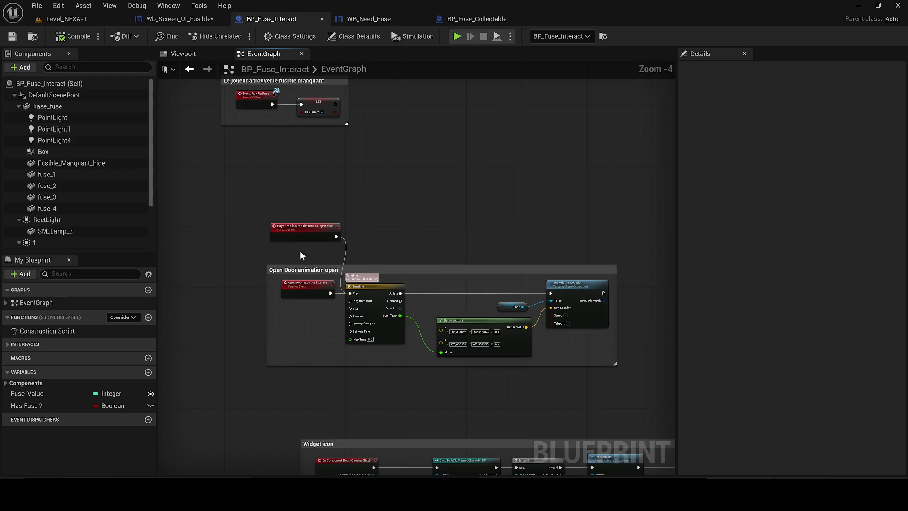
scroll(293, 239, up, 3)
Step: Disconnect the 'Player has insered the fuse' event from the door Timeline
click(306, 223)
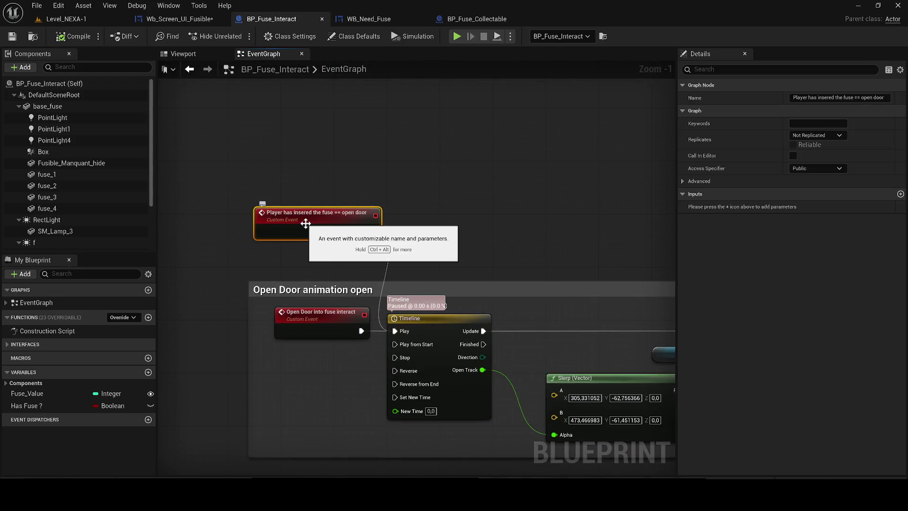
double_click(305, 224)
drag(376, 245, 464, 240)
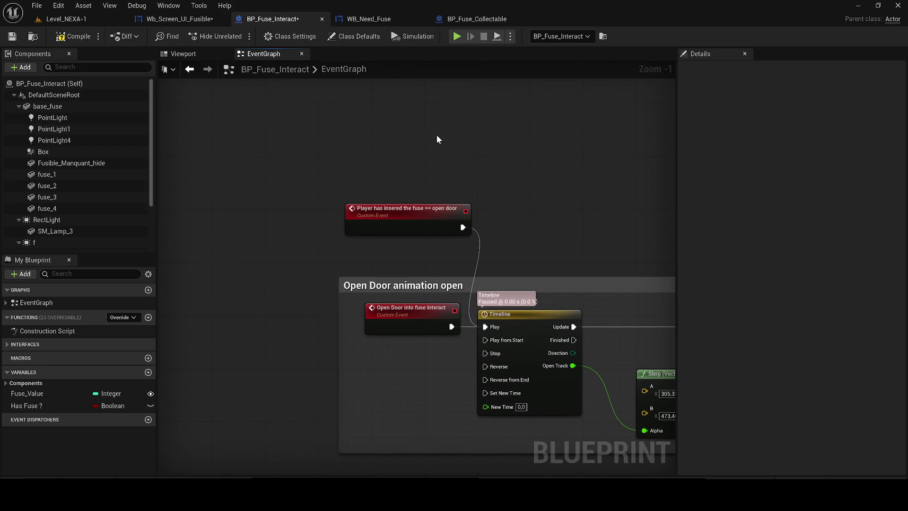
drag(458, 227, 457, 227)
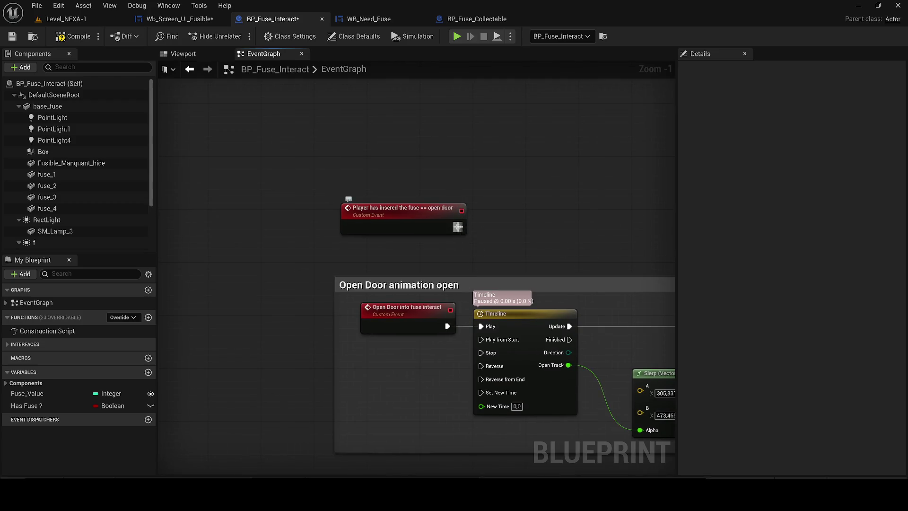
Step: Add custom event 'Widget after confirmation open door after screen ok : open door' driving Timeline Play, and compile
right_click(333, 116)
text(custom)
click(463, 169)
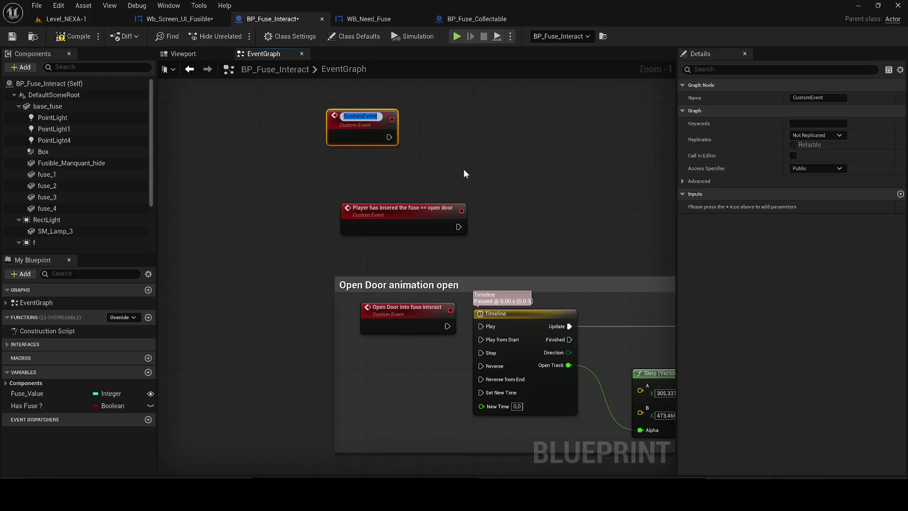
text(Widget after confirmation open door after screen ok : open door)
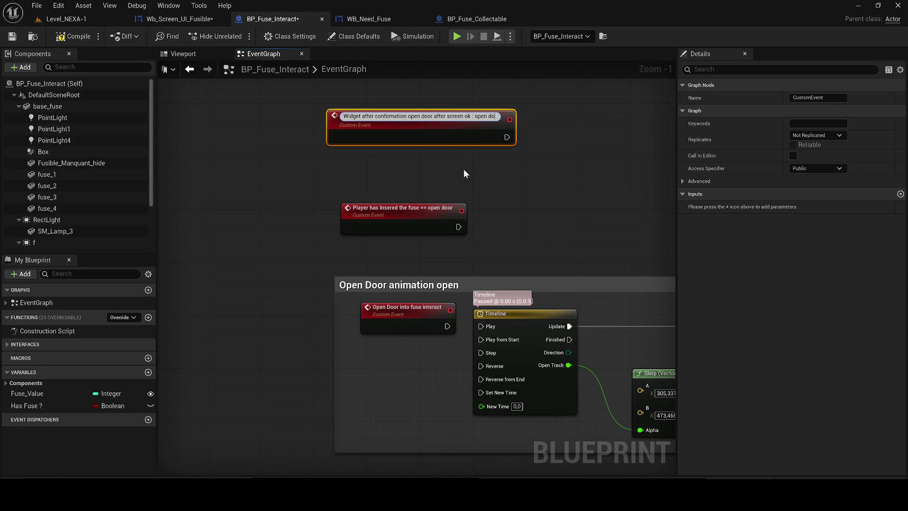
key(Return)
mouse_move(500, 134)
mouse_down()
mouse_move(489, 339)
mouse_move(481, 326)
mouse_up()
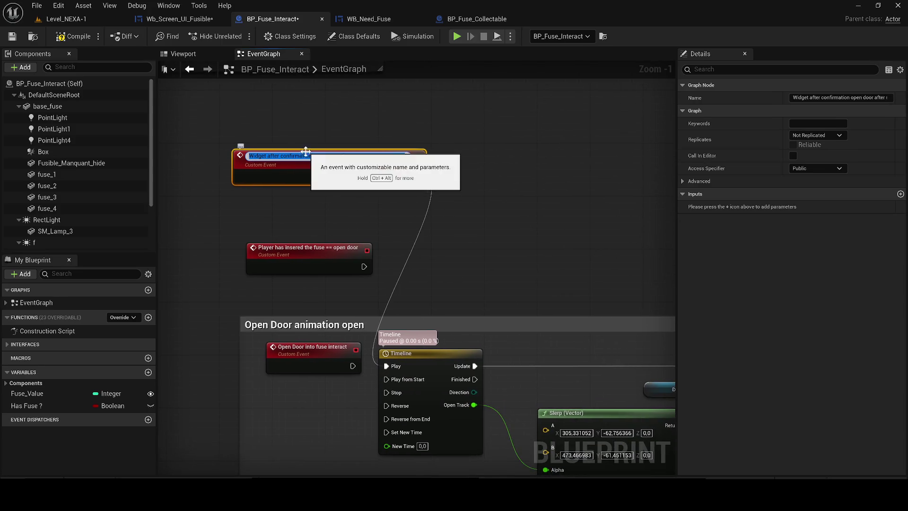
click(72, 37)
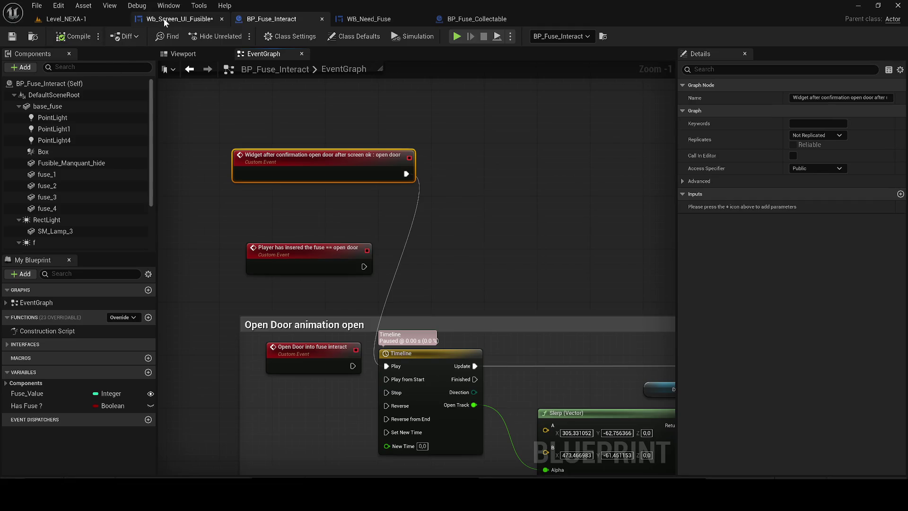
click(163, 19)
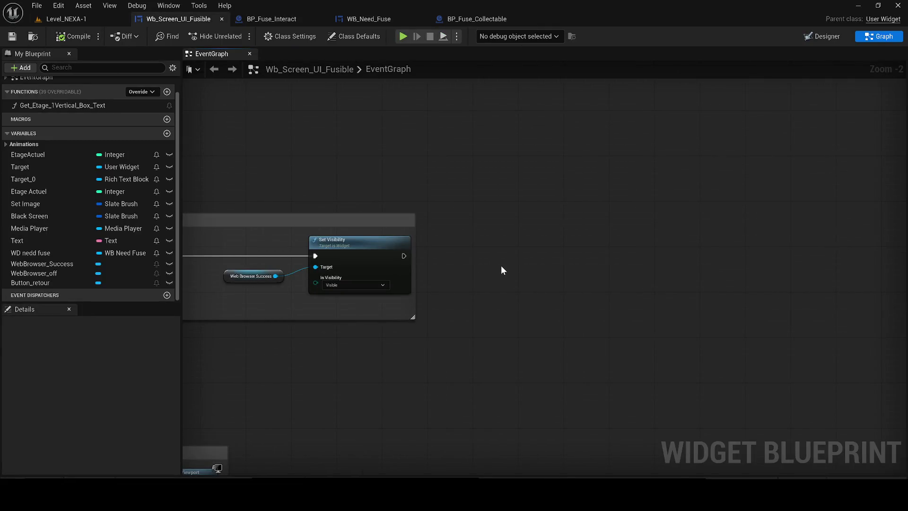
Step: Add a Get Actor Of Class node for BP_Fuse_Interact after Set Visibility
right_click(481, 251)
text(get actor)
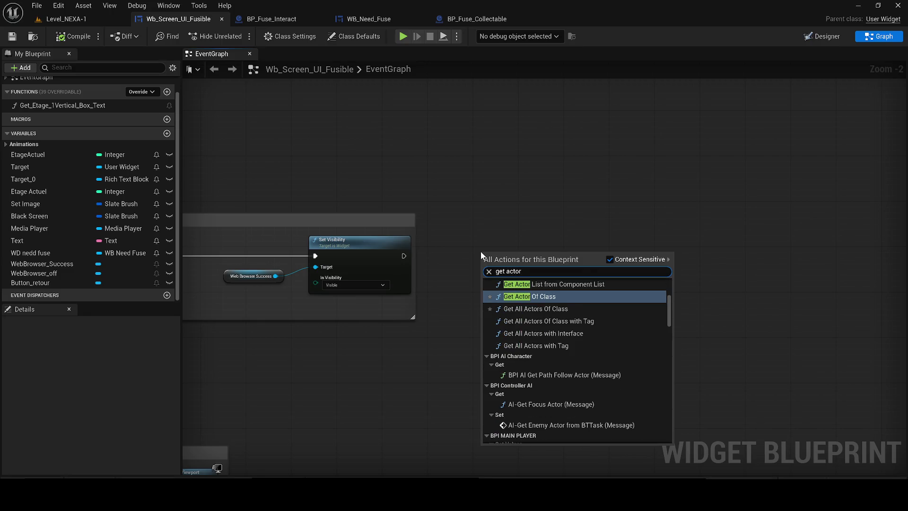
key(Return)
scroll(458, 256, up, 2)
mouse_move(393, 255)
mouse_down()
mouse_move(516, 270)
mouse_move(502, 263)
mouse_up()
drag(539, 261, 634, 262)
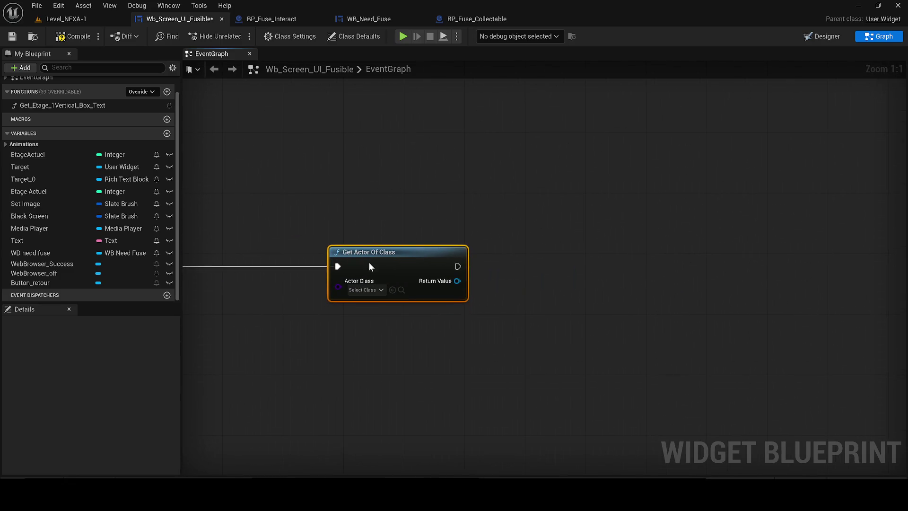
click(354, 290)
text(fuse ibt)
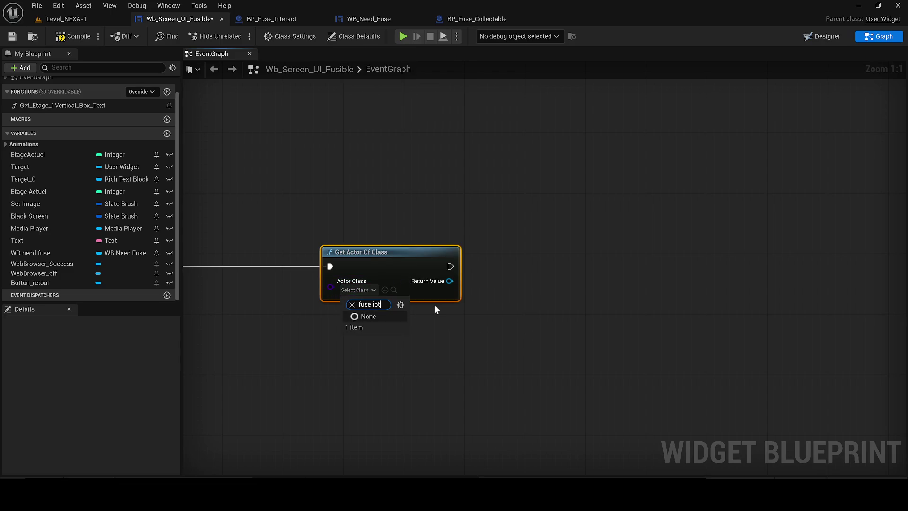
key(BackSpace)
key(BackSpace)
text(b)
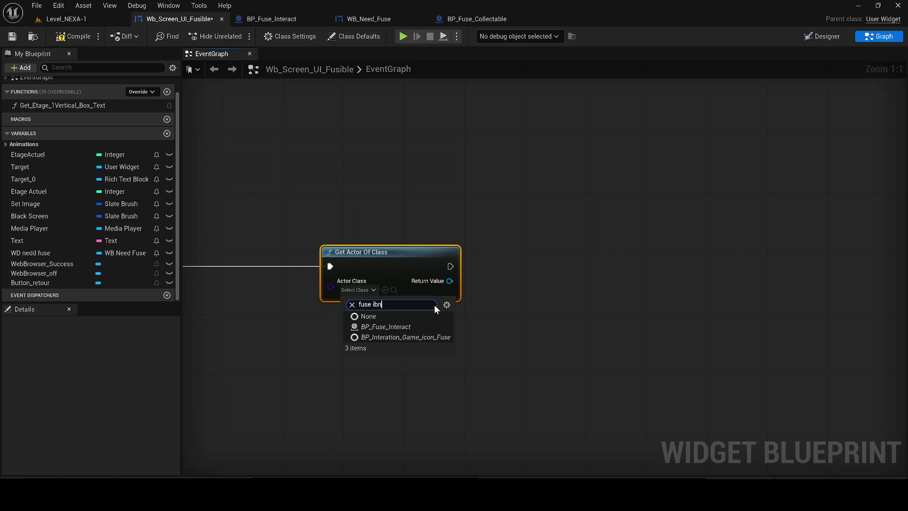
key(BackSpace)
text(nter)
click(385, 326)
Step: Call the Widget After Confirmation Open Door event on the found BP_Fuse_Interact actor
mouse_move(663, 266)
mouse_down()
mouse_move(586, 232)
mouse_move(565, 239)
mouse_move(569, 232)
mouse_up()
text(door)
key(Return)
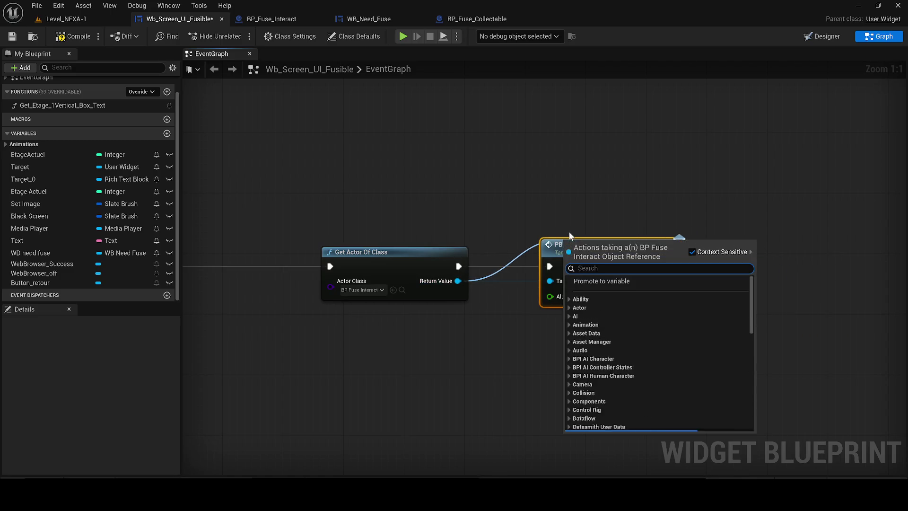
text(open)
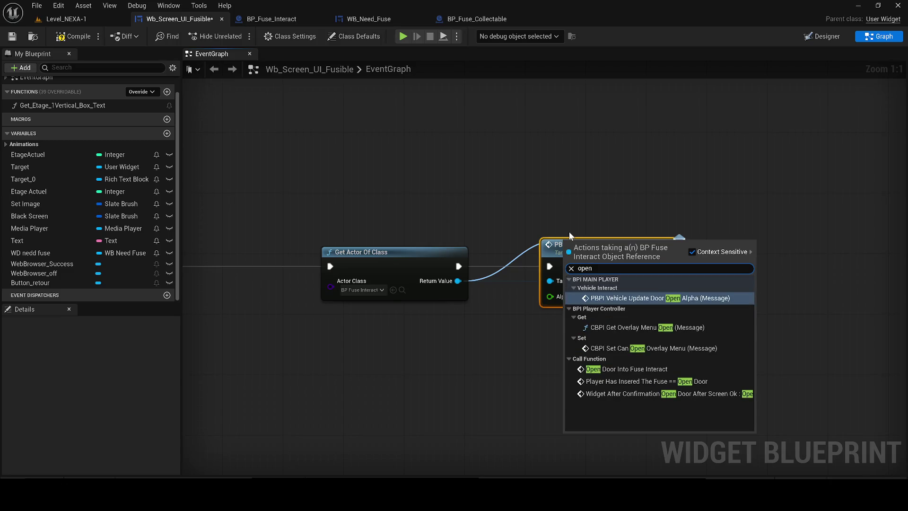
click(662, 394)
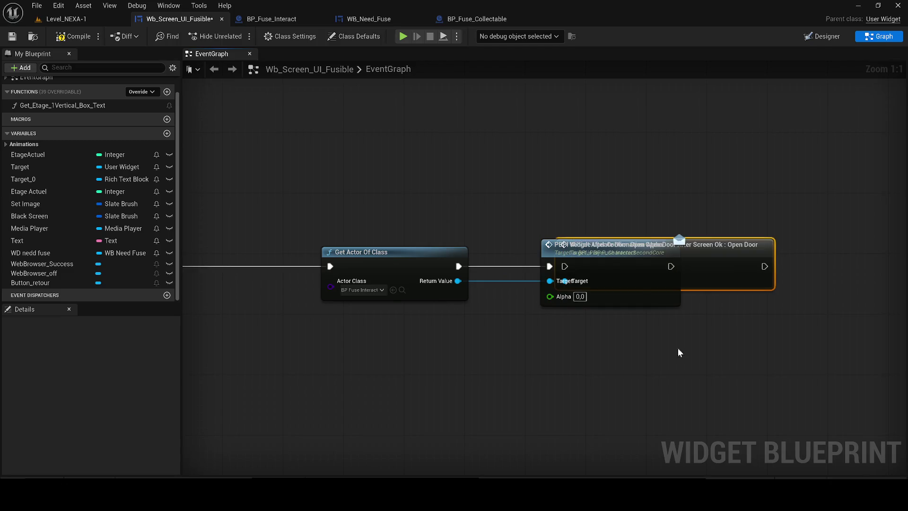
click(625, 291)
key(Delete)
drag(549, 266, 459, 266)
Step: Insert a 3-second Delay before the open-door call and tidy the node layout
click(371, 213)
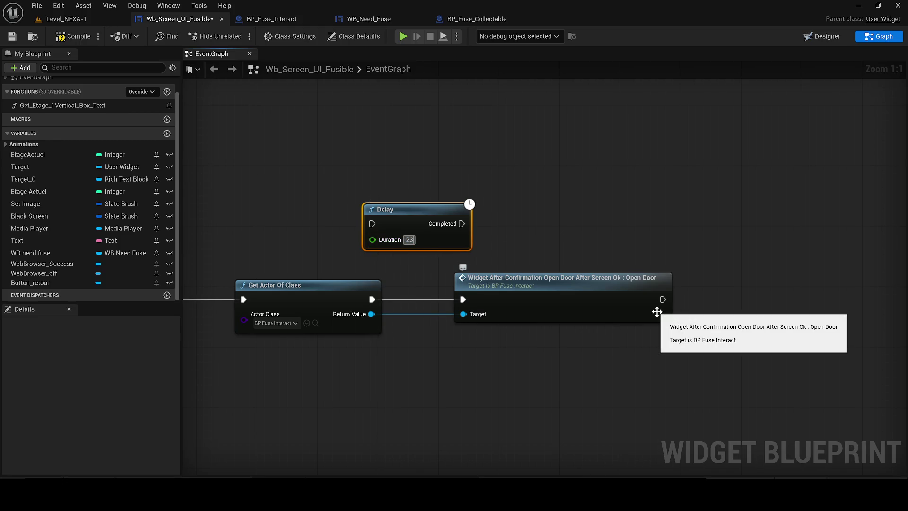
text(3)
drag(533, 284, 571, 283)
mouse_move(372, 224)
mouse_down()
mouse_move(392, 308)
mouse_move(372, 299)
mouse_up()
mouse_move(463, 224)
mouse_down()
mouse_move(501, 300)
mouse_move(618, 306)
mouse_up()
drag(420, 242, 463, 301)
scroll(397, 226, down, 2)
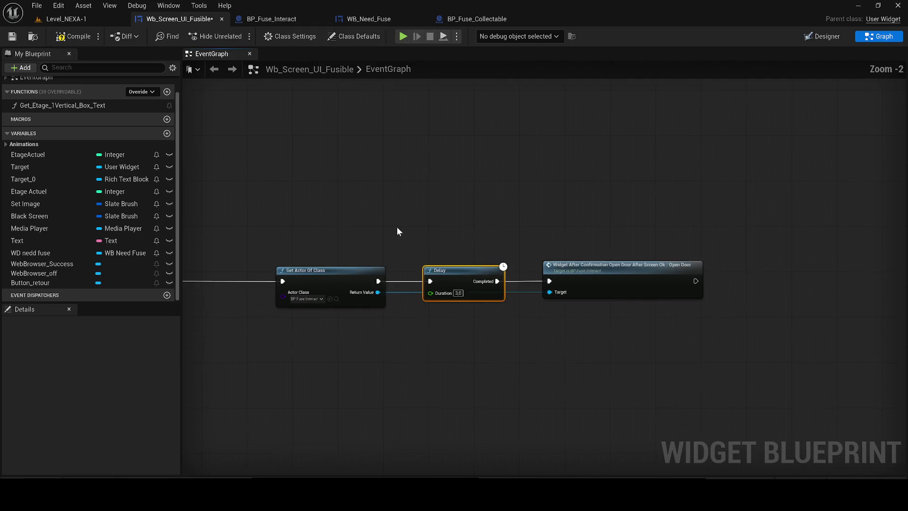
drag(397, 226, 746, 209)
scroll(627, 325, down, 2)
drag(628, 321, 762, 290)
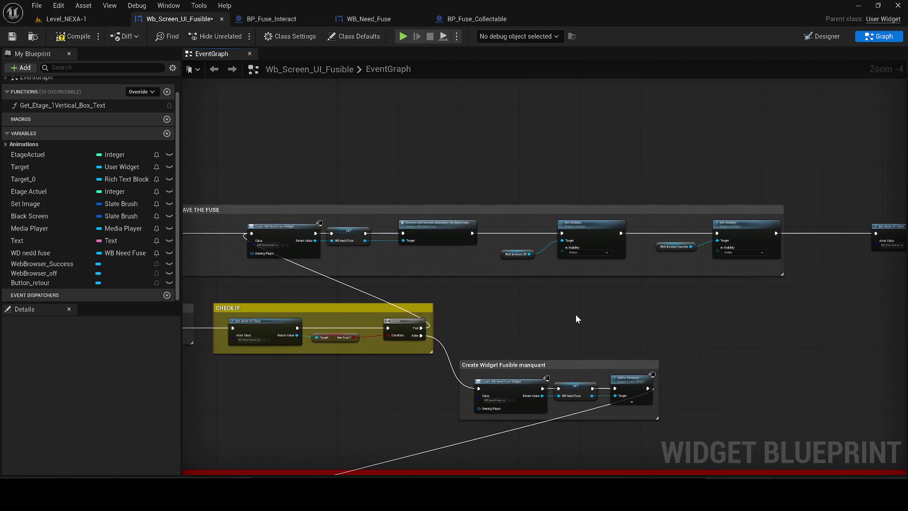
Step: Paste a copy of the CHECK IF group near the Delay nodes and title it 'CHECK IF 3'
mouse_move(674, 319)
mouse_down()
mouse_move(800, 259)
mouse_move(815, 263)
mouse_move(624, 170)
mouse_move(517, 186)
mouse_move(727, 251)
mouse_move(515, 282)
mouse_move(308, 288)
mouse_up()
scroll(624, 170, down, 1)
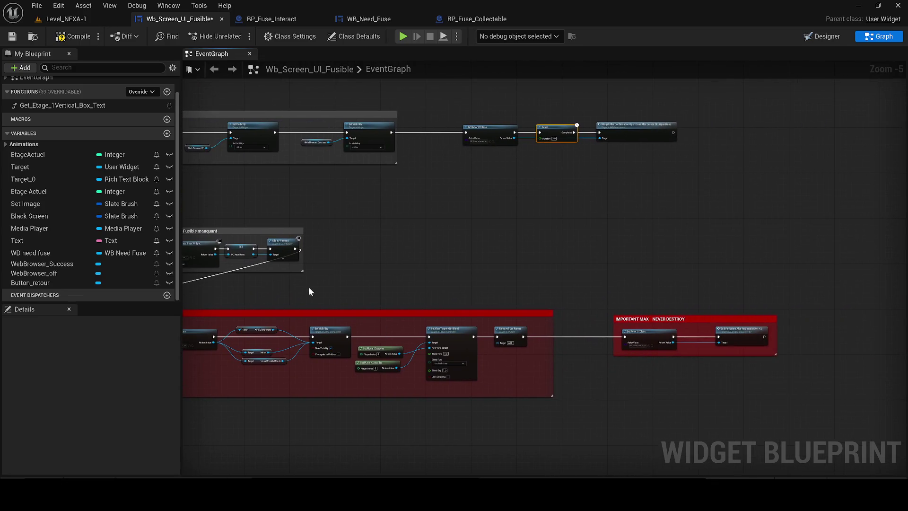
drag(665, 210, 556, 251)
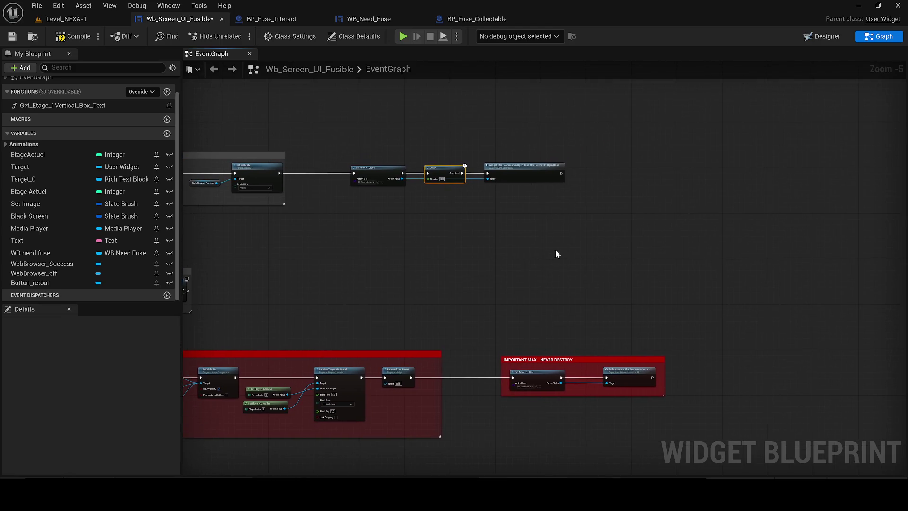
scroll(519, 175, up, 1)
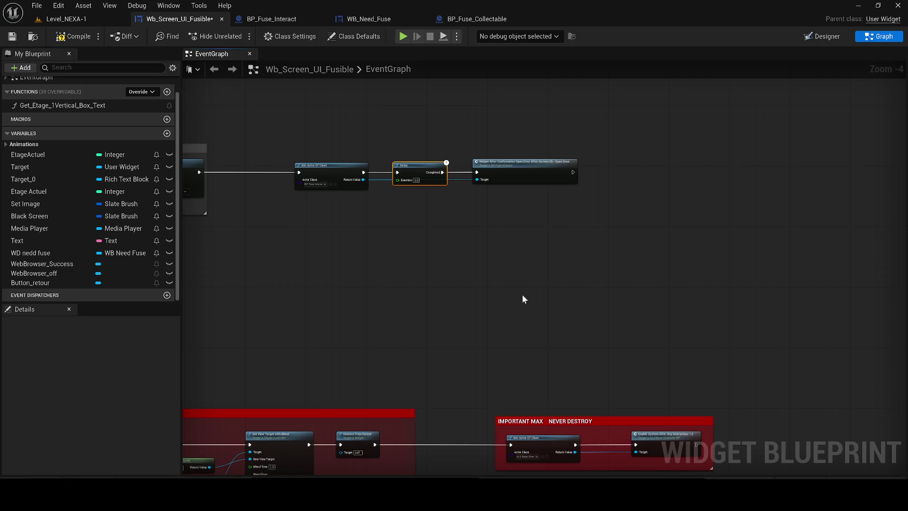
drag(487, 345, 222, 234)
drag(591, 260, 540, 299)
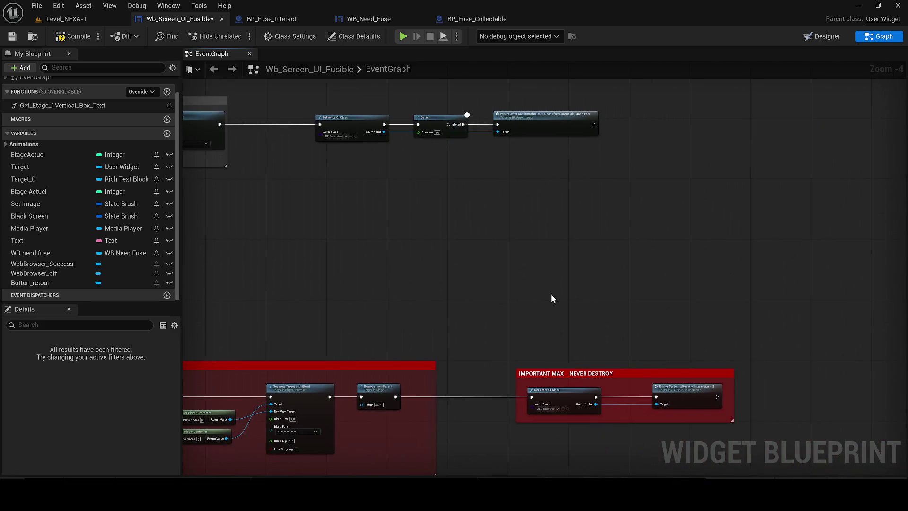
key(ctrl+v)
scroll(501, 230, up, 2)
double_click(506, 234)
text(3)
key(Return)
Step: Move the actor-lookup, Delay and open-door chain beside CHECK IF 3, wiring in Branch True and Enable System
drag(575, 245, 486, 264)
scroll(486, 182, down, 1)
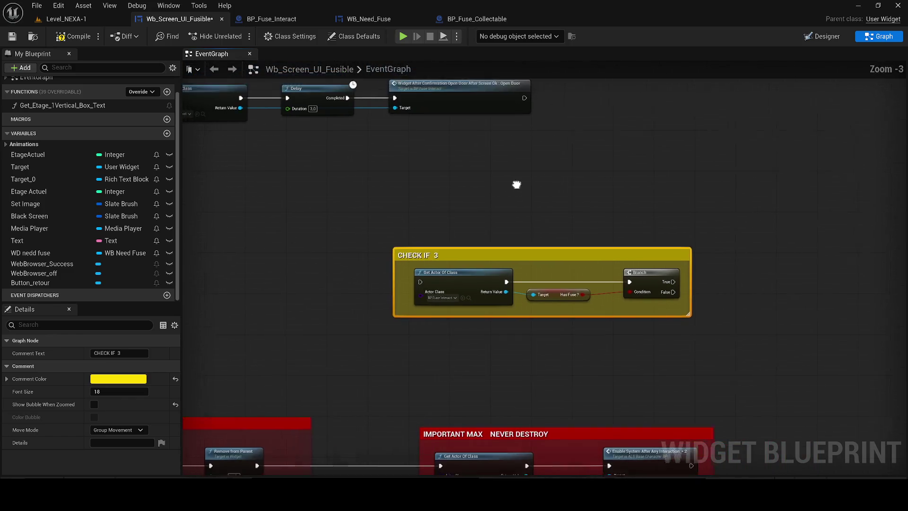
mouse_move(564, 173)
mouse_down()
mouse_move(357, 137)
mouse_move(369, 127)
mouse_move(450, 127)
mouse_up()
key(Delete)
drag(898, 322, 654, 233)
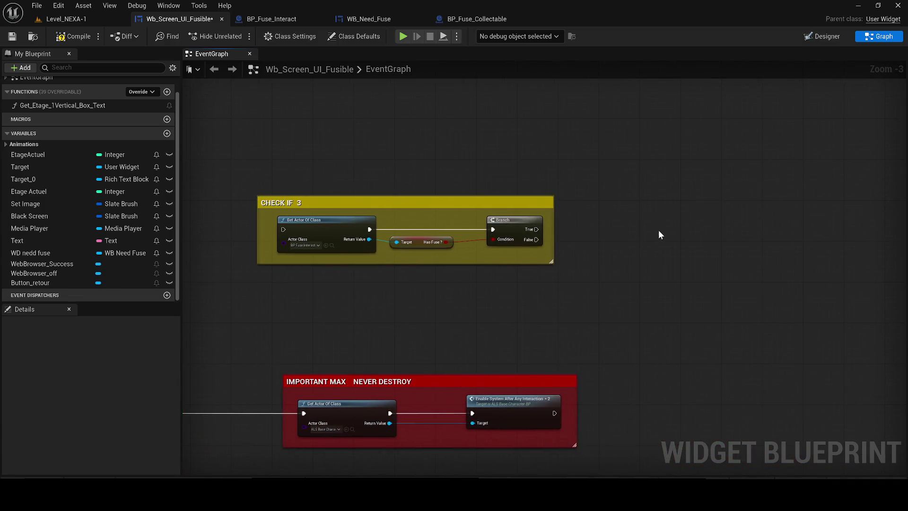
key(ctrl+v)
mouse_move(535, 231)
mouse_down()
mouse_move(549, 245)
mouse_move(634, 212)
mouse_move(668, 182)
mouse_up()
mouse_move(430, 208)
mouse_down()
mouse_move(420, 347)
mouse_move(748, 318)
mouse_move(714, 382)
mouse_move(698, 385)
mouse_up()
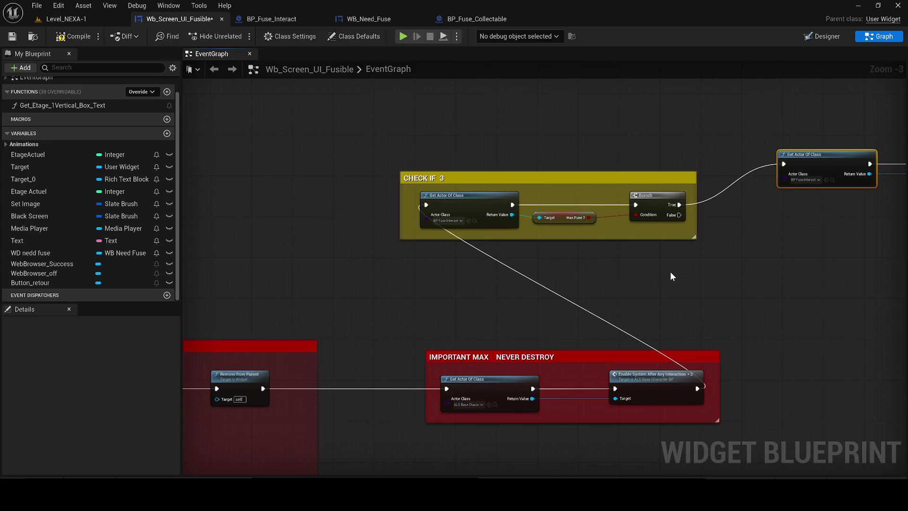
Step: Compile Wb_Screen_UI_Fusible and switch to its Designer layout
scroll(670, 276, down, 3)
scroll(430, 304, up, 2)
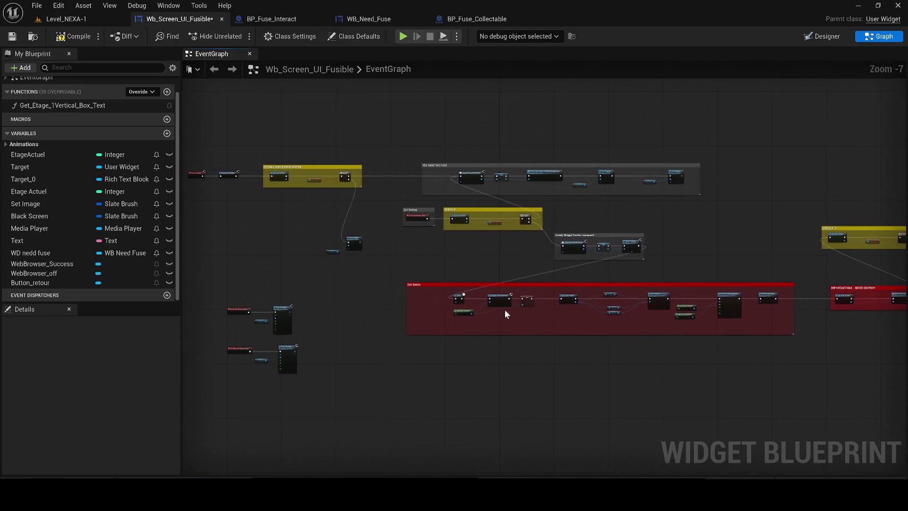
drag(377, 275, 227, 275)
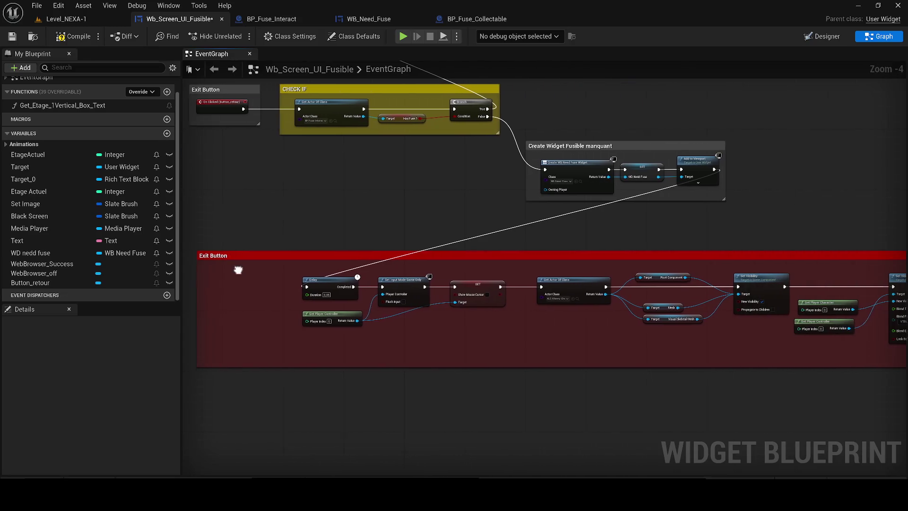
click(62, 37)
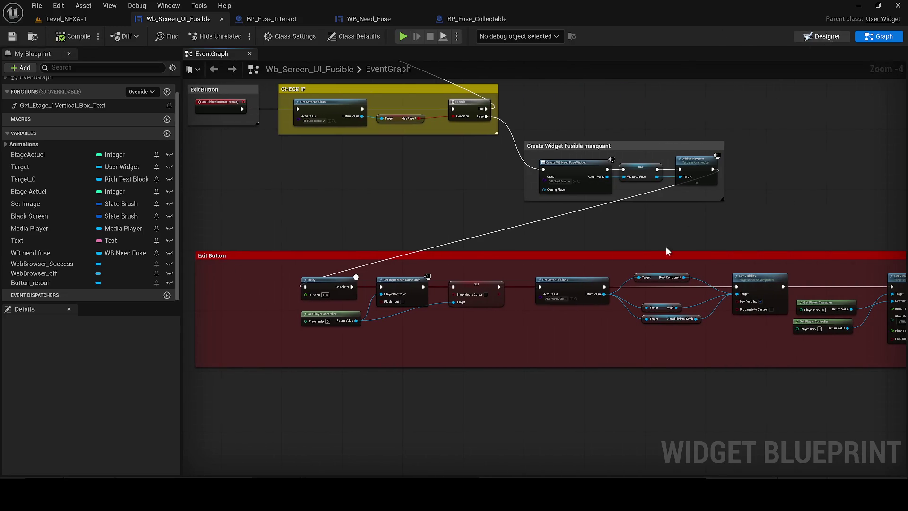
click(821, 36)
scroll(582, 328, up, 5)
Step: Give Button_retour a ZOrder of 10 and compile the widget
click(517, 370)
click(55, 270)
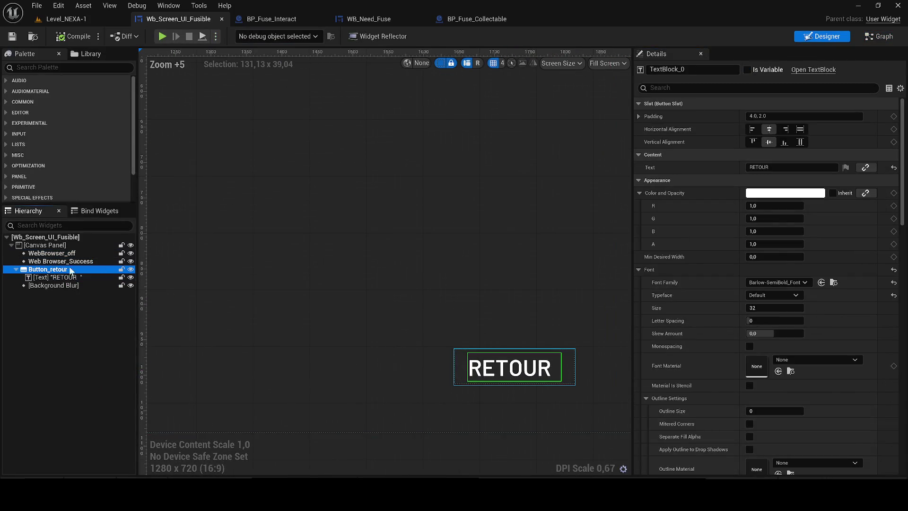
click(752, 206)
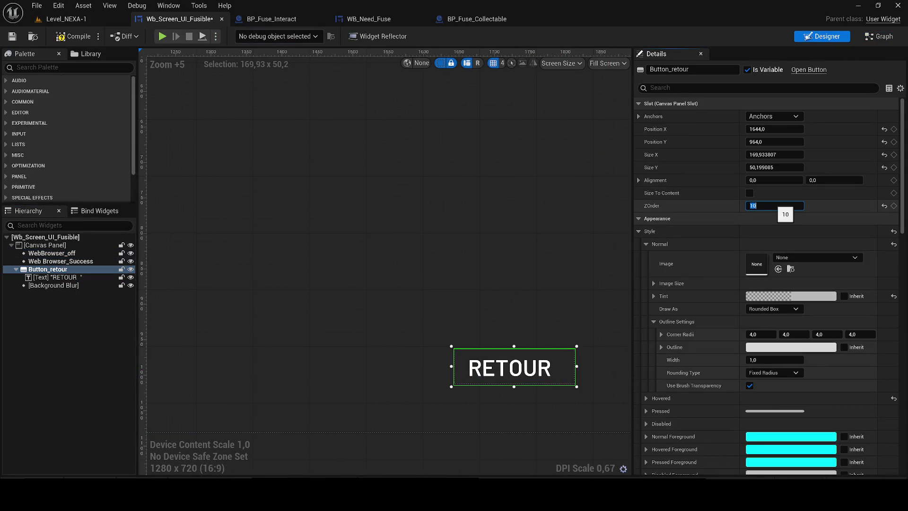
click(62, 36)
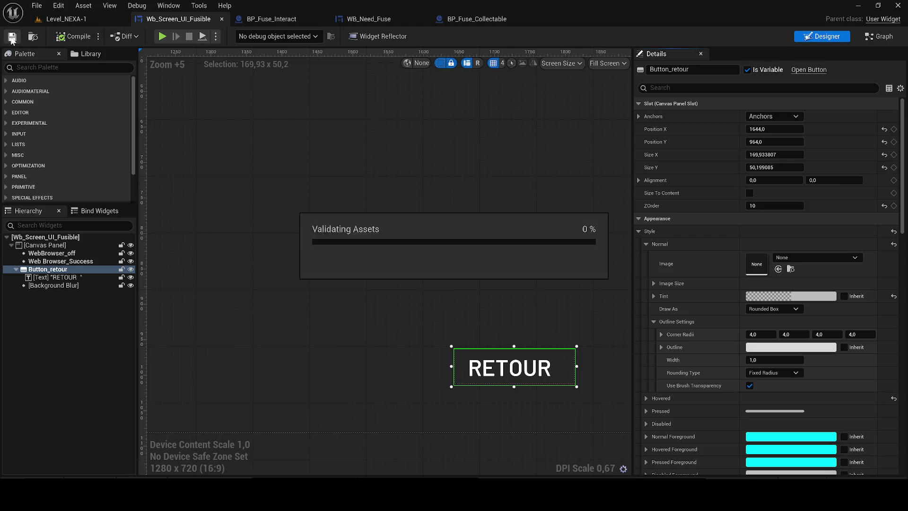
Step: Check the Web Browser_Success and WebBrowser_off widgets, then return to the event graph
click(54, 263)
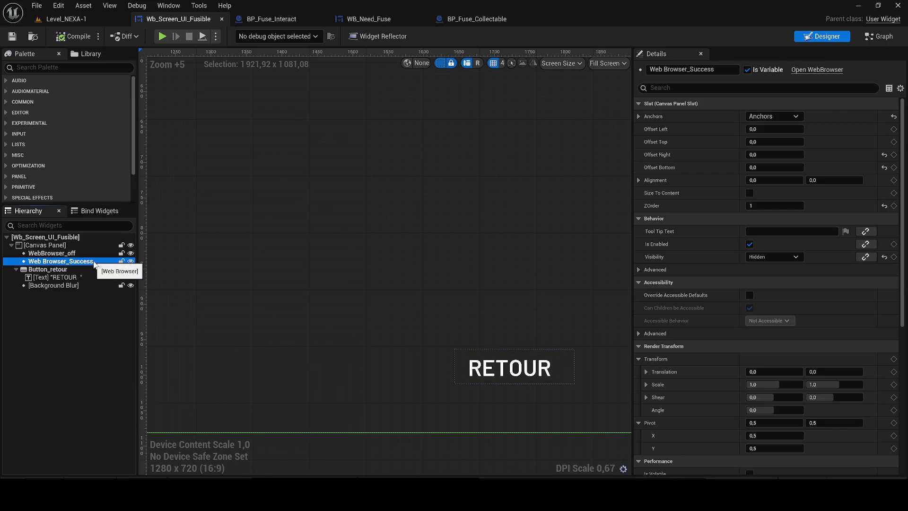
click(82, 254)
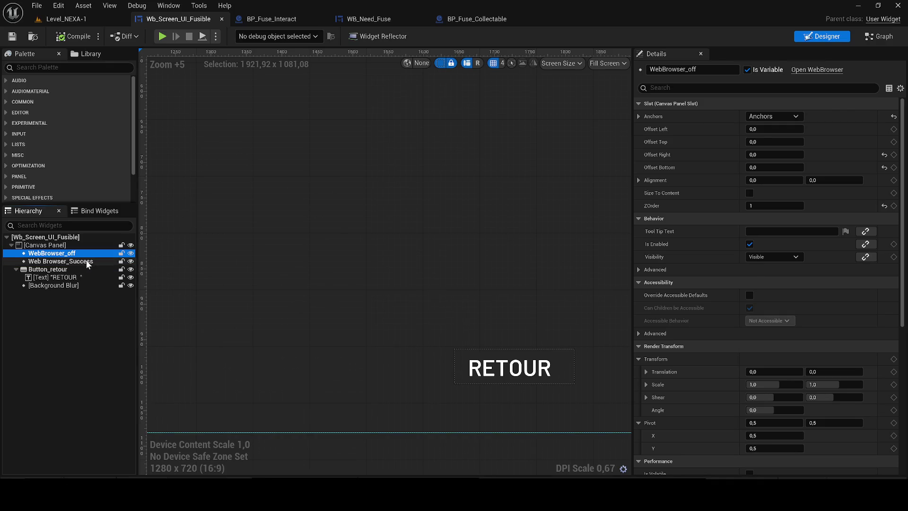
click(87, 262)
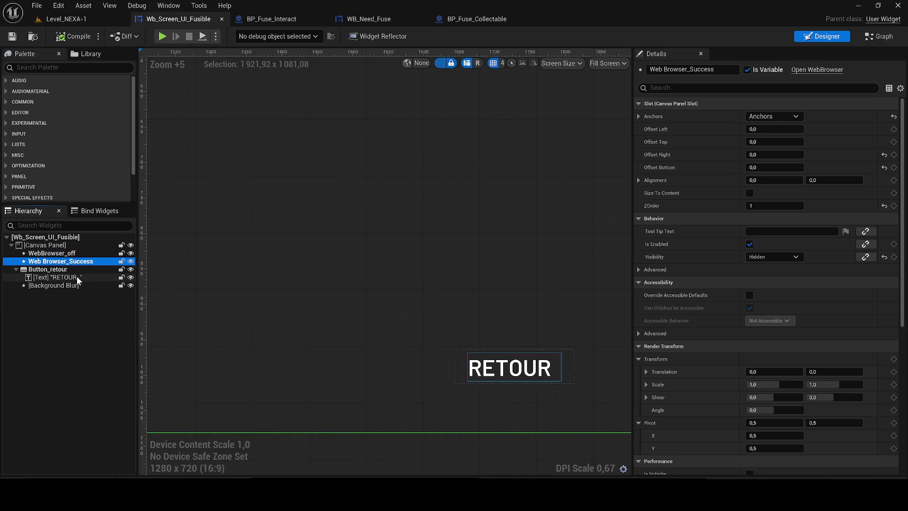
click(70, 272)
click(878, 40)
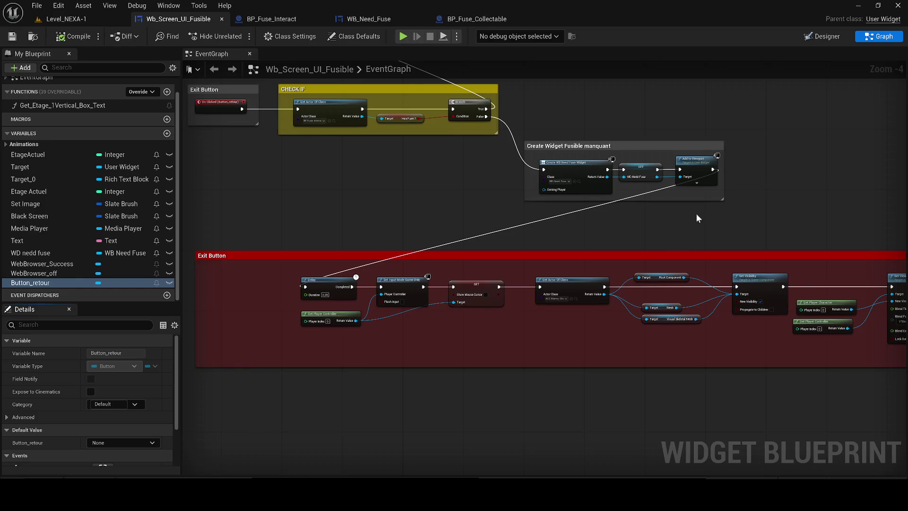
Step: Inspect the delayed Open Door call beside CHECK IF 3 in the widget graph
drag(696, 214, 563, 281)
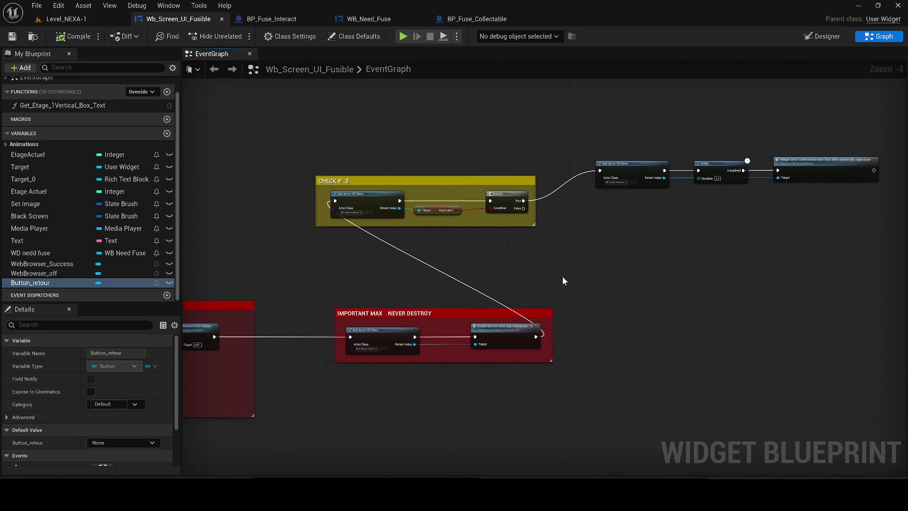
drag(657, 225, 617, 247)
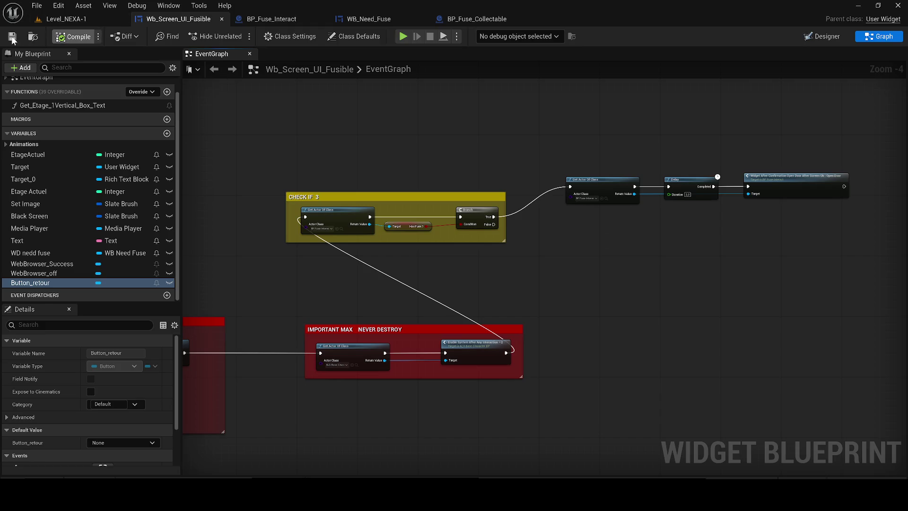
drag(491, 140, 375, 178)
scroll(454, 197, up, 1)
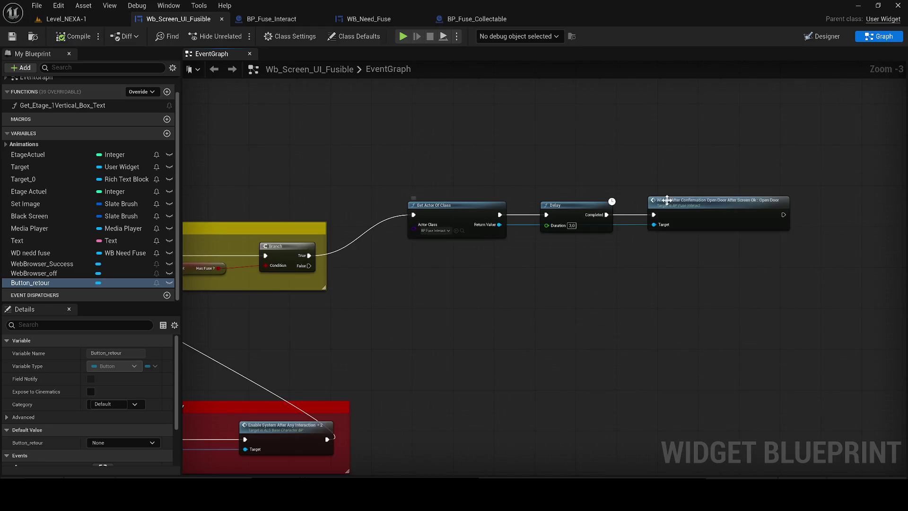
Step: In BP_Fuse_Interact, locate the Client Start Camera Shake and Get Player Controller nodes to copy
click(265, 18)
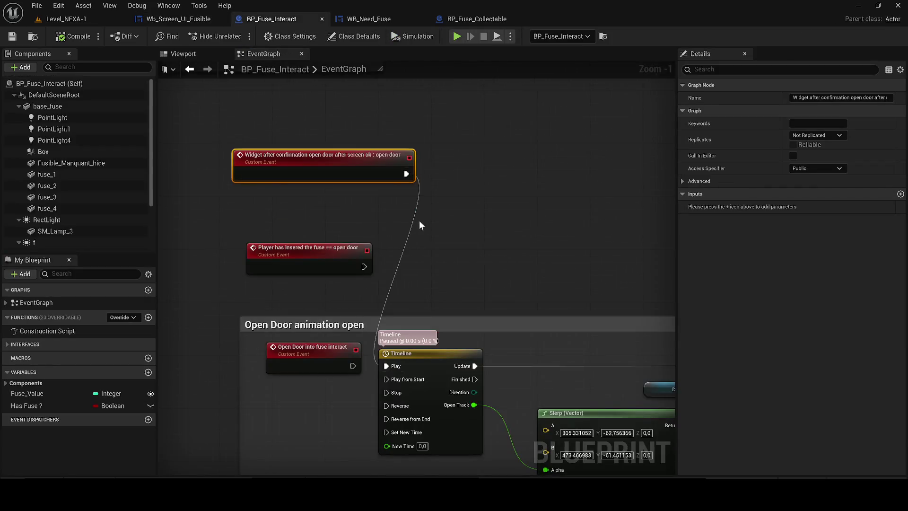
scroll(453, 241, down, 3)
drag(454, 241, 516, 284)
mouse_move(321, 266)
mouse_down()
mouse_move(227, 391)
mouse_move(166, 412)
mouse_up()
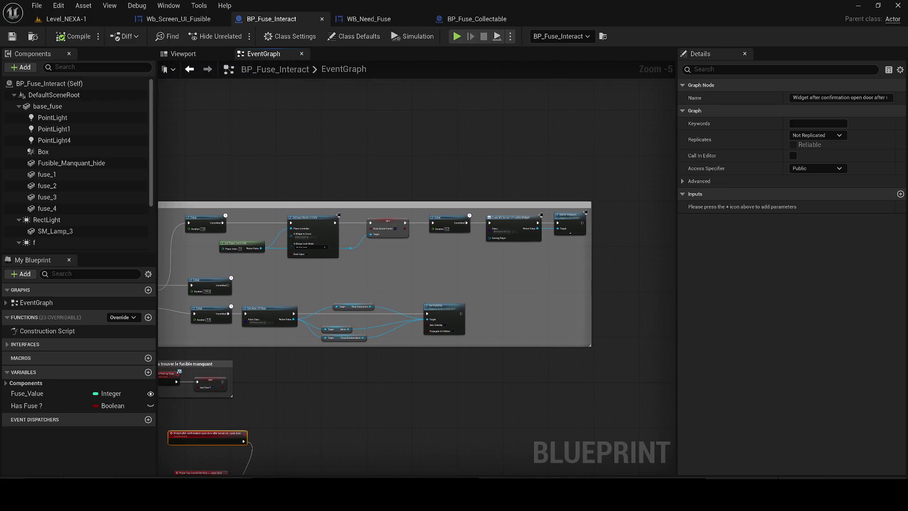
mouse_move(180, 371)
mouse_down()
mouse_move(314, 194)
mouse_move(439, 169)
mouse_move(648, 89)
mouse_up()
drag(524, 345, 526, 343)
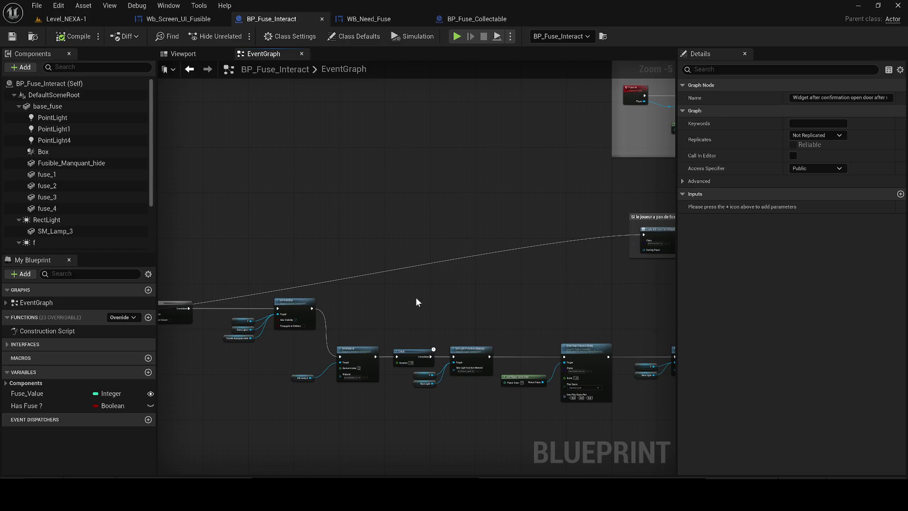
drag(416, 299, 209, 260)
mouse_move(350, 441)
mouse_down()
mouse_move(424, 407)
mouse_move(293, 252)
mouse_up()
scroll(383, 387, up, 1)
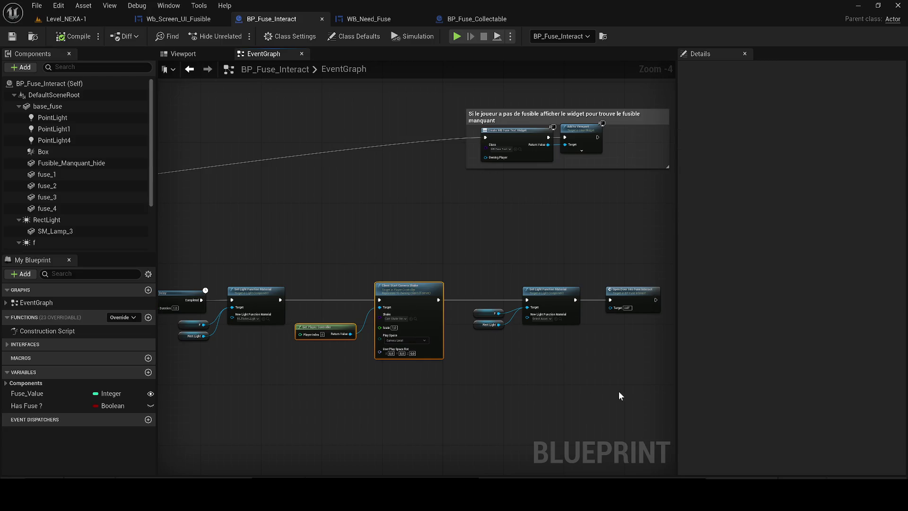
Step: Glance through WB_Need_Fuse and BP_Fuse_Collectable, then return to Wb_Screen_UI_Fusible
click(390, 14)
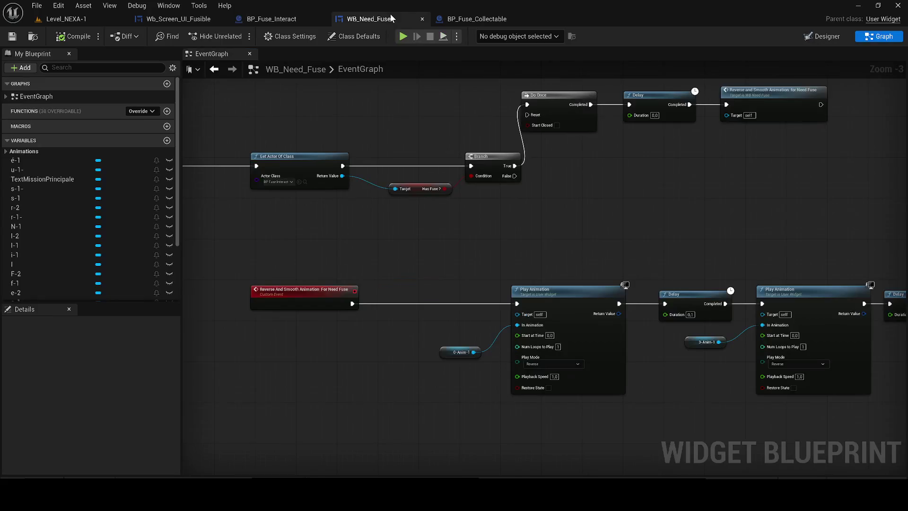
click(490, 18)
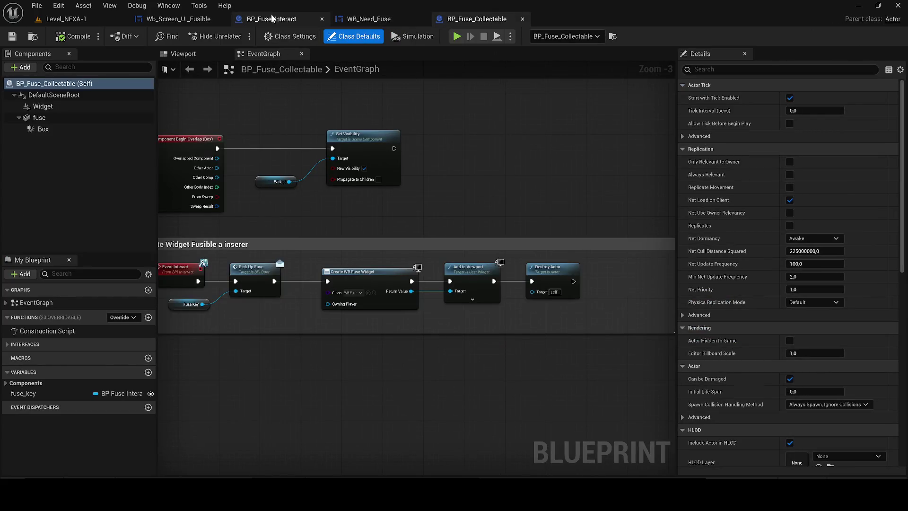
click(271, 19)
click(178, 18)
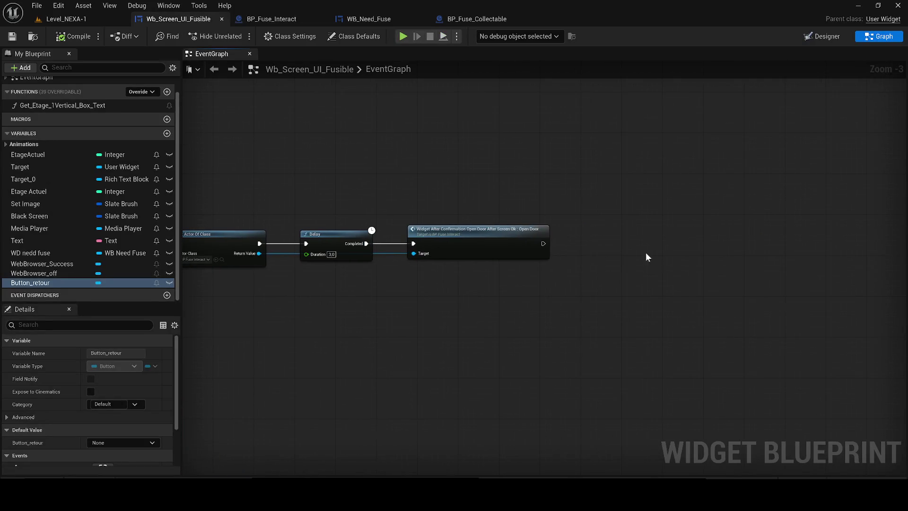
Step: Paste the camera shake and player controller nodes and wire Open Door into the camera shake
key(ctrl+v)
scroll(619, 243, up, 1)
drag(536, 243, 690, 237)
scroll(704, 246, down, 2)
Step: Wrap the chain in a comment titled 'AFTER CONFIRMATION SUCCESS : OPEN DOOR FINALLY'
key(c)
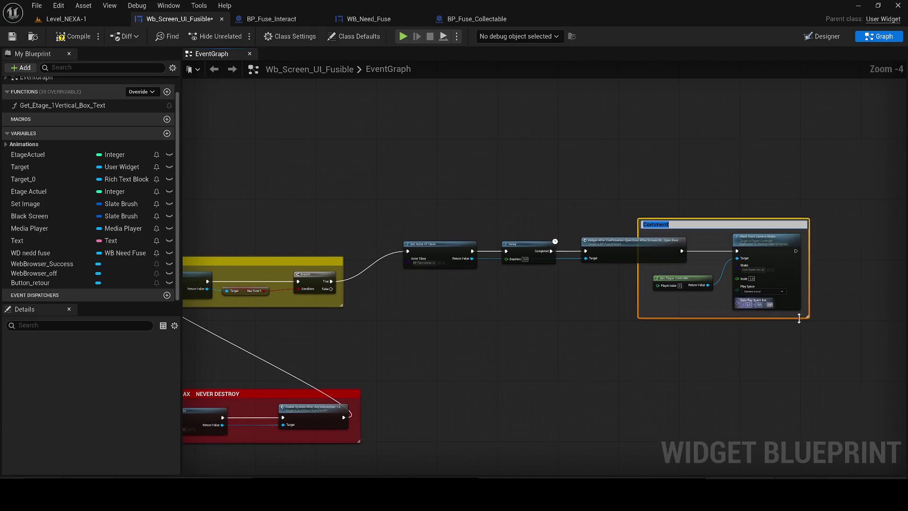
drag(638, 219, 371, 220)
double_click(407, 223)
text(AFTER )
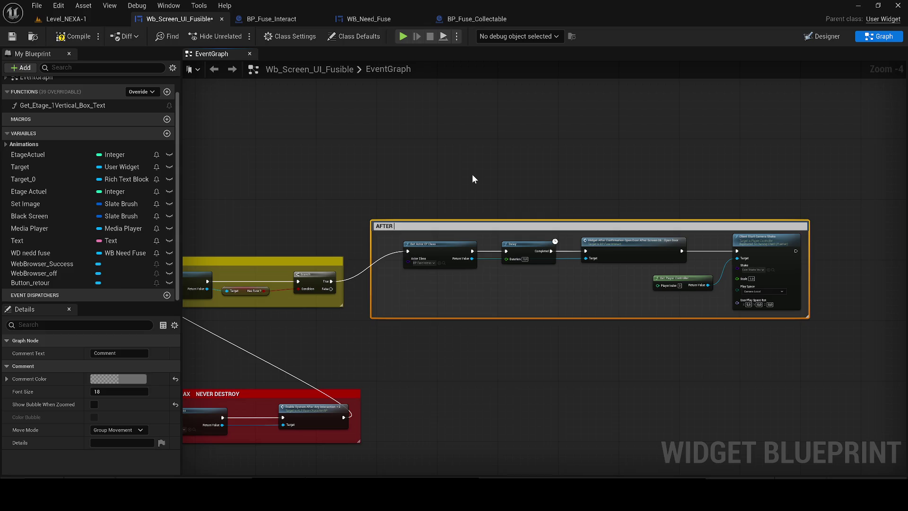
text(CONFIRMAT)
text(ION SUCCESS : )
text(OPEN DOOR )
text(FIN)
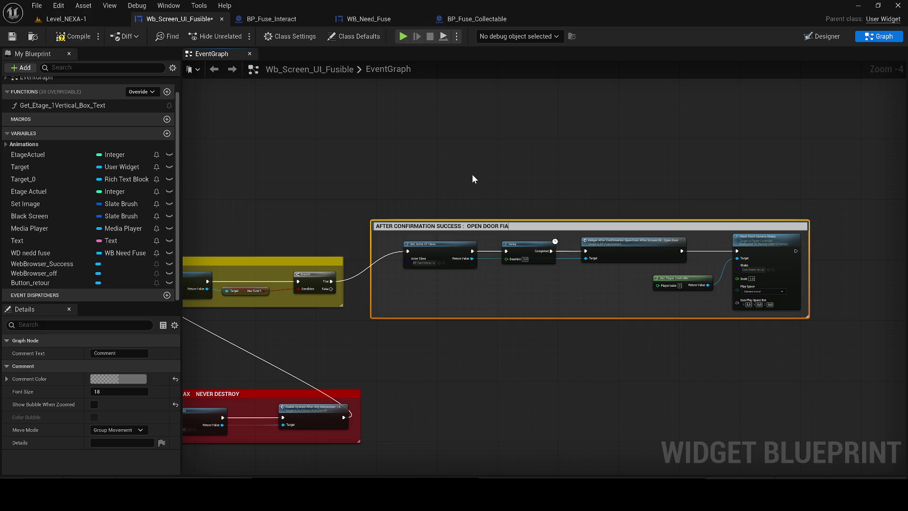
text(ALLY)
key(Return)
Step: Colour the comment green, then compile and save the widget blueprint
click(128, 378)
click(129, 375)
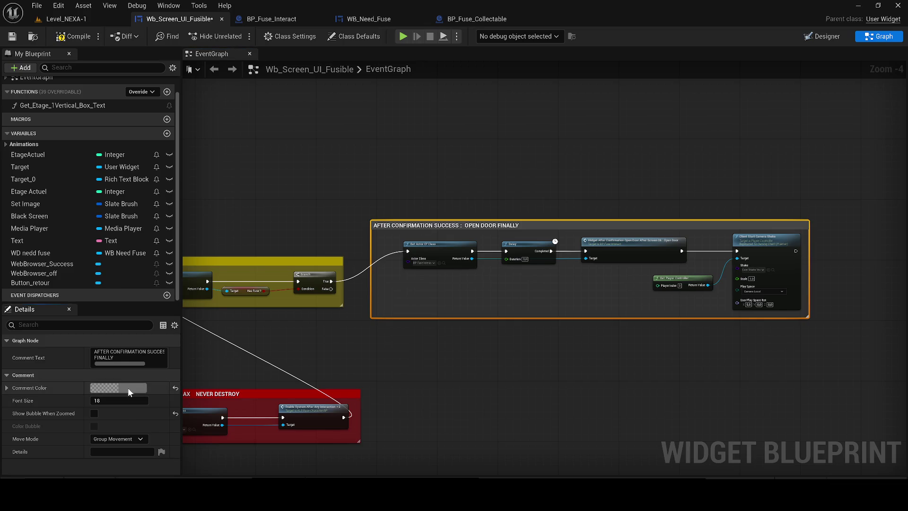
click(127, 387)
drag(189, 315, 160, 331)
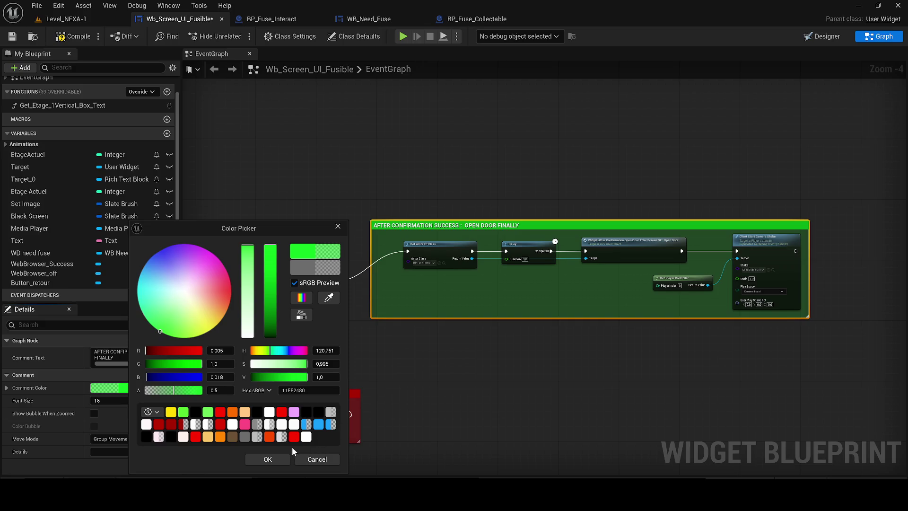
click(279, 459)
click(13, 36)
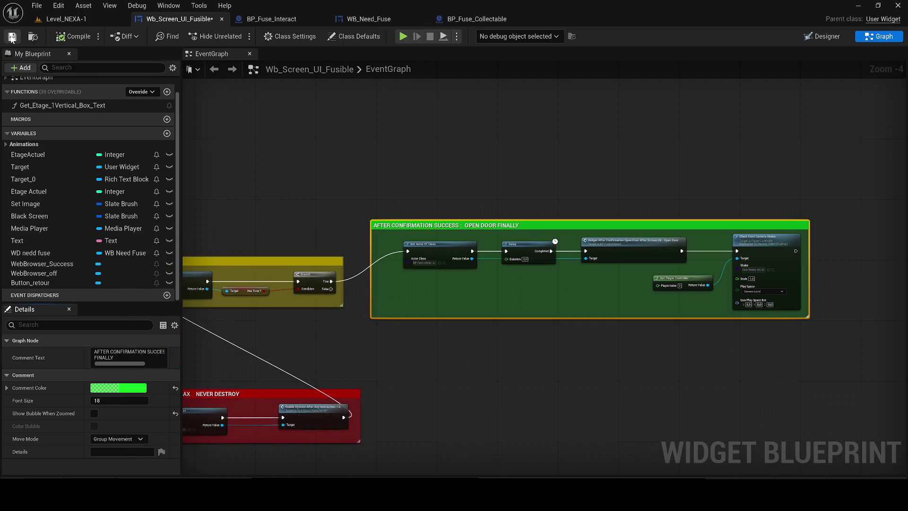
click(427, 155)
Step: Check the green comment box, then switch to the Level_NEXA-1 level
scroll(427, 155, down, 7)
scroll(679, 242, down, 1)
mouse_move(679, 243)
mouse_down()
mouse_move(711, 243)
mouse_move(399, 298)
mouse_move(441, 151)
mouse_move(468, 123)
mouse_up()
scroll(399, 297, up, 5)
click(66, 19)
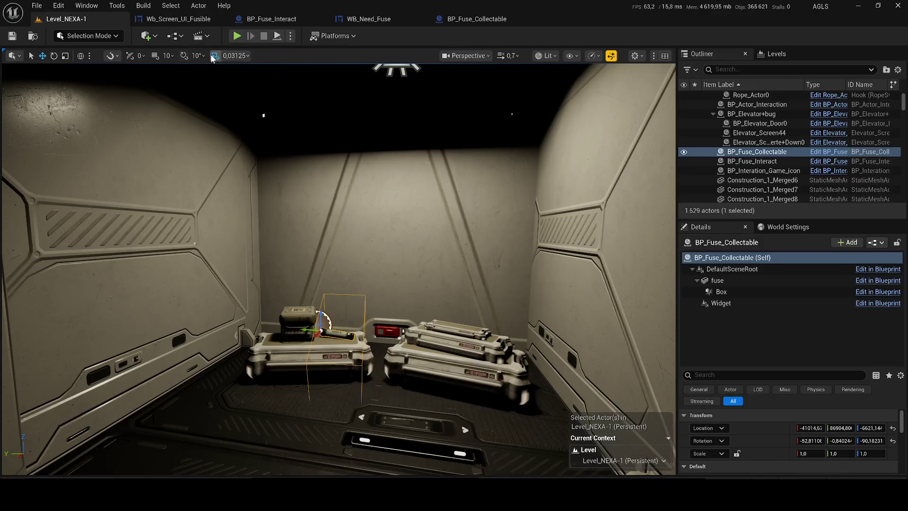
Step: Play the level, walk to the wall console and close its access denied screen with RETOUR
key(alt+p)
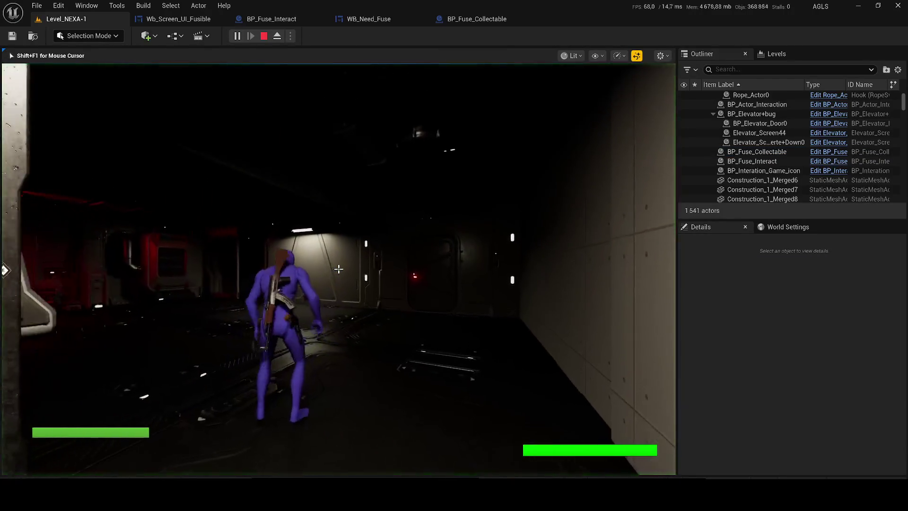
key(w)
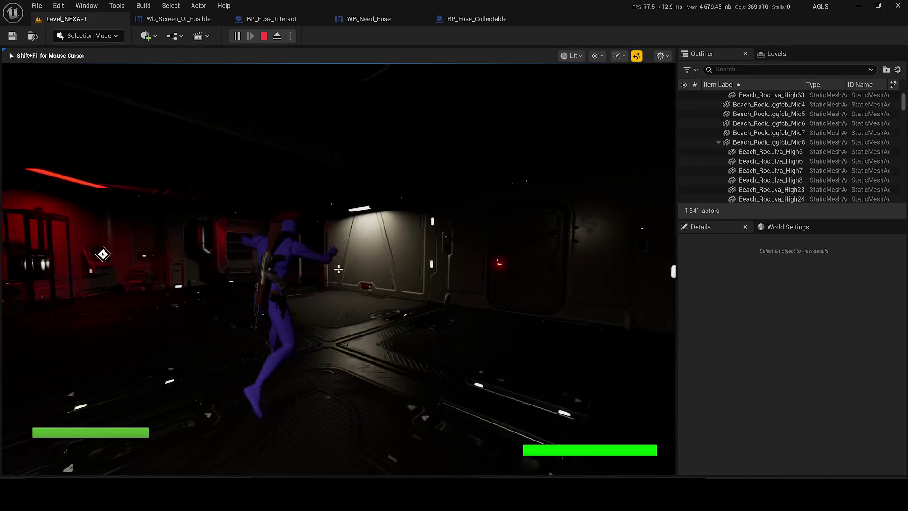
key(w)
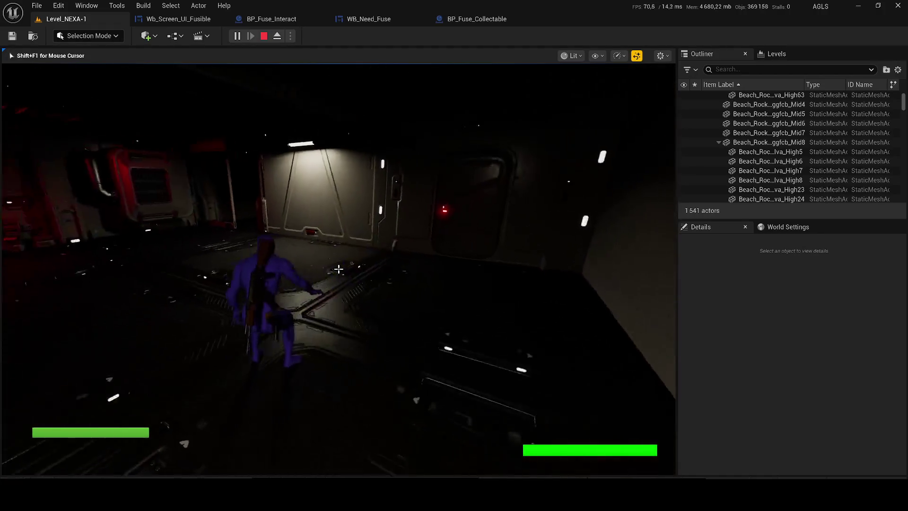
key(w)
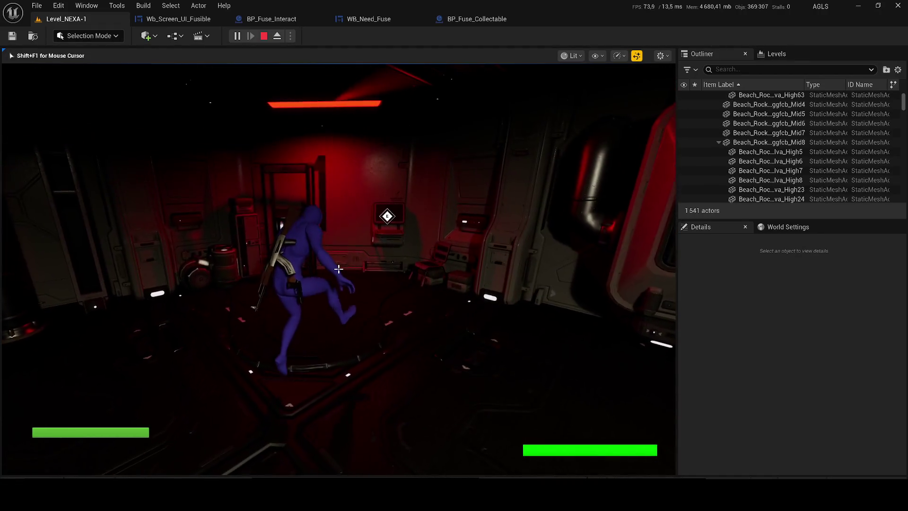
key(w)
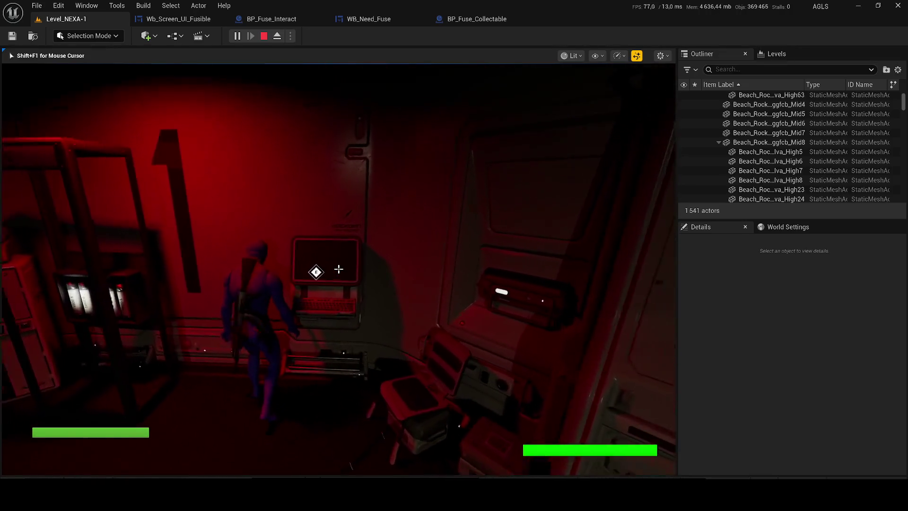
key(shift+F1)
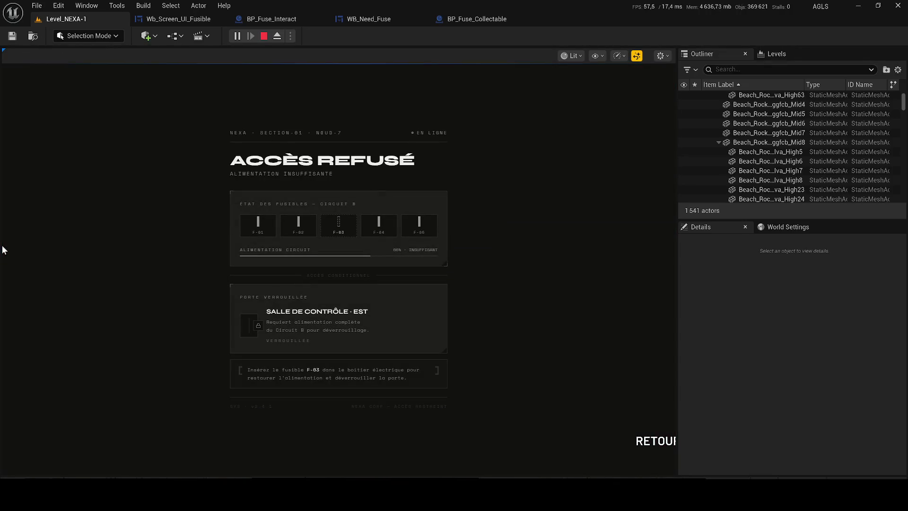
click(650, 441)
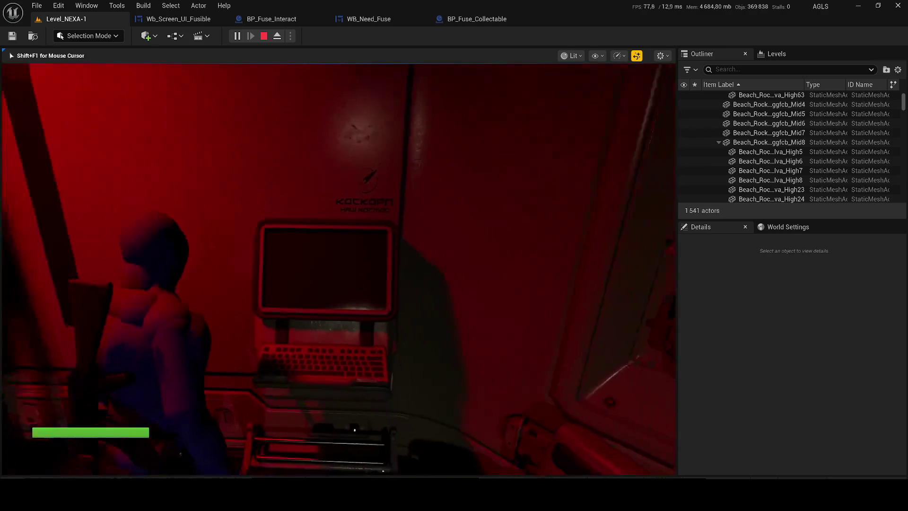
Step: Walk to the fuse rack and insert fuse F-03 to reach 'Accès autorisé', then open WB_Need_Fuse
key(w)
key(w)
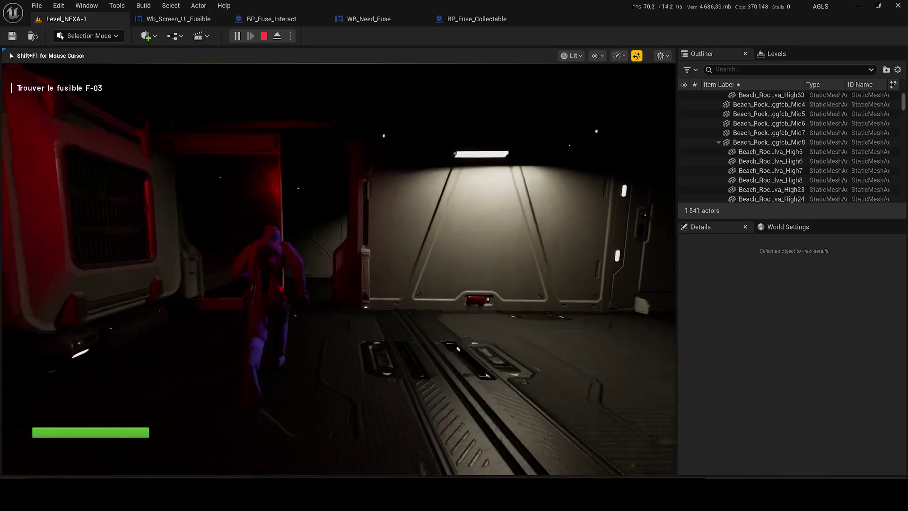
key(w)
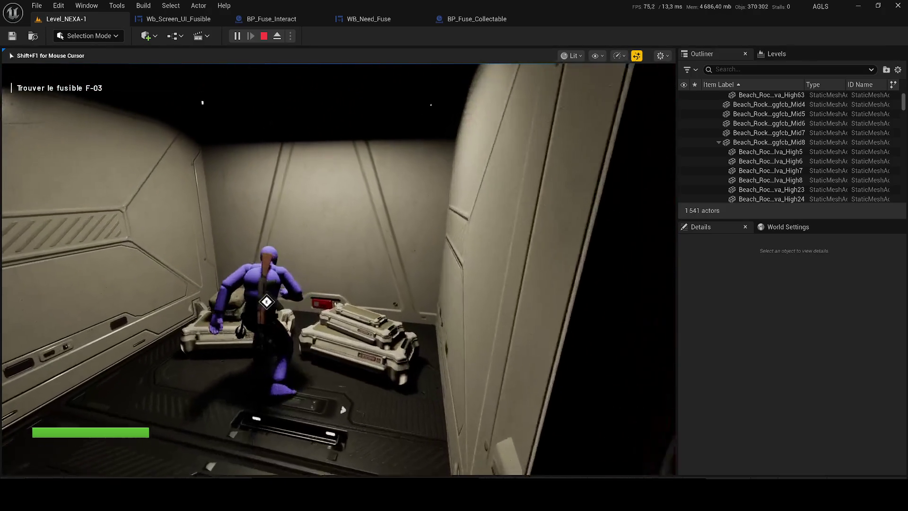
key(w)
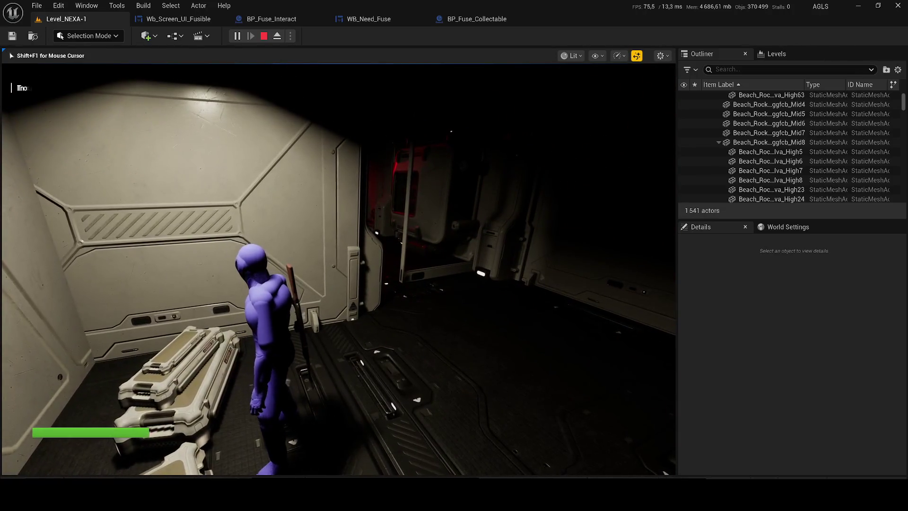
key(w)
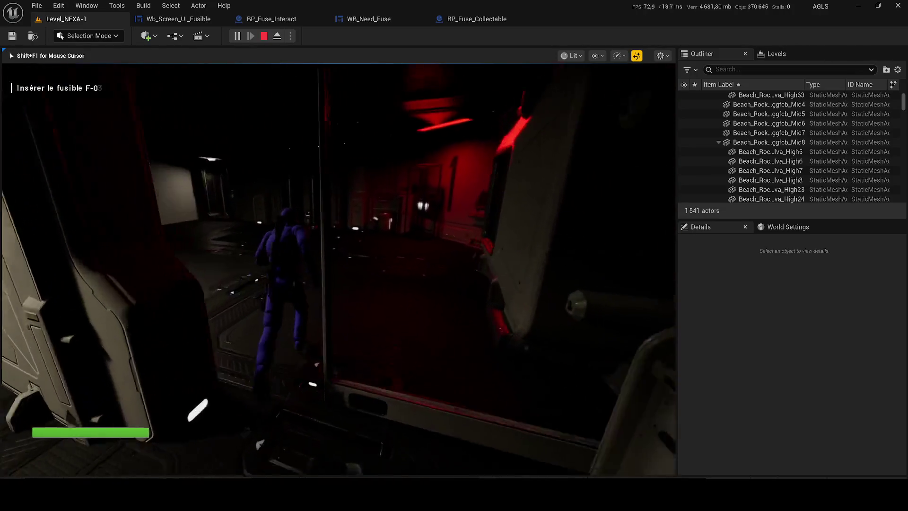
key(w)
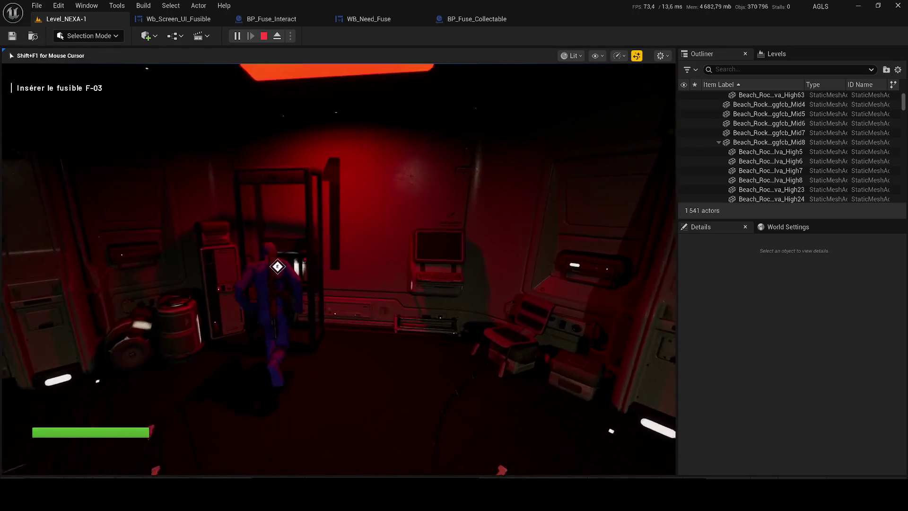
key(w)
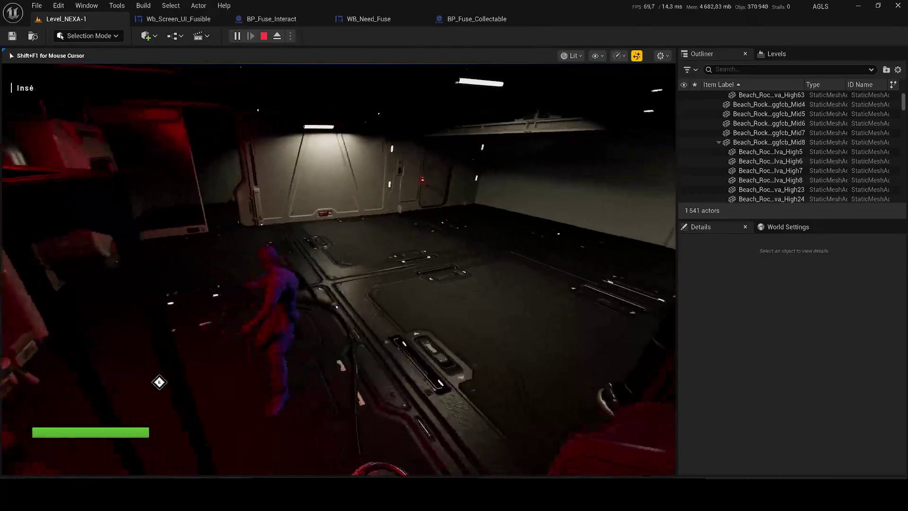
key(w)
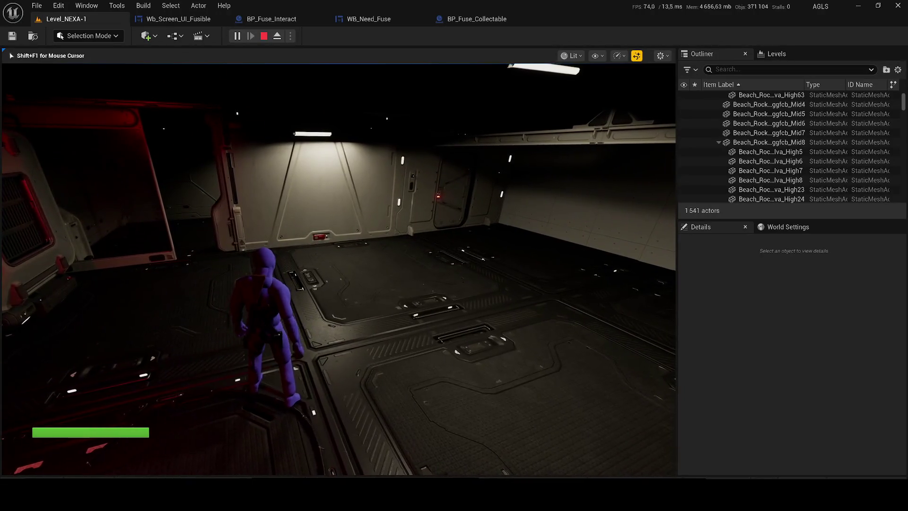
key(w)
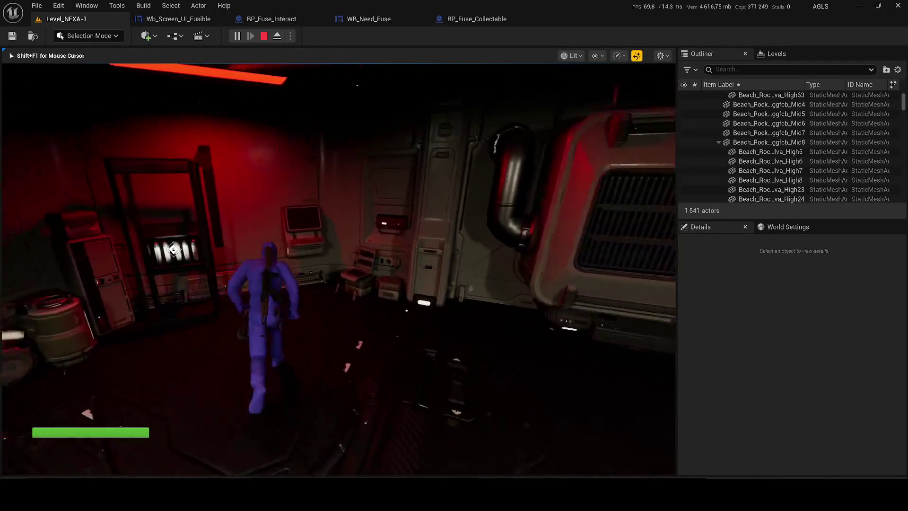
key(e)
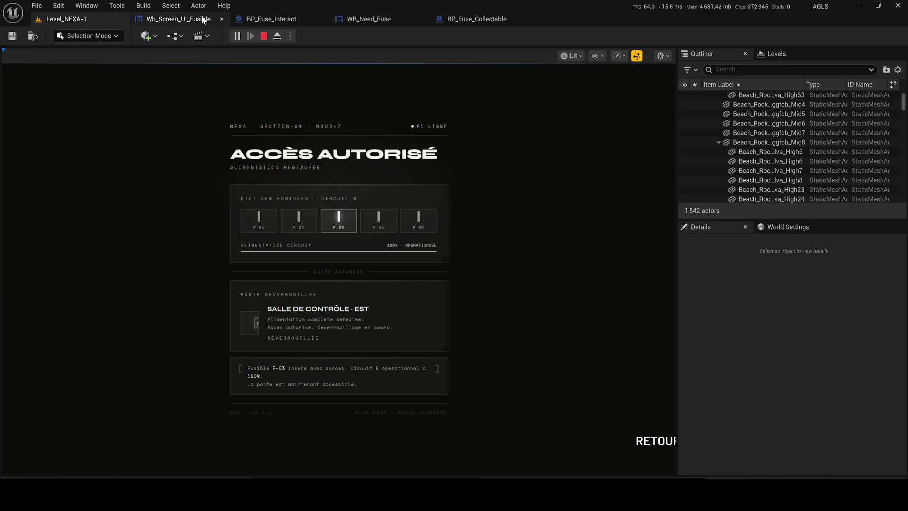
click(350, 20)
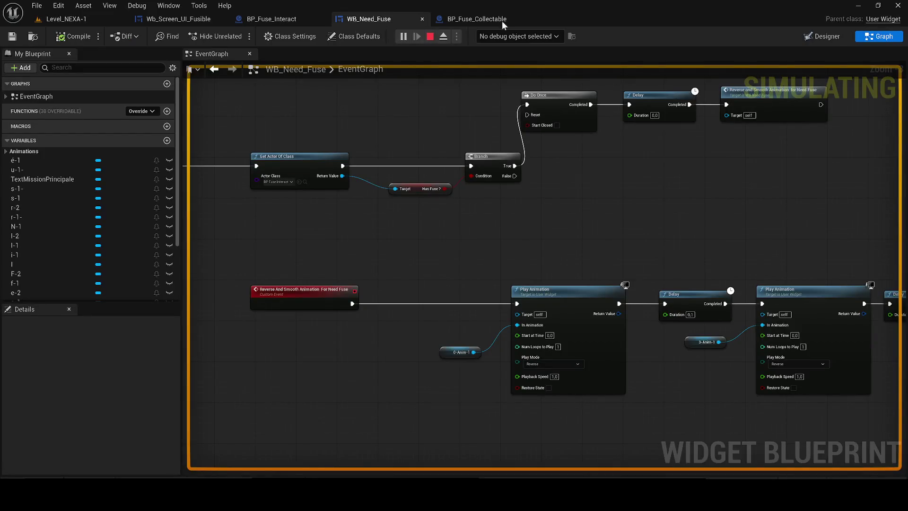
Step: Set the WB_Need_Fuse debug instance to WB_Need_Fuse_C_0
click(520, 36)
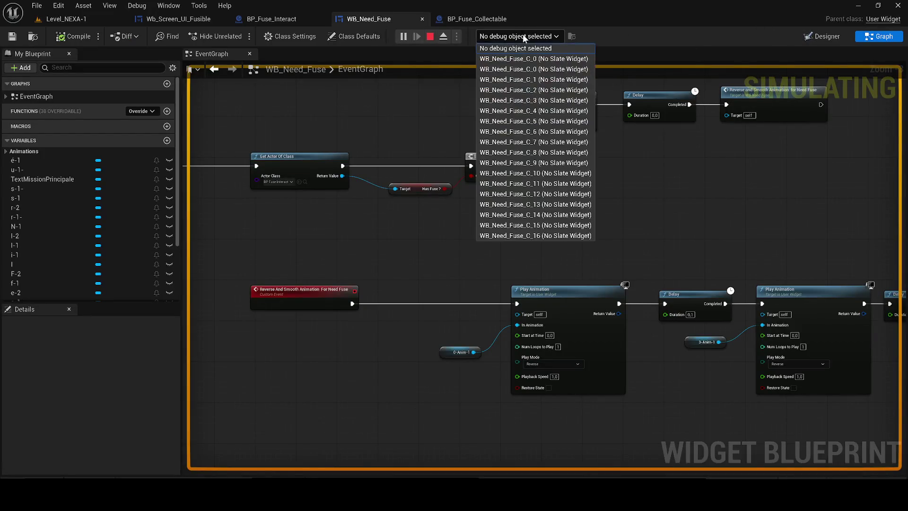
click(520, 59)
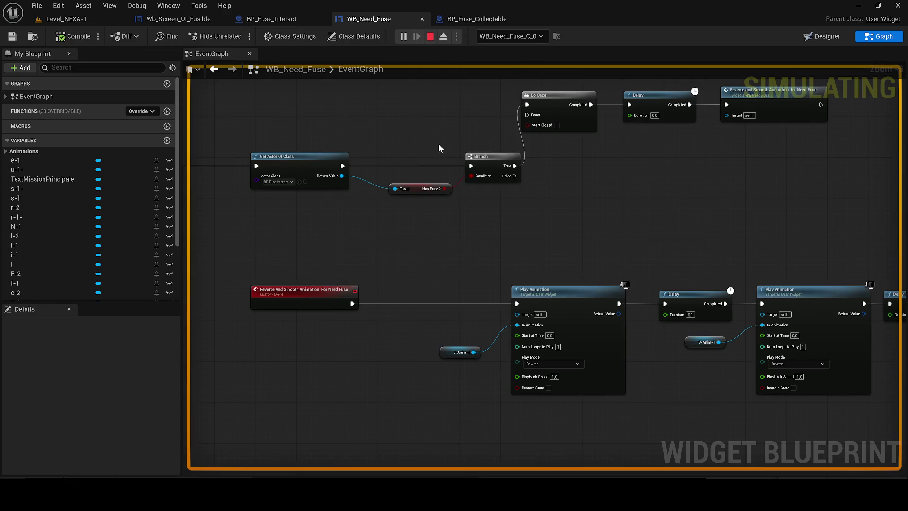
scroll(435, 189, down, 5)
Step: Debug Wb_Screen_UI_Fusible_C_1 in the Wb_Screen_UI_Fusible graph and zoom in
click(188, 24)
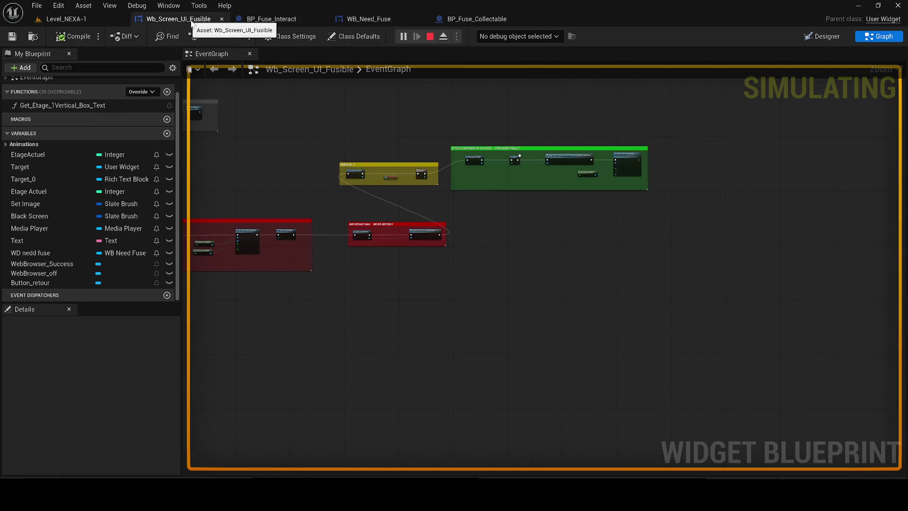
click(518, 36)
click(523, 69)
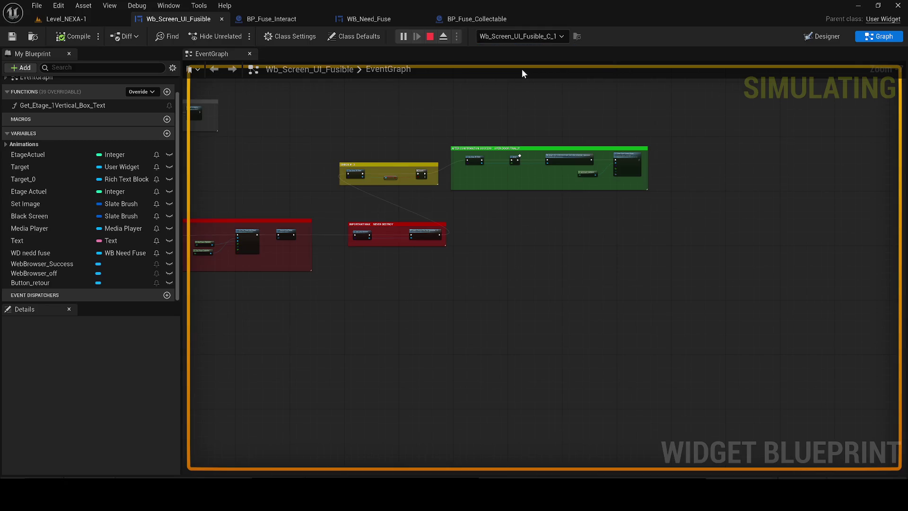
scroll(310, 177, up, 2)
scroll(444, 242, up, 3)
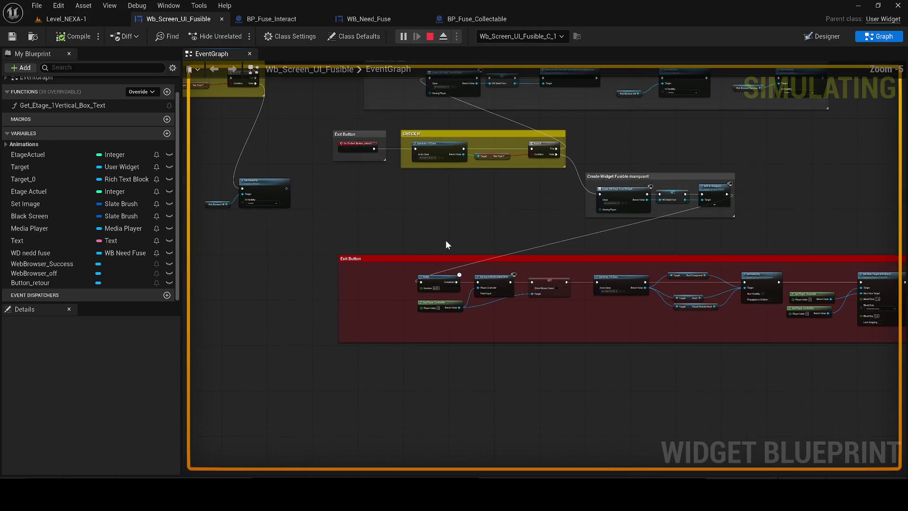
scroll(459, 250, up, 2)
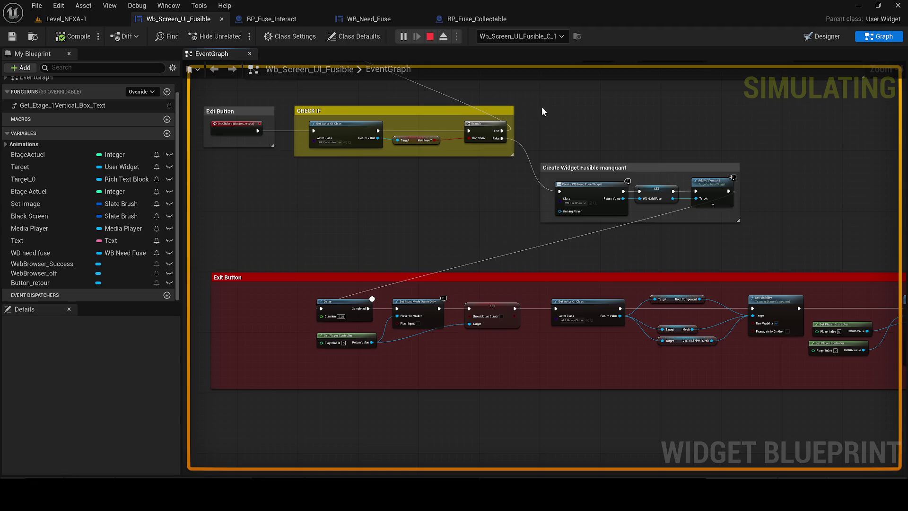
Step: Stop the simulation and pan to empty space above the YES HAVE THE FUSE group
click(430, 37)
drag(519, 179, 534, 273)
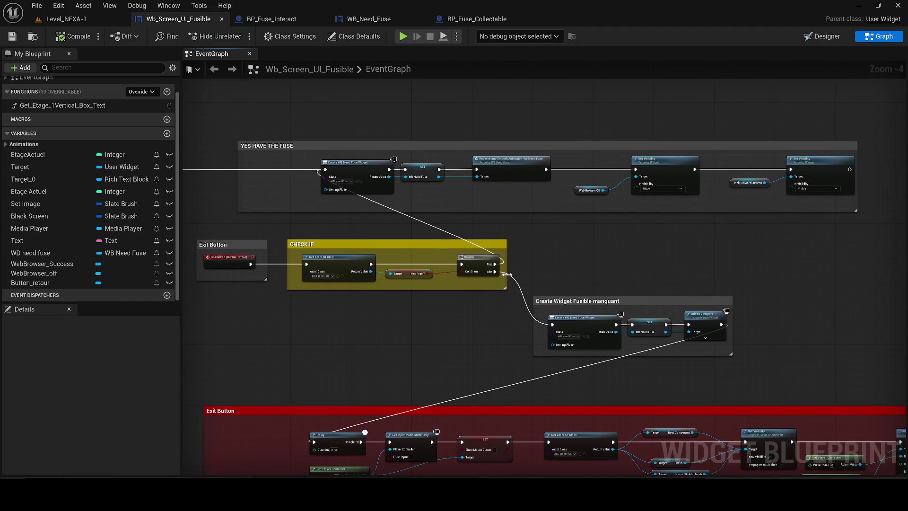
drag(366, 367, 357, 299)
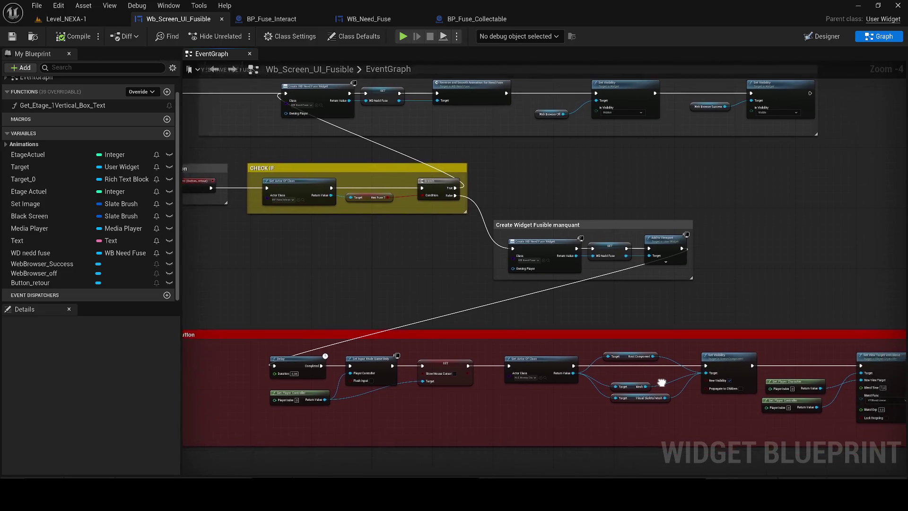
scroll(629, 367, down, 1)
drag(628, 367, 546, 368)
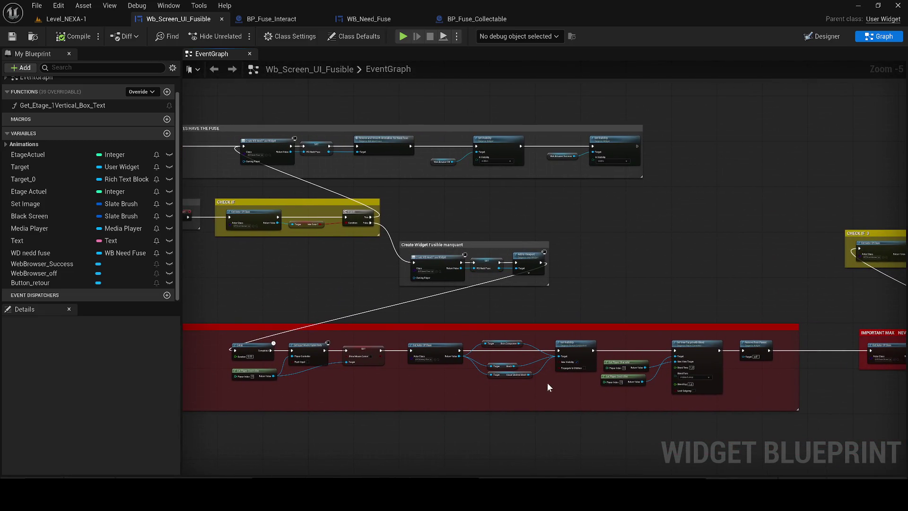
mouse_move(790, 425)
mouse_down()
mouse_move(833, 417)
mouse_move(236, 337)
mouse_move(208, 308)
mouse_up()
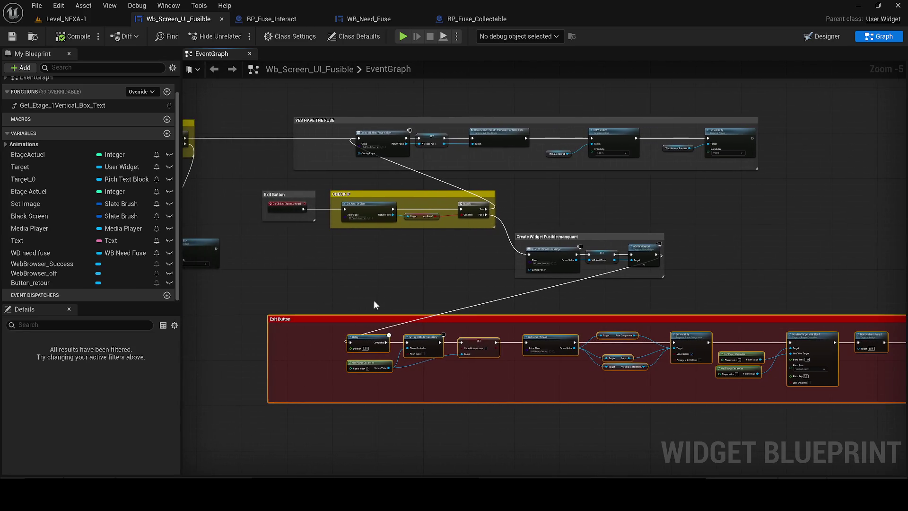
drag(374, 300, 318, 399)
Step: Duplicate the Exit Button block above YES HAVE THE FUSE and chain the fuse-success visibility into it
key(ctrl+c)
key(ctrl+v)
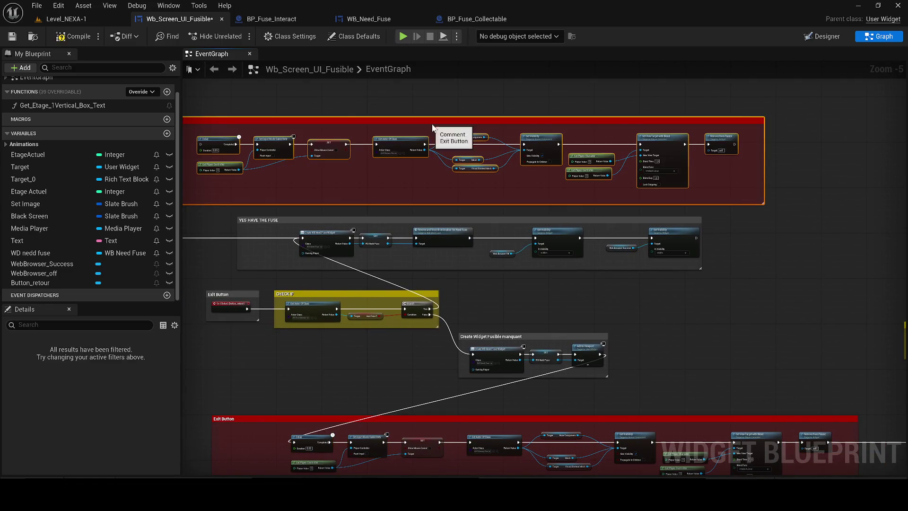
drag(291, 124, 400, 123)
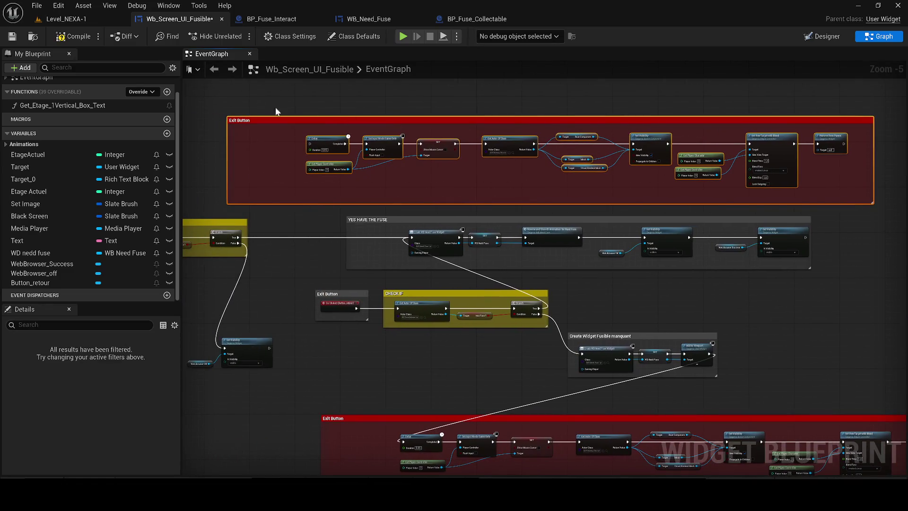
mouse_move(237, 121)
mouse_down()
mouse_move(358, 121)
mouse_move(340, 140)
mouse_up()
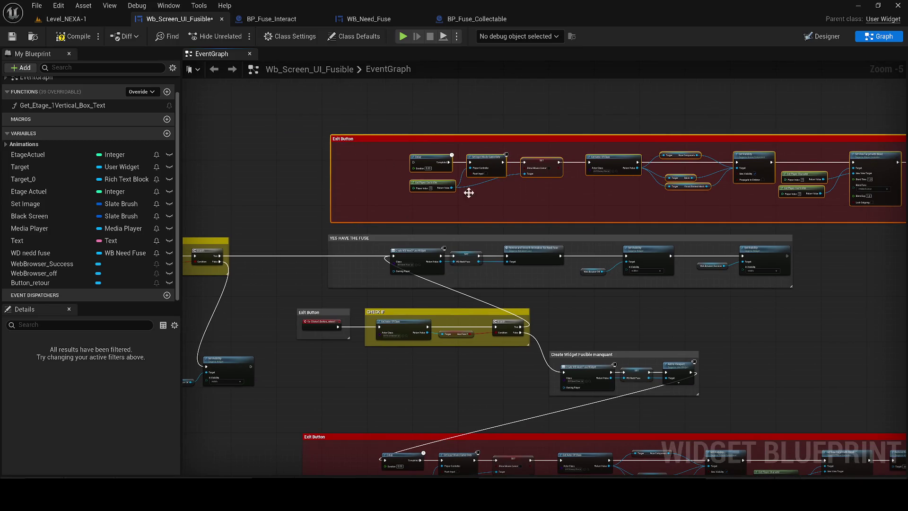
mouse_move(787, 255)
mouse_down()
mouse_move(599, 204)
mouse_move(377, 227)
mouse_move(412, 162)
mouse_up()
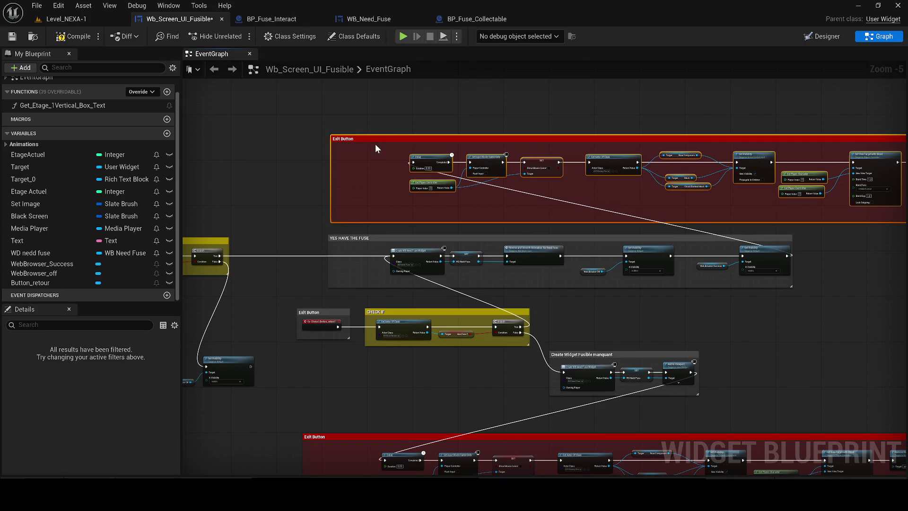
Step: Title the copy 'Exit button after réal confirmation finnaly' and save the blueprint
scroll(375, 148, up, 1)
double_click(397, 138)
text(Exit )
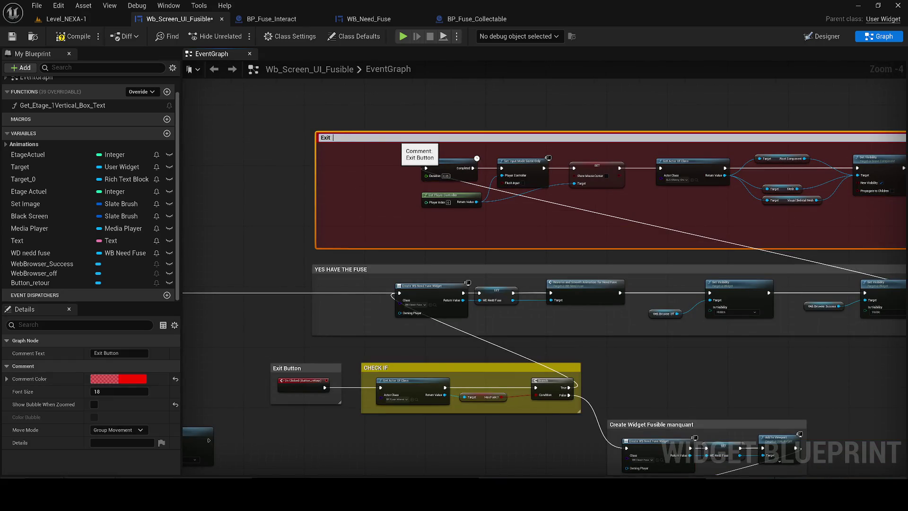
text(bUTTU)
key(BackSpace)
key(BackSpace)
key(BackSpace)
text(y)
key(Return)
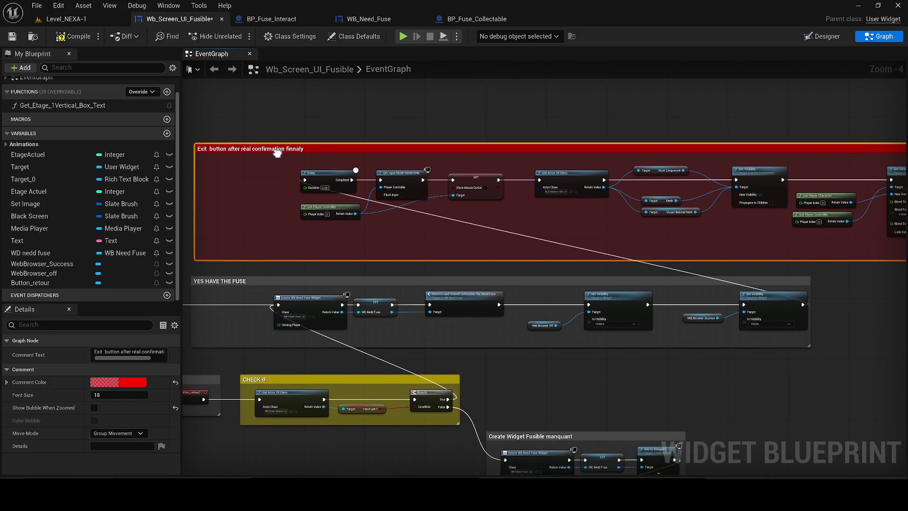
click(12, 36)
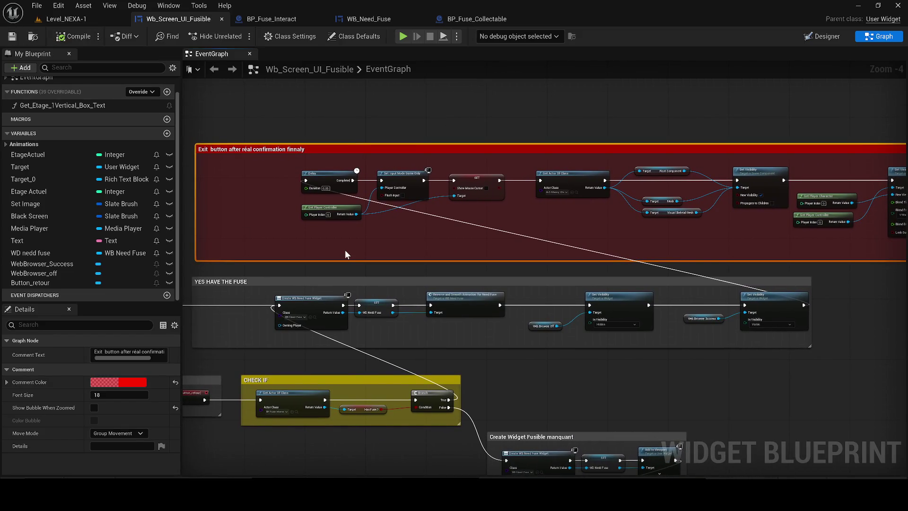
scroll(795, 297, down, 2)
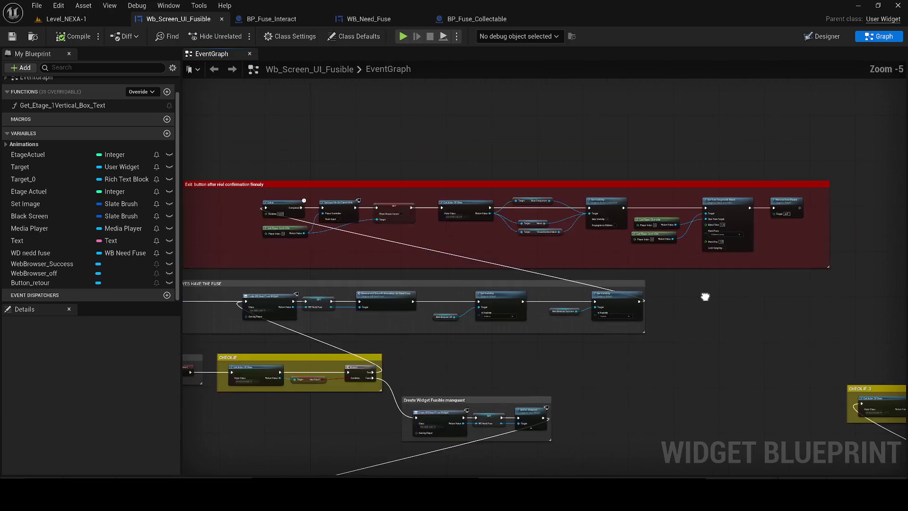
mouse_move(724, 293)
mouse_down()
mouse_move(603, 205)
mouse_move(676, 273)
mouse_up()
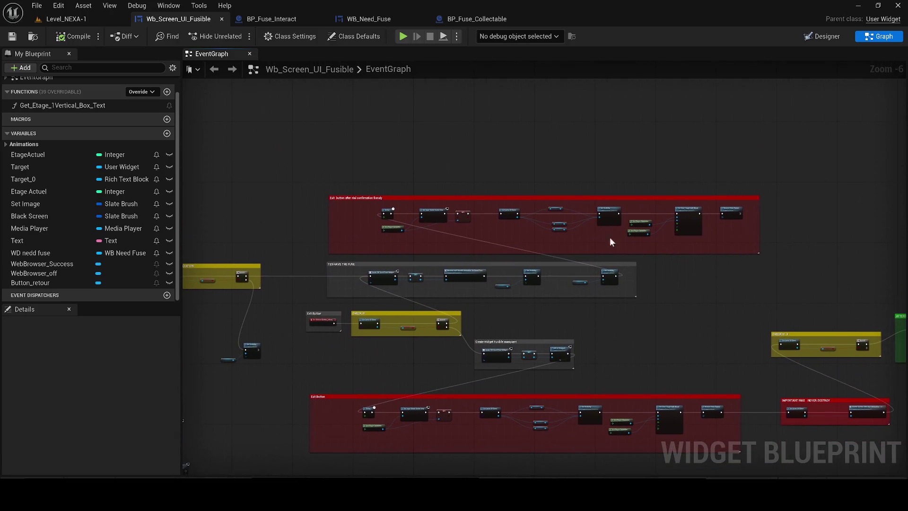
Step: Return to the Level_NEXA-1 viewport and start, stop, then restart Play In Editor
click(71, 18)
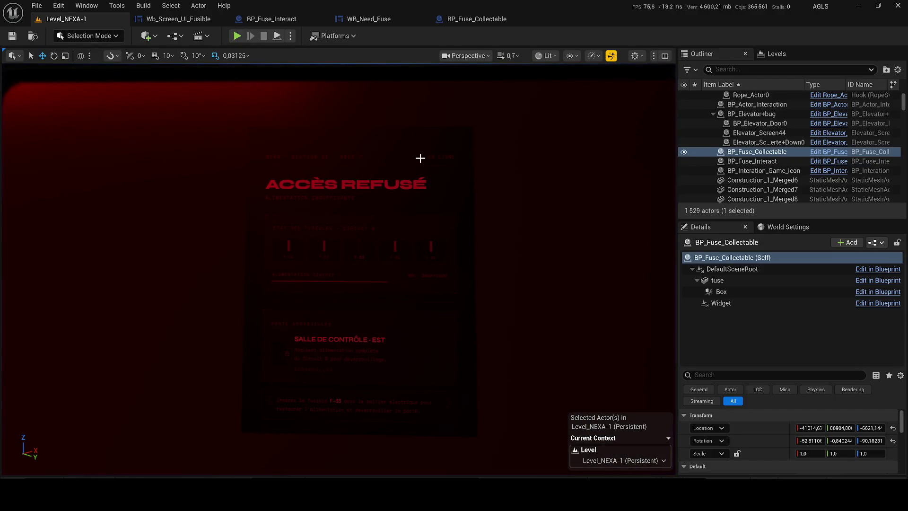
click(235, 36)
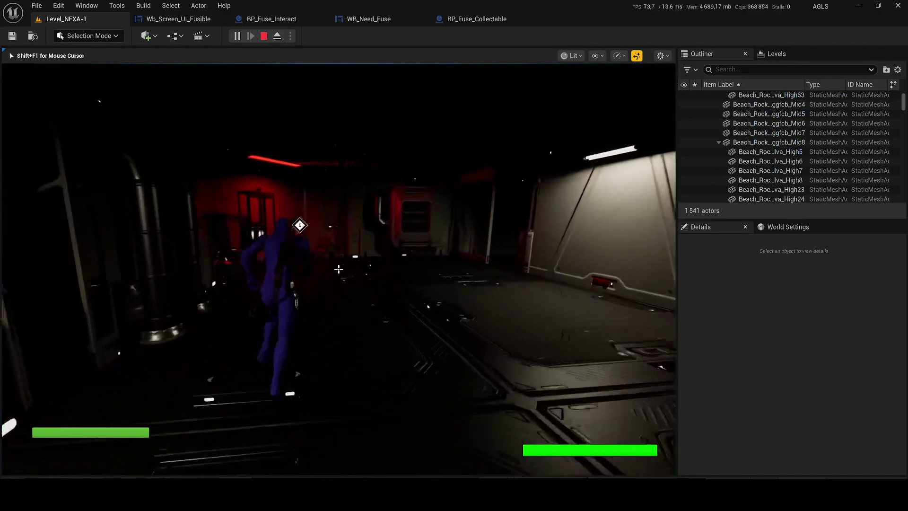
key(Escape)
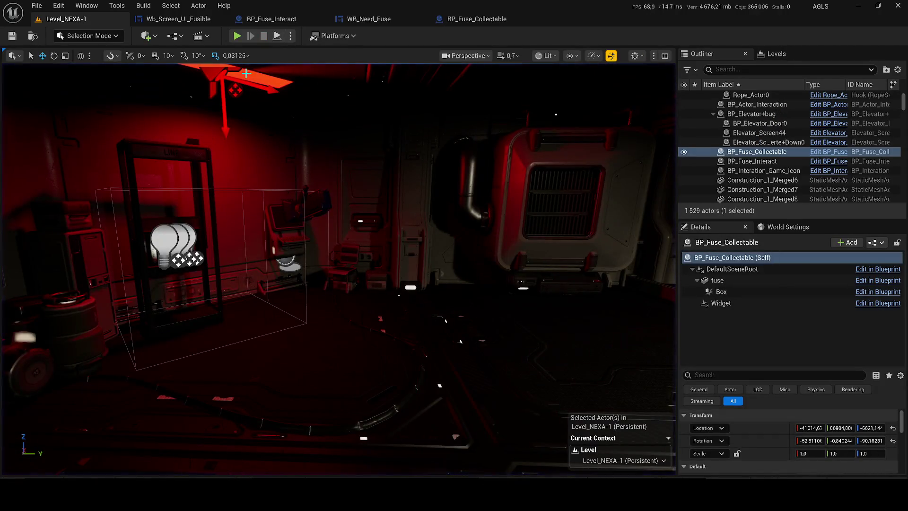
click(237, 36)
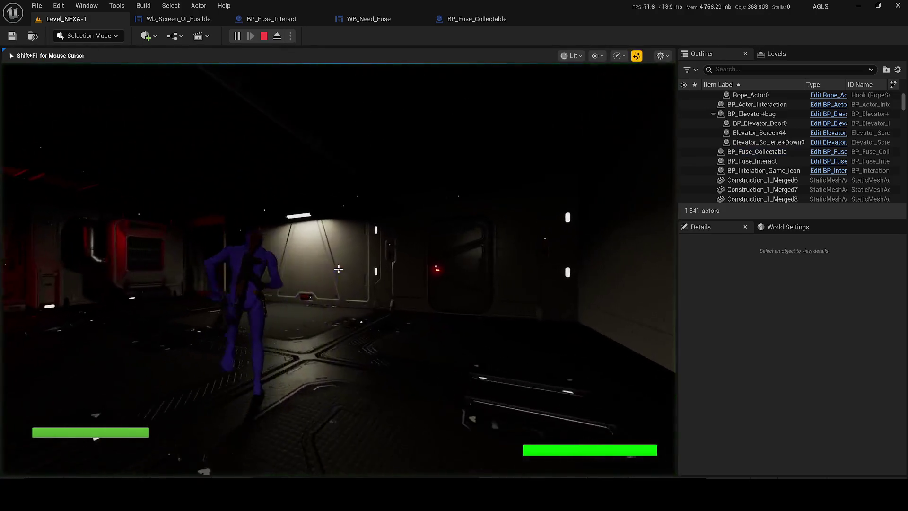
Step: Walk into the red-lit room and check the wall terminal's access-denied screen
key(w)
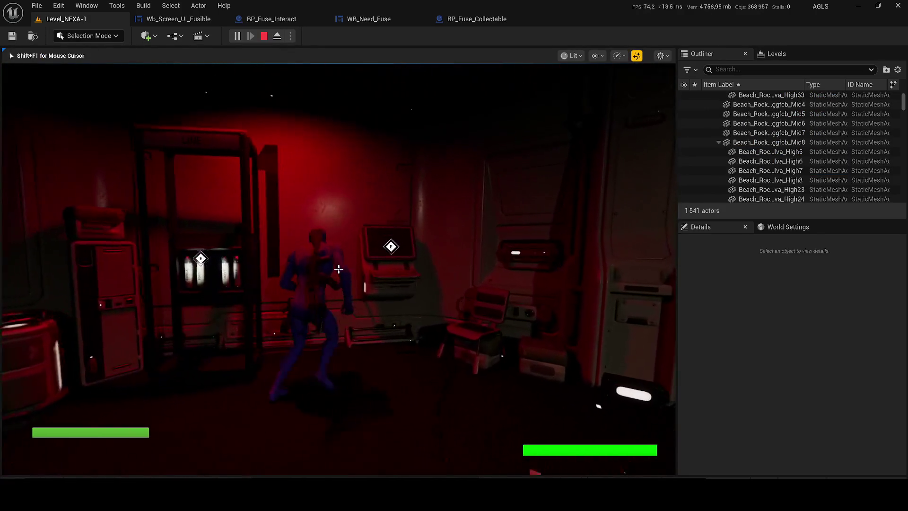
key(e)
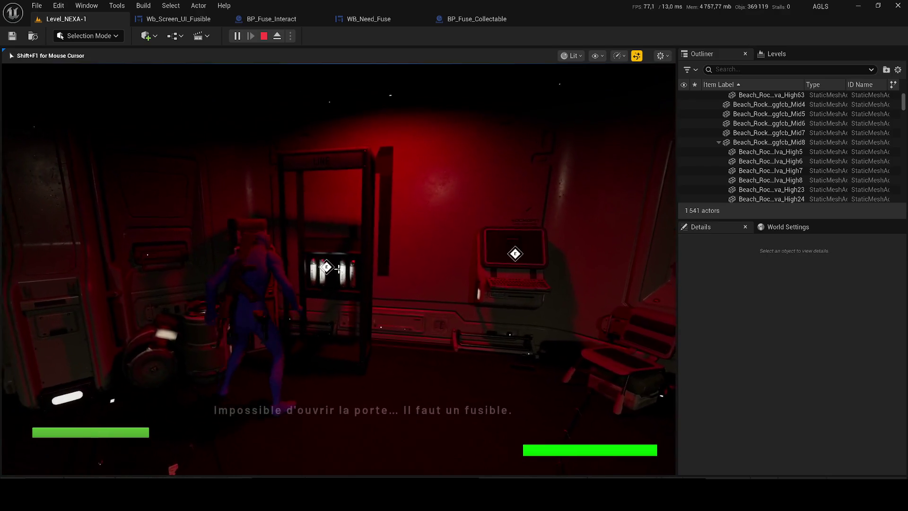
key(e)
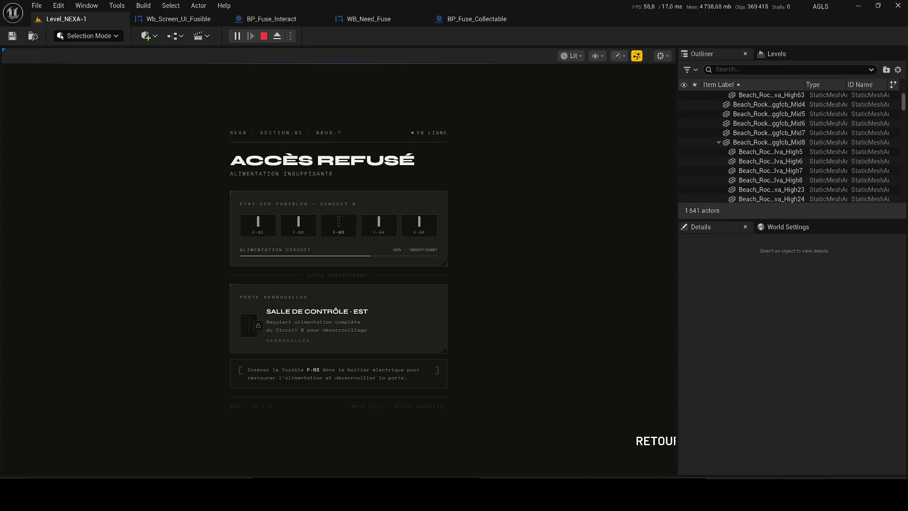
key(e)
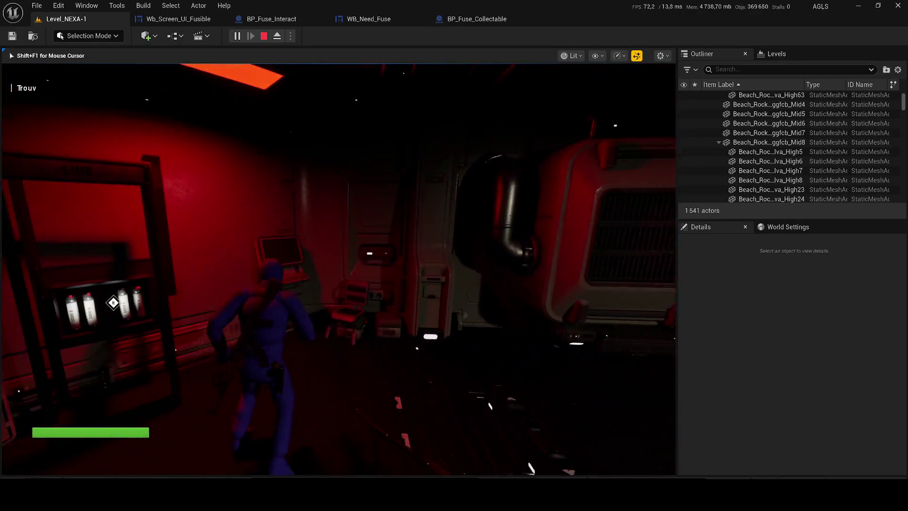
Step: Walk through the rooms to the fuse rack and back to the wall computer screen
key(w)
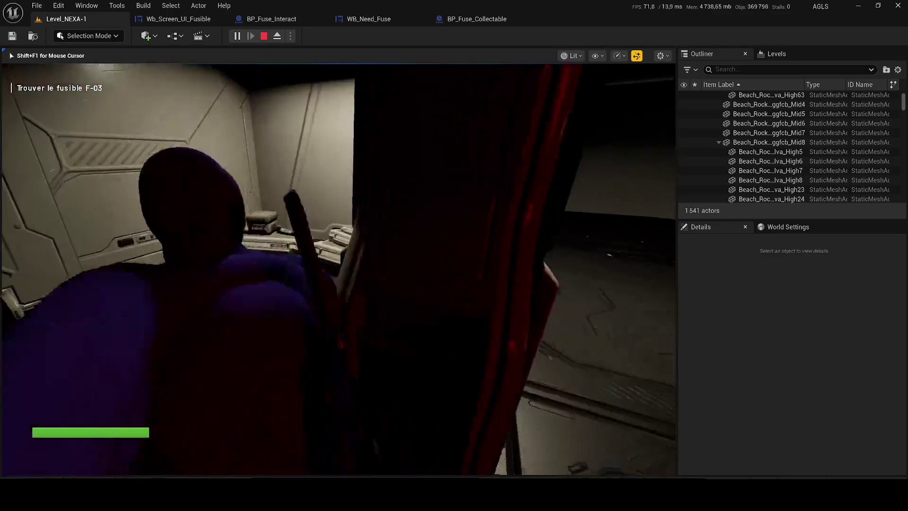
key(w)
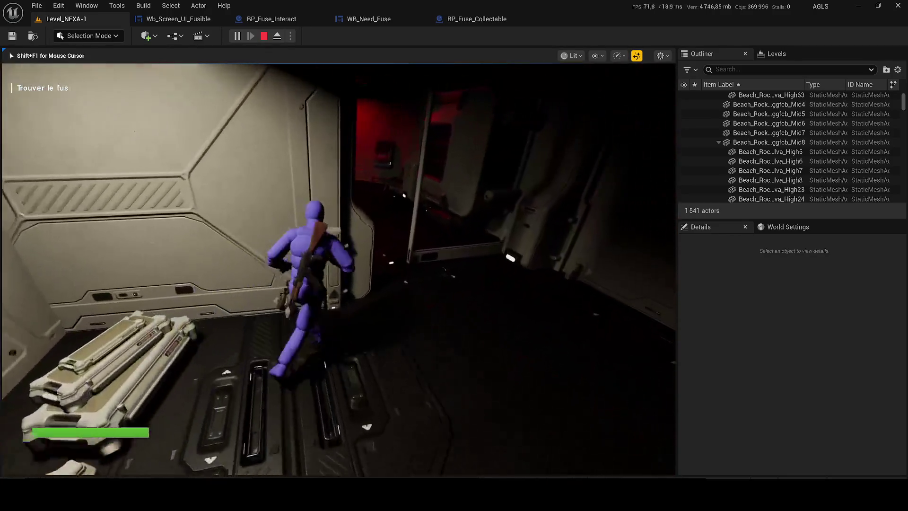
key(w)
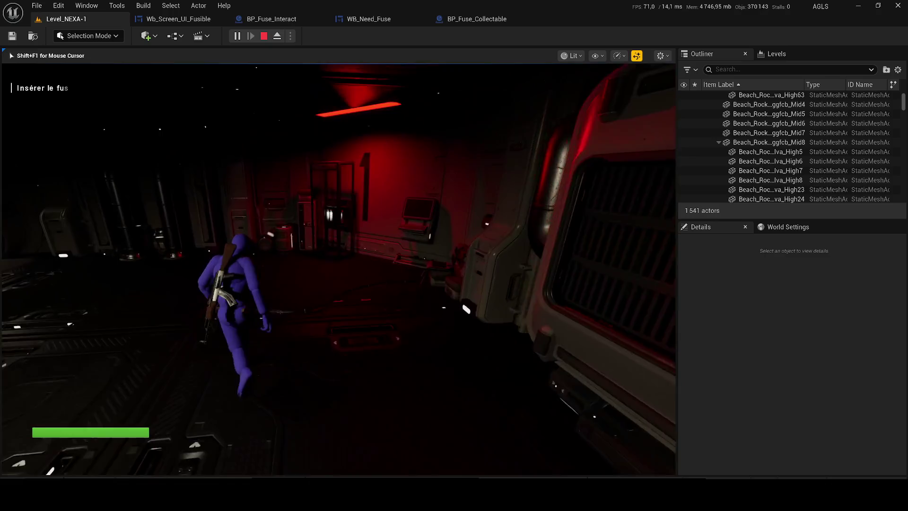
key(w)
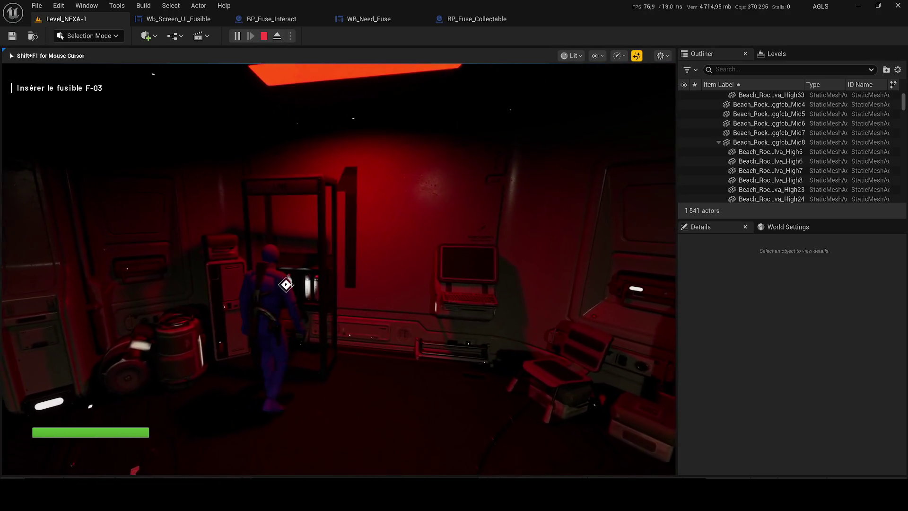
key(w)
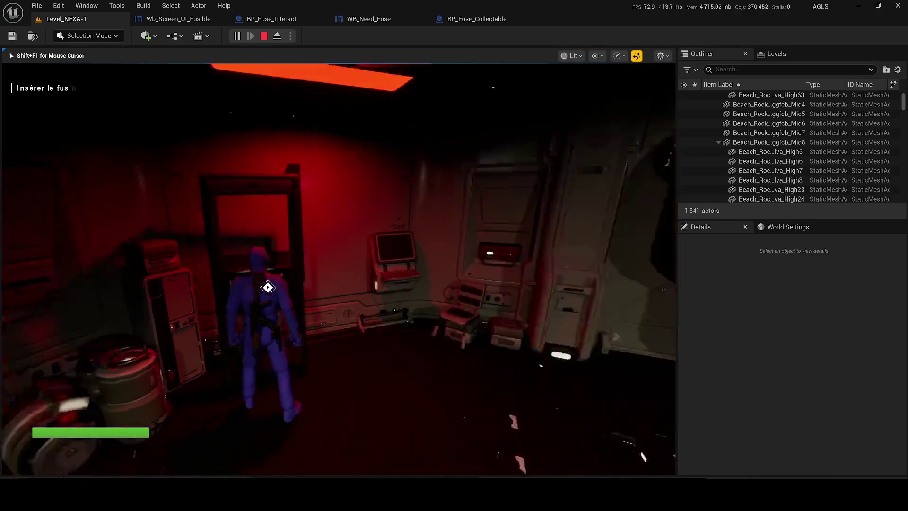
key(w)
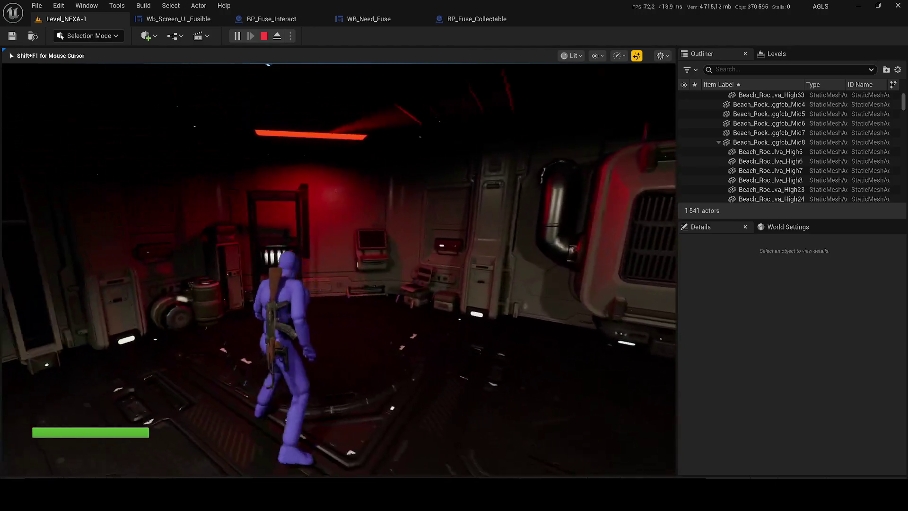
key(w)
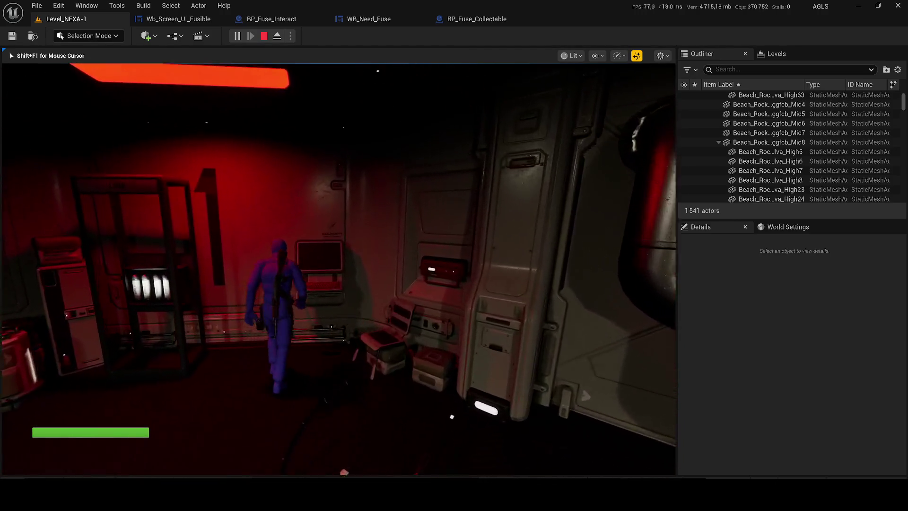
key(w)
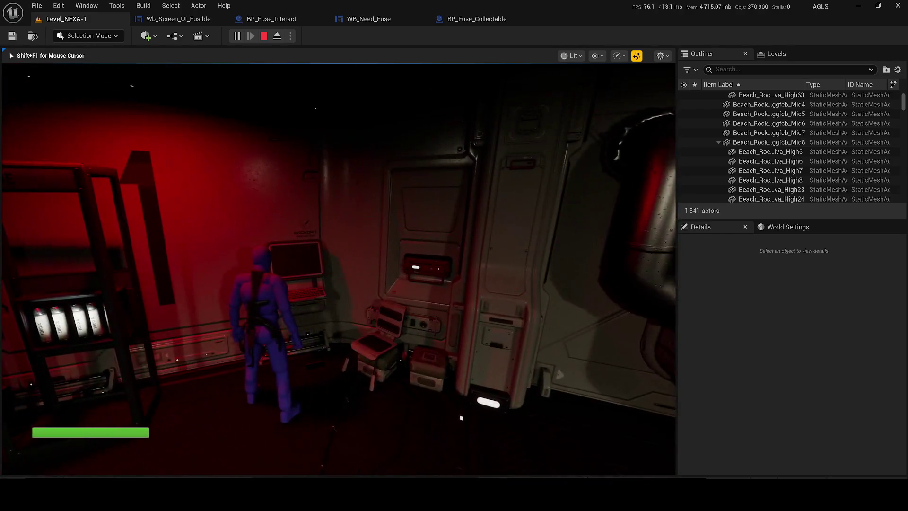
key(w)
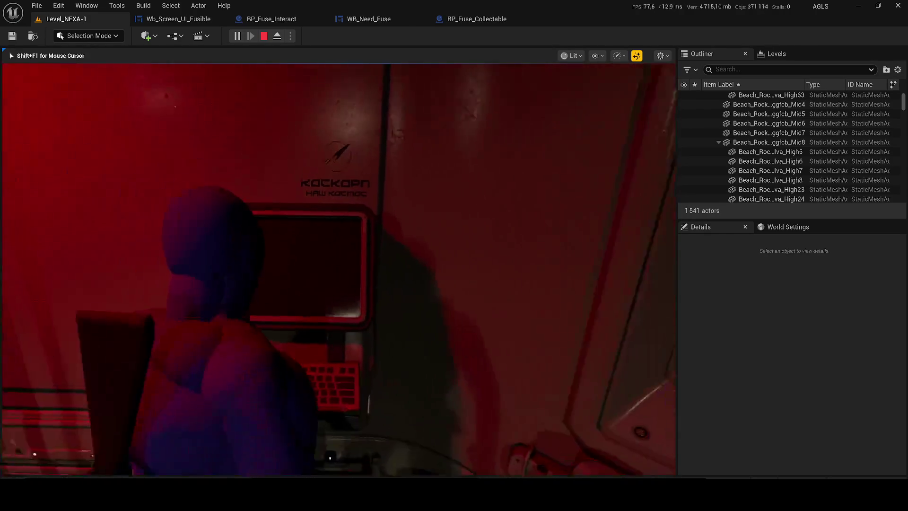
key(w)
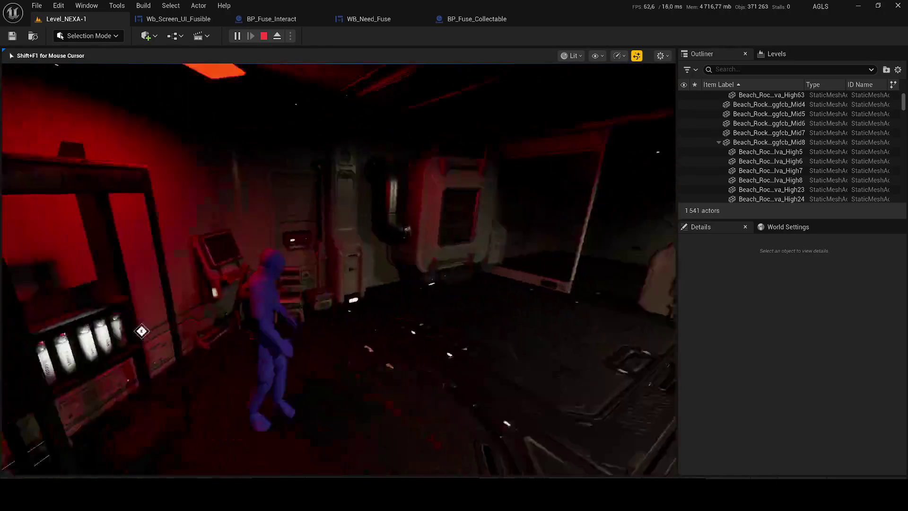
key(w)
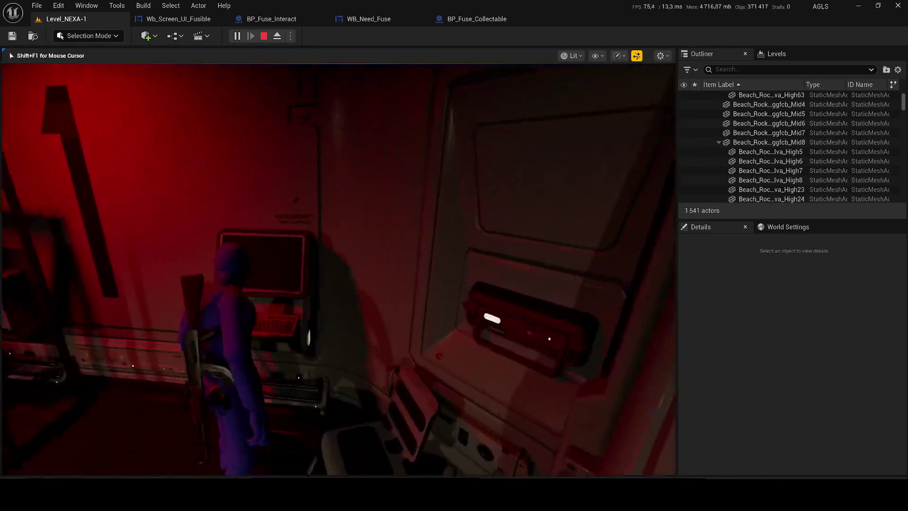
Step: End the play session and return to the Wb_Screen_UI_Fusible event graph
key(Escape)
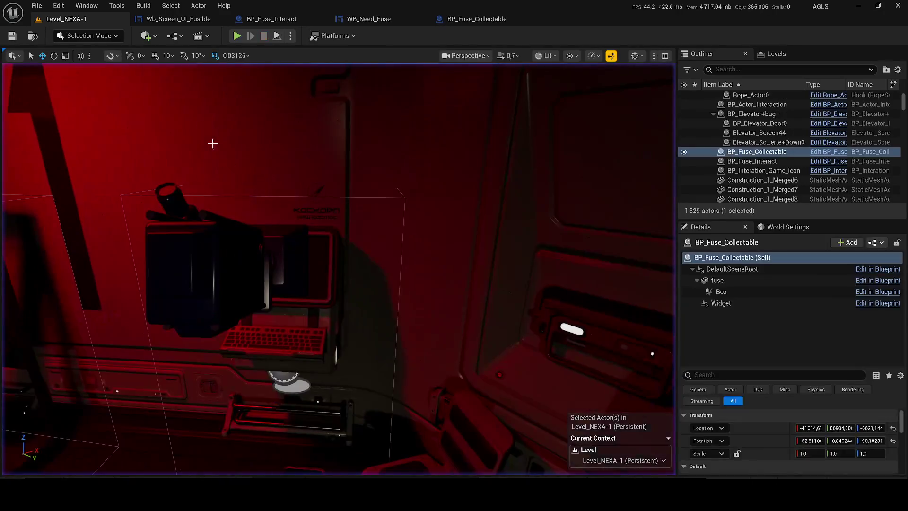
click(178, 18)
scroll(427, 322, up, 4)
scroll(501, 283, down, 1)
drag(501, 281, 474, 309)
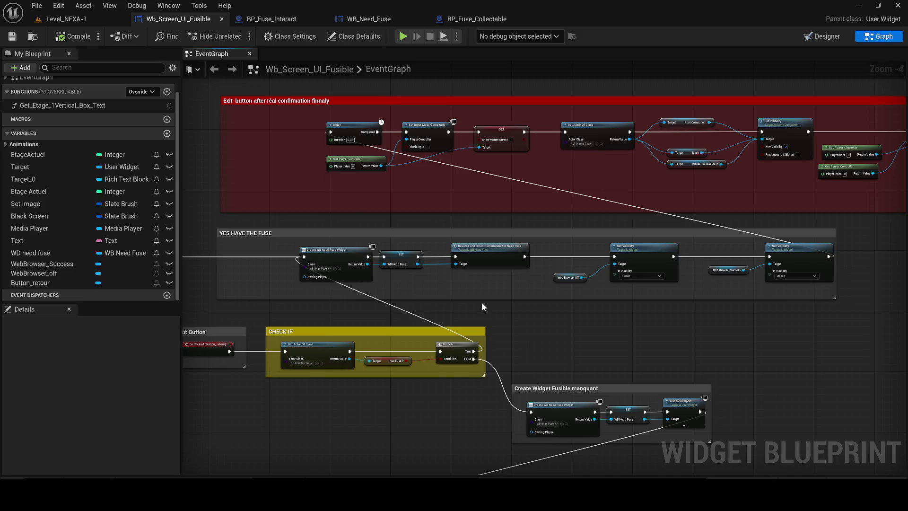
Step: Review the YES HAVE THE FUSE and Exit Button groups, then save the widget blueprint
mouse_move(480, 302)
mouse_down()
mouse_move(441, 293)
mouse_move(650, 281)
mouse_move(560, 271)
mouse_move(426, 308)
mouse_up()
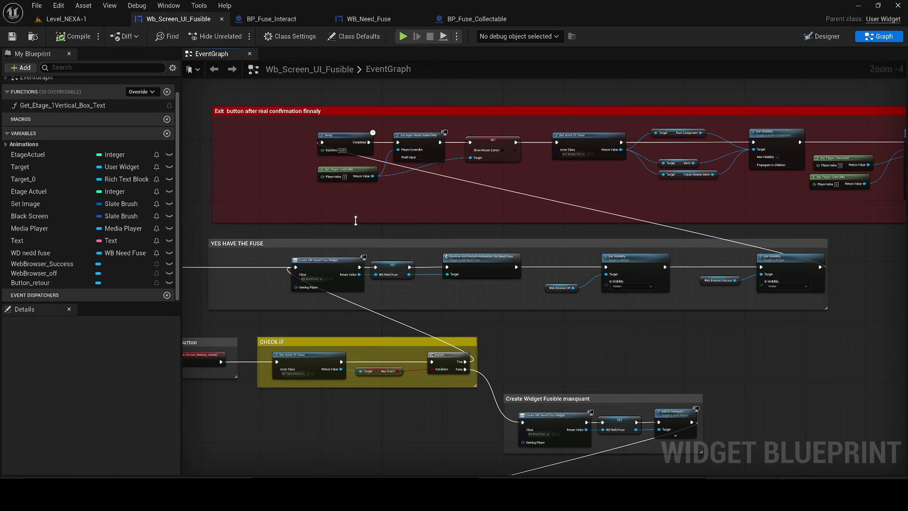
drag(355, 221, 463, 229)
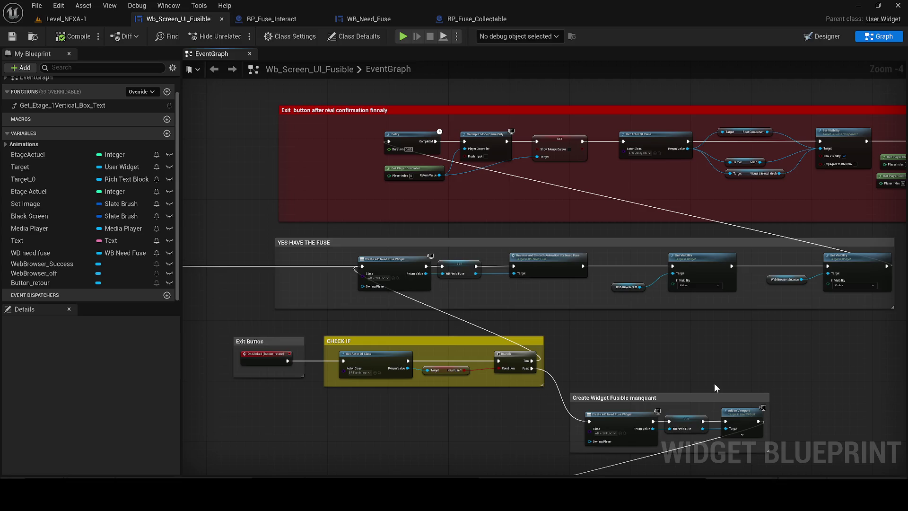
mouse_move(769, 381)
mouse_down()
mouse_move(667, 371)
mouse_move(594, 316)
mouse_move(657, 278)
mouse_move(605, 365)
mouse_up()
scroll(651, 306, down, 1)
scroll(587, 329, up, 1)
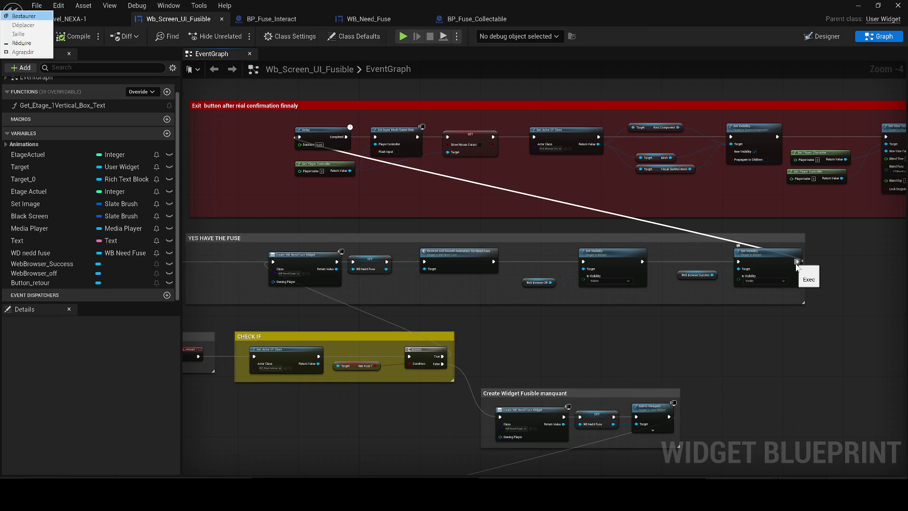
scroll(461, 223, up, 4)
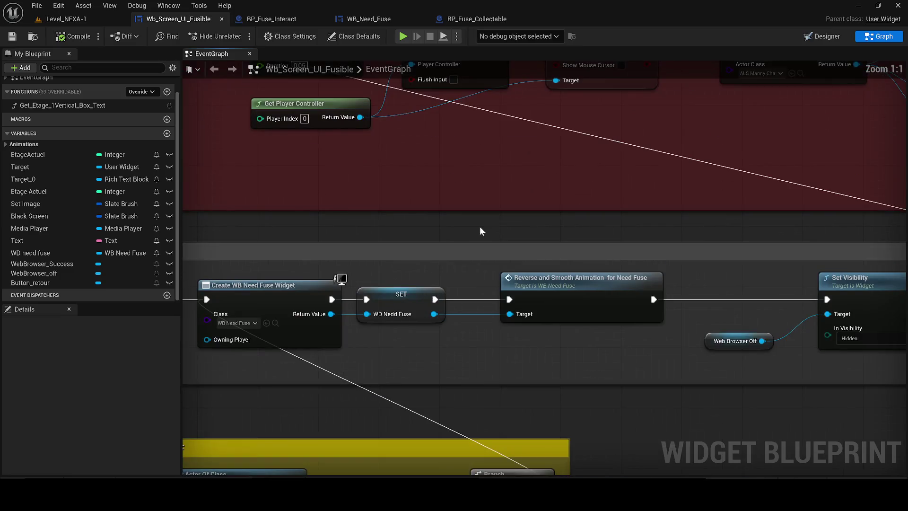
scroll(479, 226, down, 7)
scroll(446, 274, up, 1)
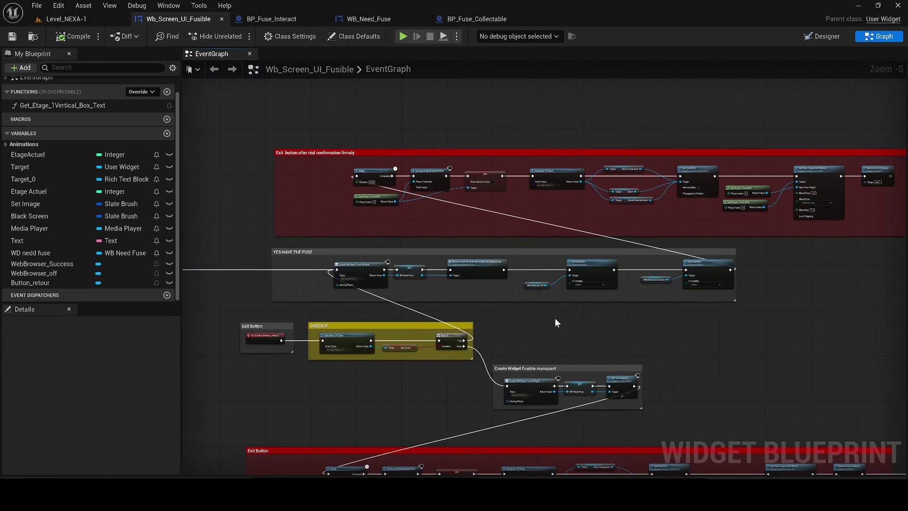
scroll(473, 320, up, 5)
scroll(486, 320, down, 5)
scroll(509, 293, up, 5)
scroll(508, 297, down, 7)
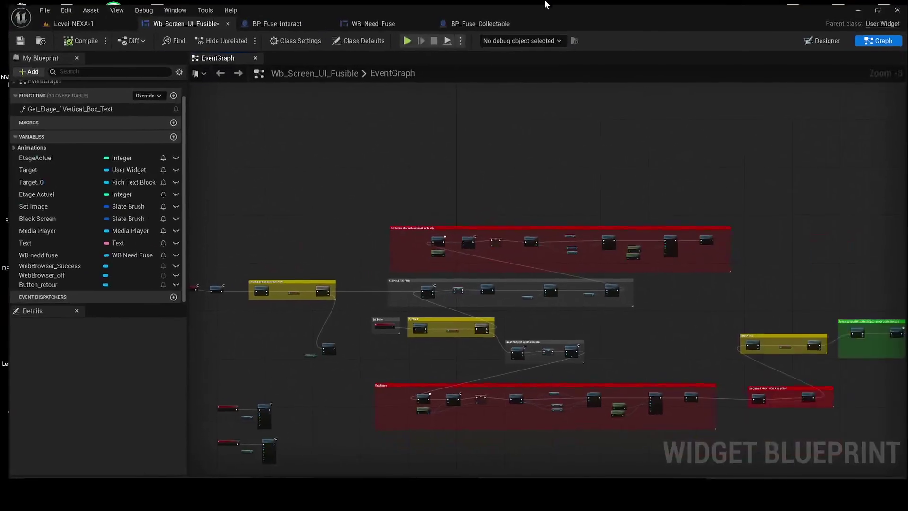
scroll(473, 166, down, 6)
scroll(464, 166, up, 1)
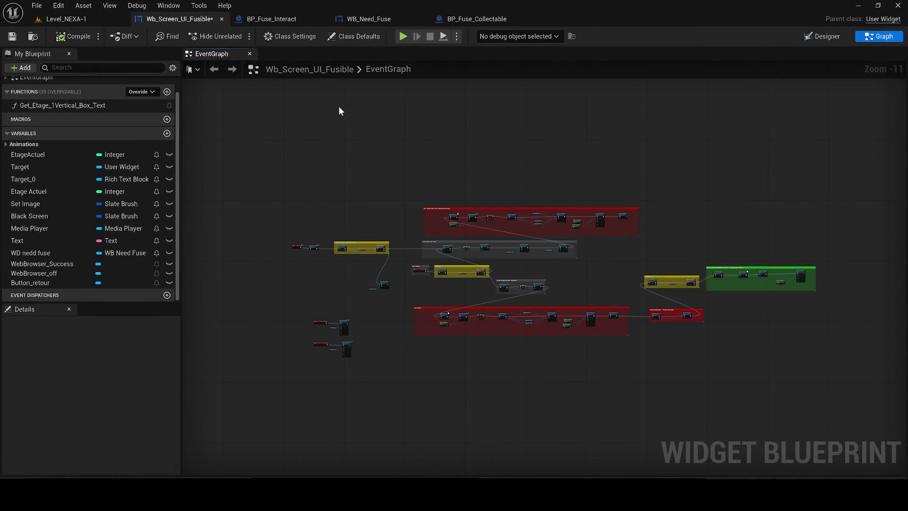
click(12, 36)
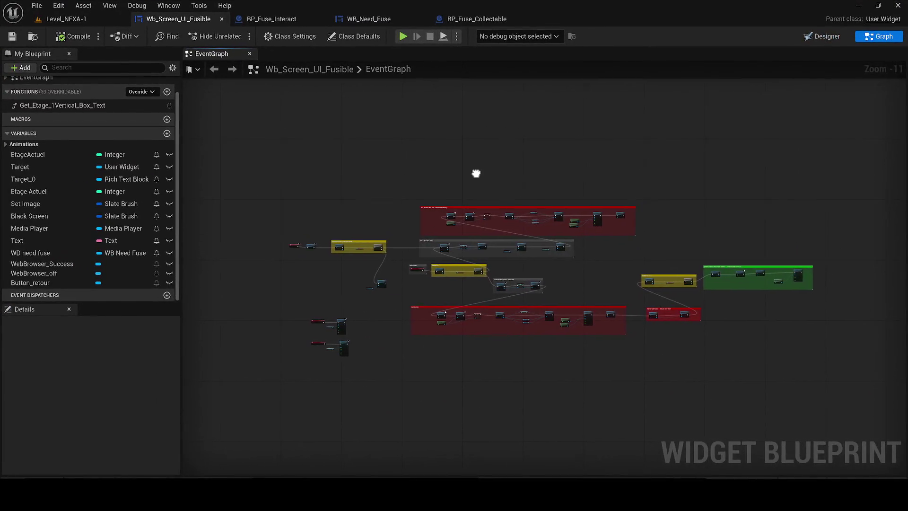
Step: Delete the red 'Exit button after real confirmation' comment group and its nodes
scroll(479, 243, up, 2)
scroll(479, 243, up, 5)
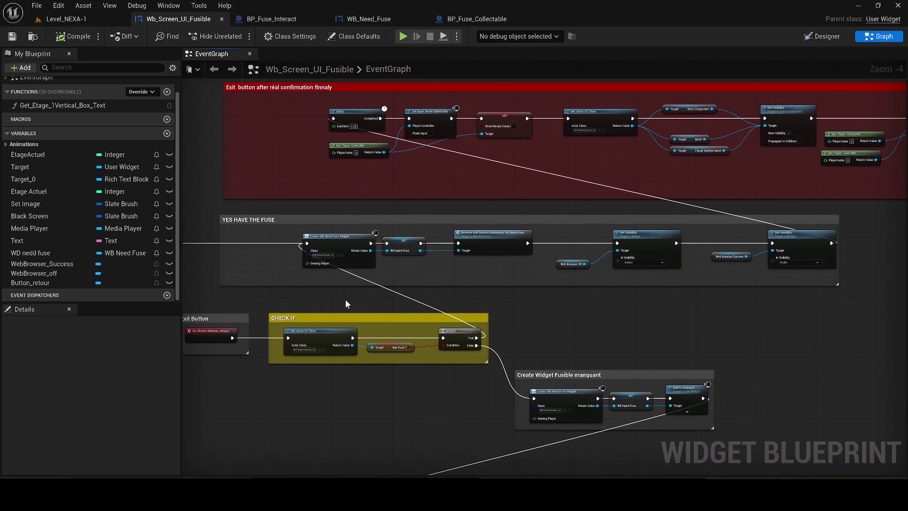
scroll(548, 336, down, 1)
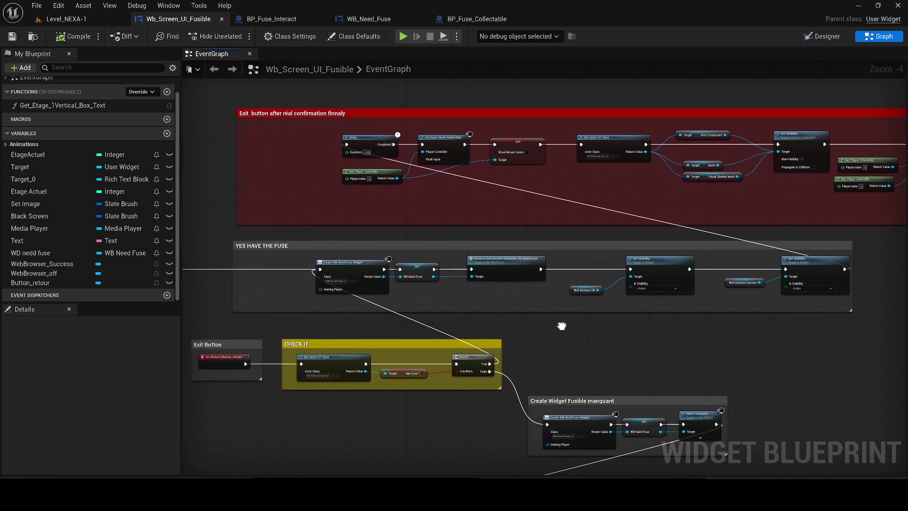
drag(321, 103, 861, 236)
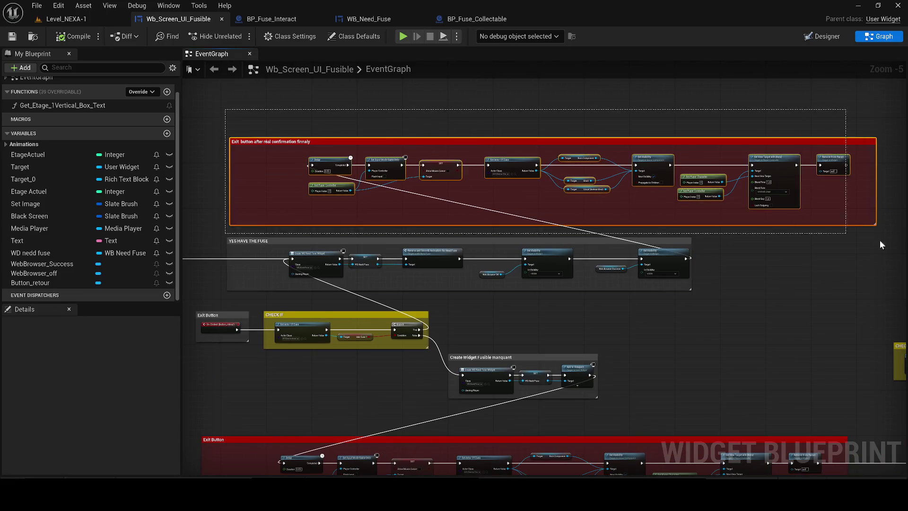
key(Delete)
Step: Reposition the Set Visibility and Web Browser Off nodes up and to the left
mouse_move(597, 276)
mouse_down()
mouse_move(654, 259)
mouse_move(662, 267)
mouse_move(606, 250)
mouse_up()
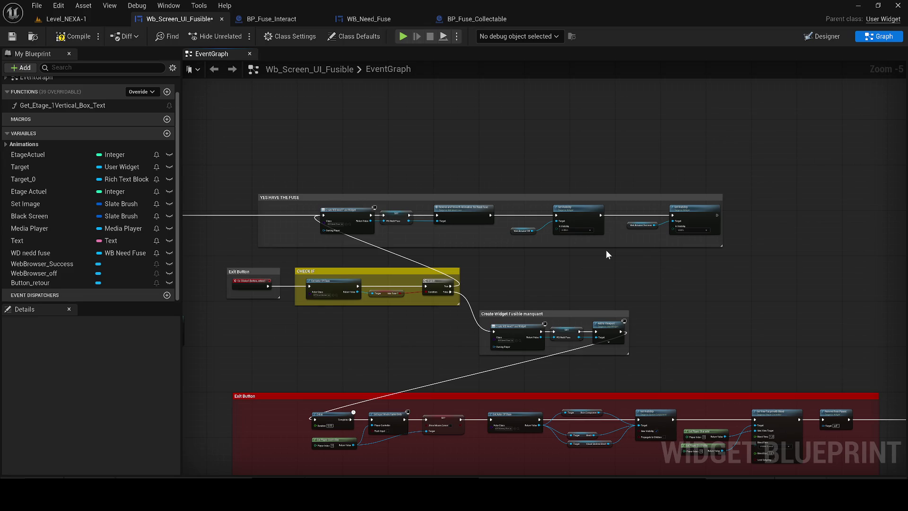
mouse_move(492, 257)
mouse_down()
mouse_move(764, 251)
mouse_move(746, 256)
mouse_up()
drag(408, 217, 495, 217)
drag(566, 229, 460, 214)
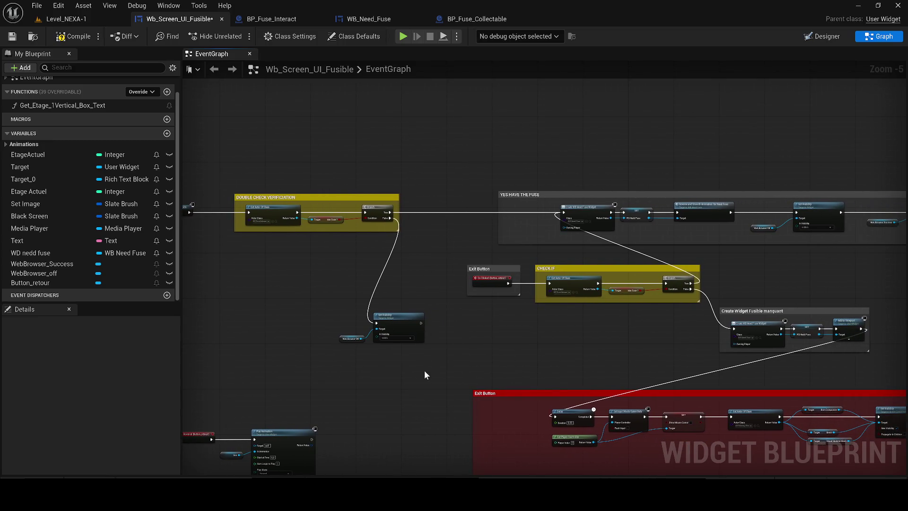
drag(425, 370, 336, 309)
scroll(360, 310, up, 1)
mouse_move(399, 311)
mouse_down()
mouse_move(366, 242)
mouse_move(348, 238)
mouse_up()
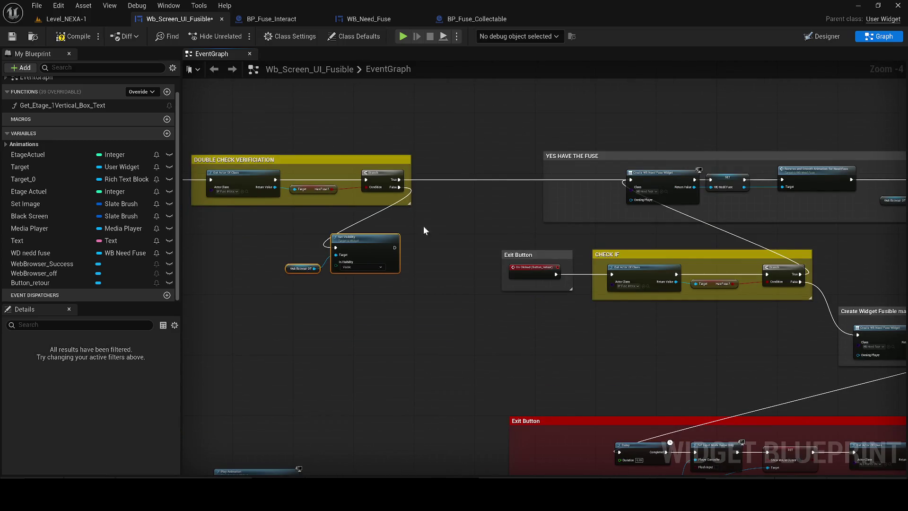
Step: Shift the Create WB Need Fuse Widget node slightly left and inspect the DOUBLE CHECK VERIFICIATION group
mouse_move(466, 208)
mouse_down()
mouse_move(361, 254)
mouse_move(190, 254)
mouse_up()
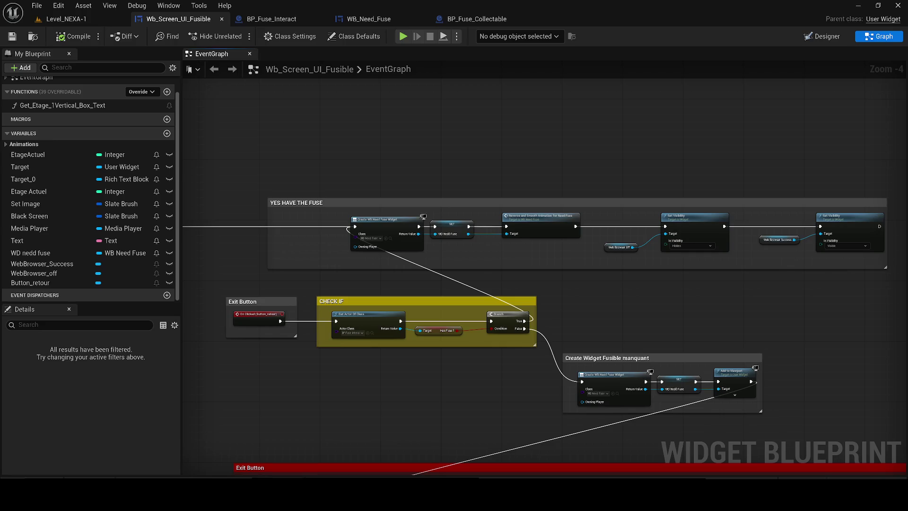
scroll(387, 242, up, 2)
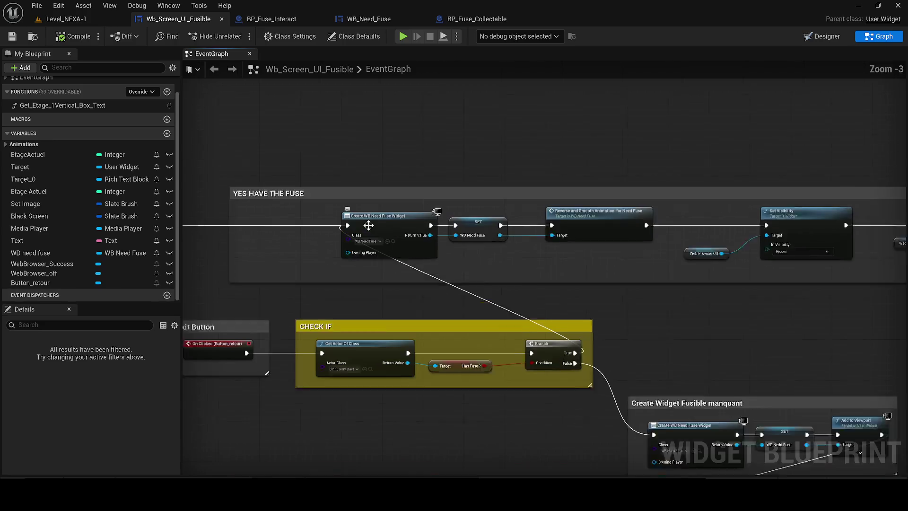
drag(379, 219, 358, 221)
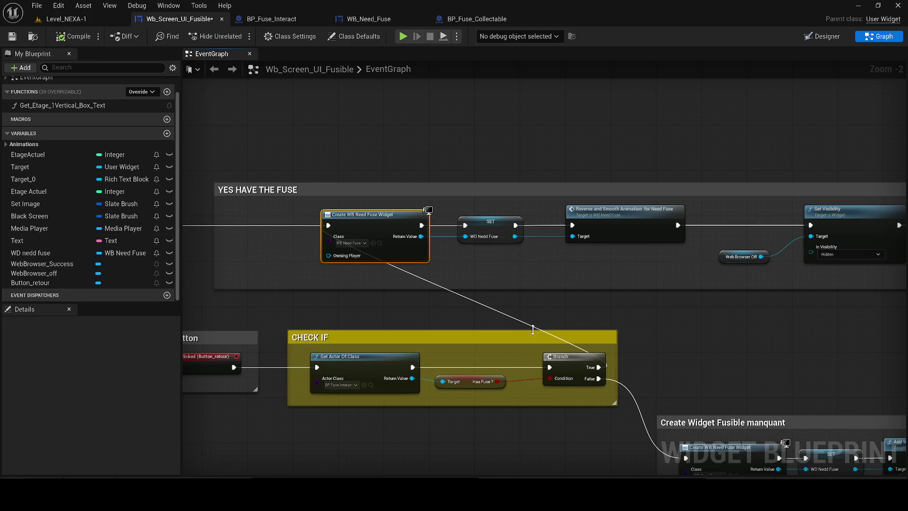
mouse_move(653, 334)
mouse_down()
mouse_move(901, 336)
mouse_move(906, 365)
mouse_up()
mouse_move(648, 338)
mouse_down()
mouse_move(768, 338)
mouse_move(633, 319)
mouse_move(767, 344)
mouse_up()
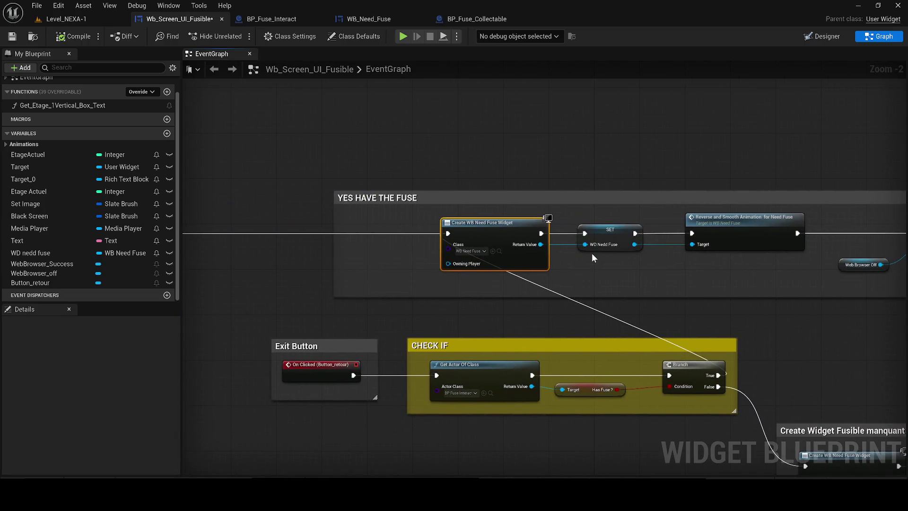
mouse_move(400, 263)
mouse_down()
mouse_move(807, 266)
mouse_move(659, 263)
mouse_up()
scroll(808, 265, down, 1)
mouse_move(486, 263)
mouse_down()
mouse_move(620, 258)
mouse_move(356, 249)
mouse_up()
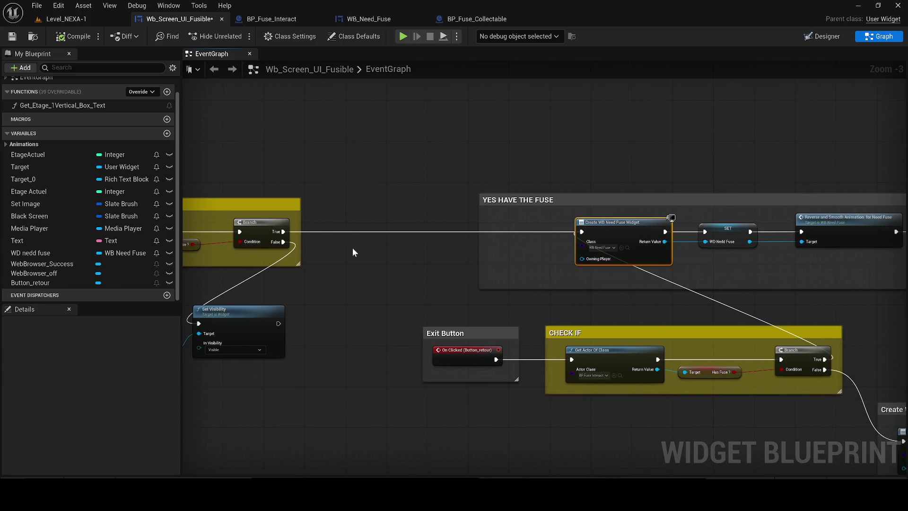
Step: Marquee-select the entire YES HAVE THE FUSE group
mouse_move(277, 237)
mouse_down()
mouse_move(567, 245)
mouse_move(883, 294)
mouse_move(777, 271)
mouse_up()
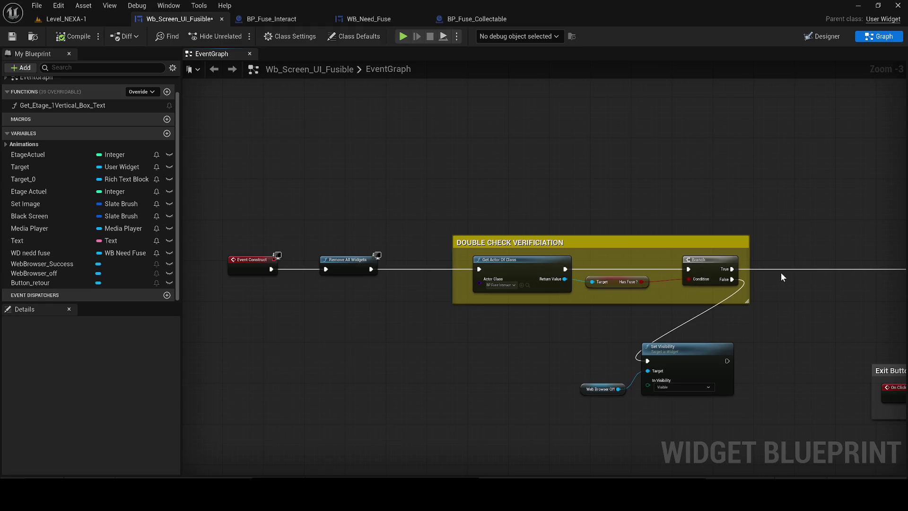
mouse_move(716, 264)
mouse_down()
mouse_move(304, 257)
mouse_move(327, 228)
mouse_move(180, 234)
mouse_up()
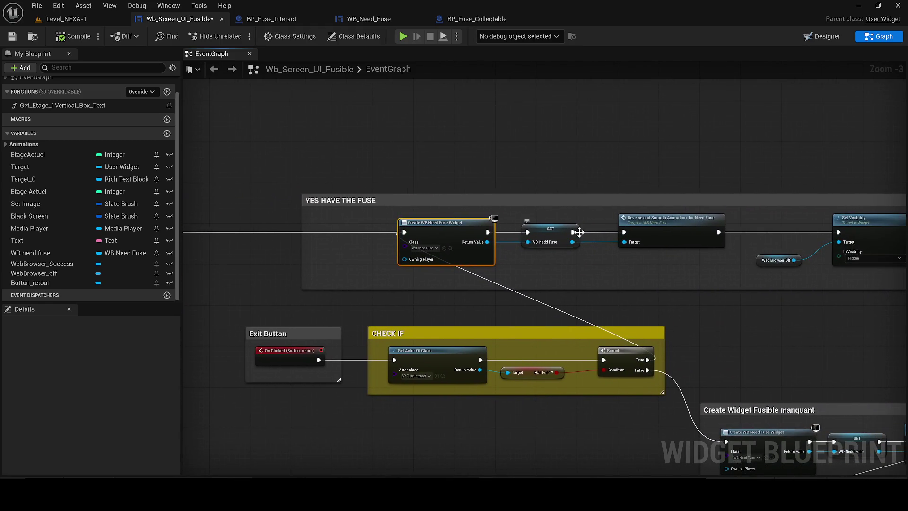
drag(257, 241, 498, 234)
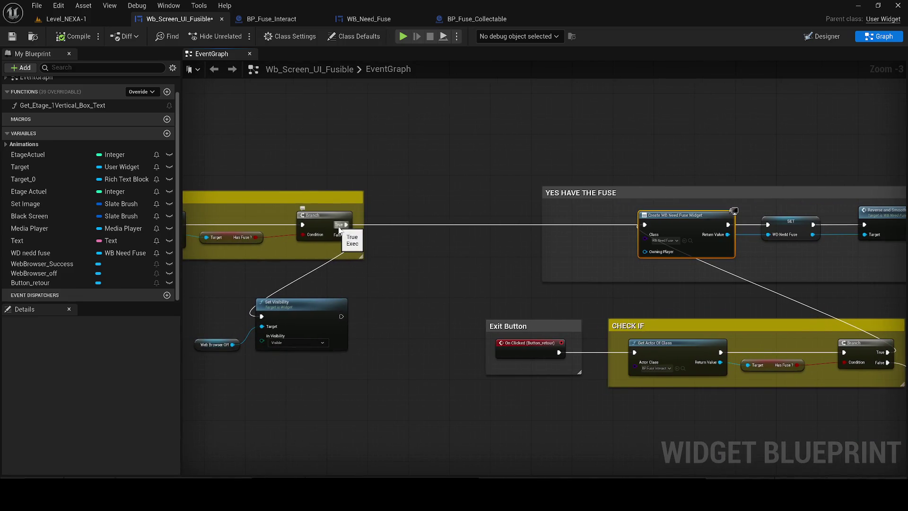
scroll(510, 203, down, 2)
drag(348, 190, 833, 262)
Step: Duplicate the YES HAVE THE FUSE group and wire the double-check Branch True into the copy's widget creation
key(ctrl+c)
key(ctrl+v)
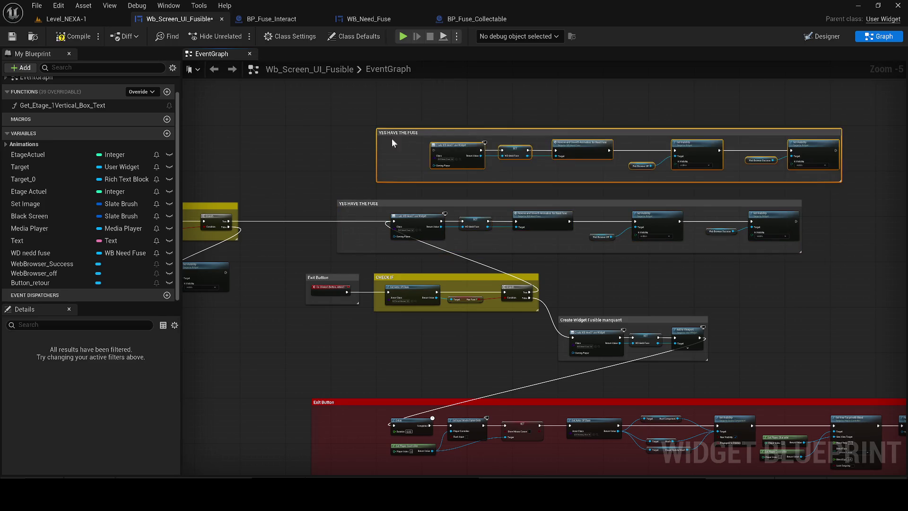
scroll(336, 203, up, 1)
drag(594, 323, 594, 326)
drag(418, 129, 469, 134)
scroll(379, 168, down, 3)
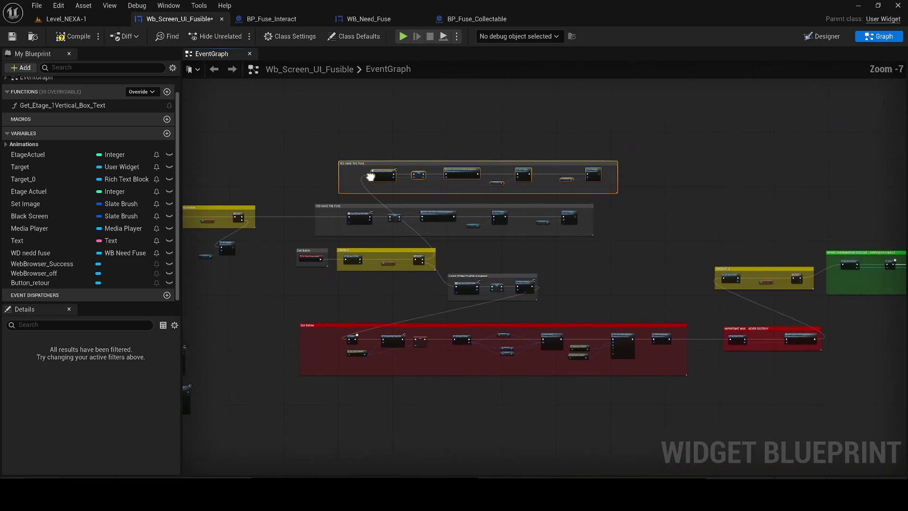
Step: Move and resize the duplicated comment, retitling it YES HAVE THE FUSE FOR JSUTE WIDGET
drag(370, 160, 555, 144)
drag(588, 237, 357, 200)
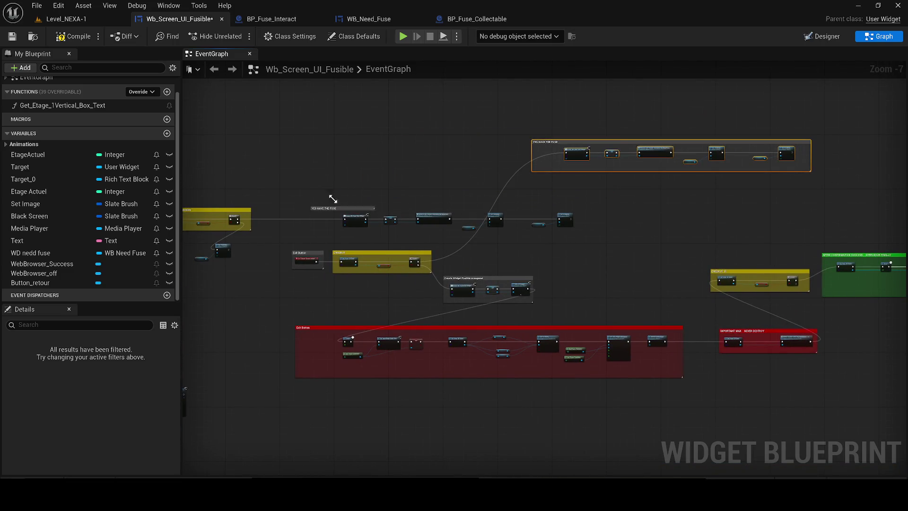
mouse_move(445, 224)
mouse_down()
mouse_move(560, 235)
mouse_move(289, 194)
mouse_move(273, 133)
mouse_move(236, 115)
mouse_up()
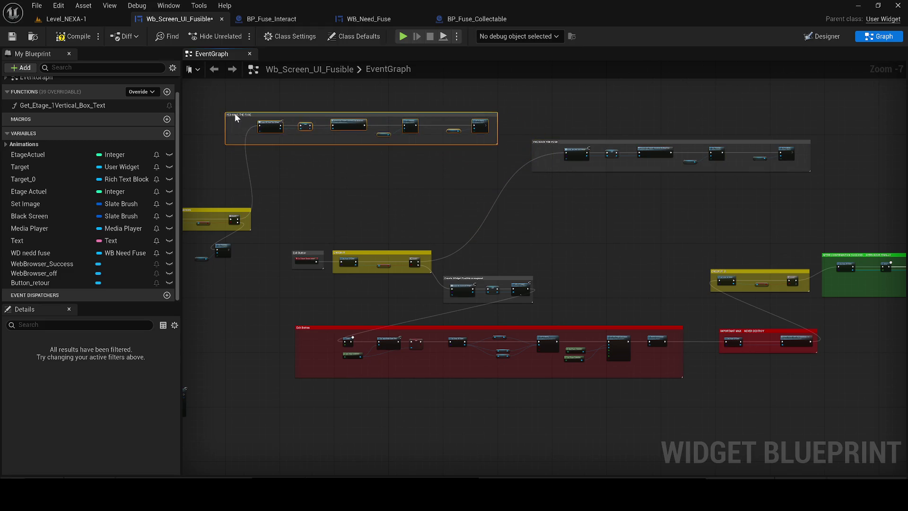
scroll(383, 191, up, 2)
click(363, 152)
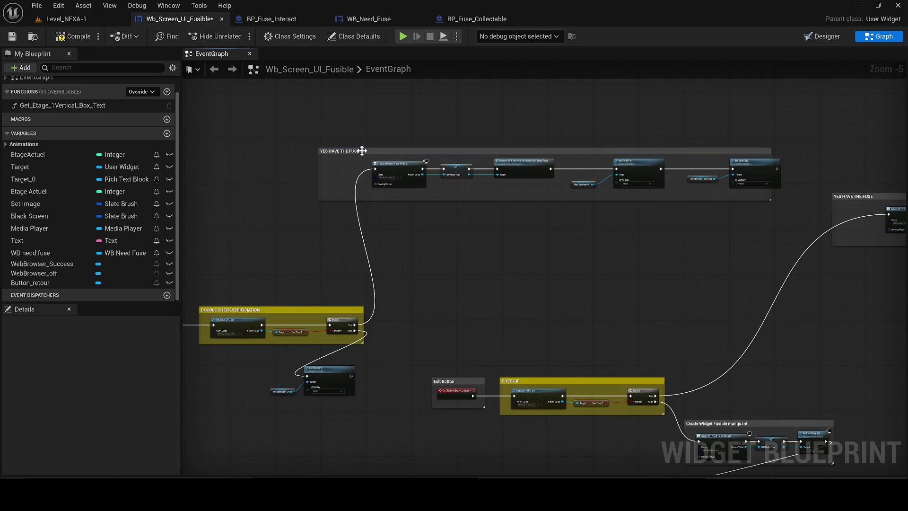
click(363, 151)
text(R JSUTE WIDGET)
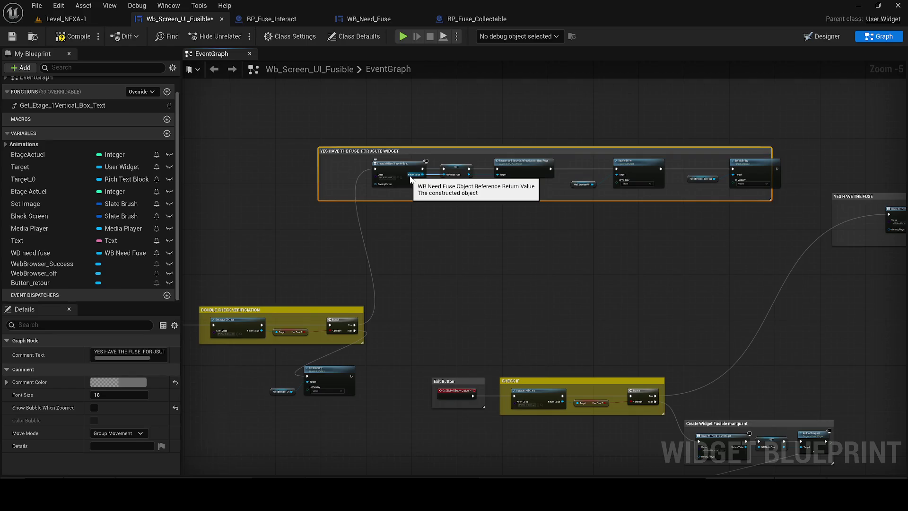
mouse_move(410, 179)
mouse_down()
mouse_move(699, 212)
mouse_move(749, 249)
mouse_move(591, 184)
mouse_move(416, 170)
mouse_up()
mouse_move(375, 191)
mouse_down()
mouse_move(277, 183)
mouse_move(297, 206)
mouse_move(583, 230)
mouse_move(542, 226)
mouse_up()
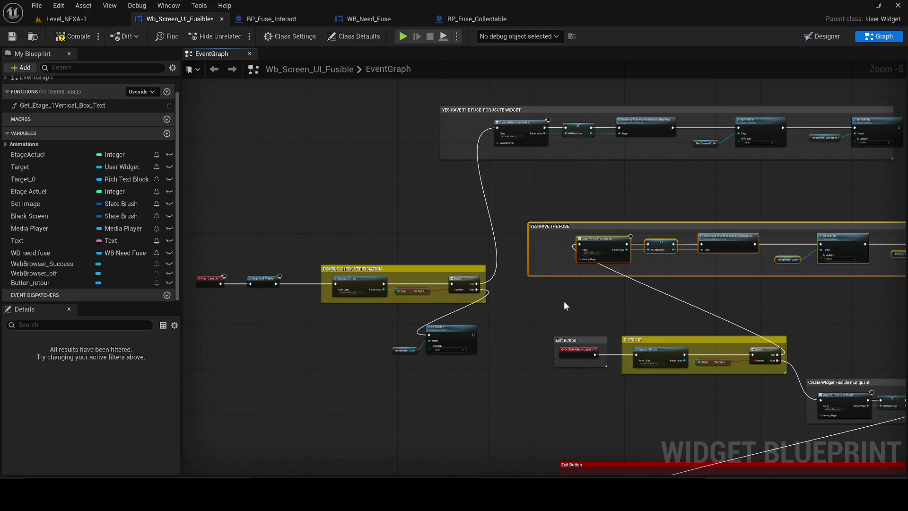
click(583, 218)
Step: Rename the original group to 'YES HAVE THE FUSE FOR EXIT Button' and compile
double_click(582, 227)
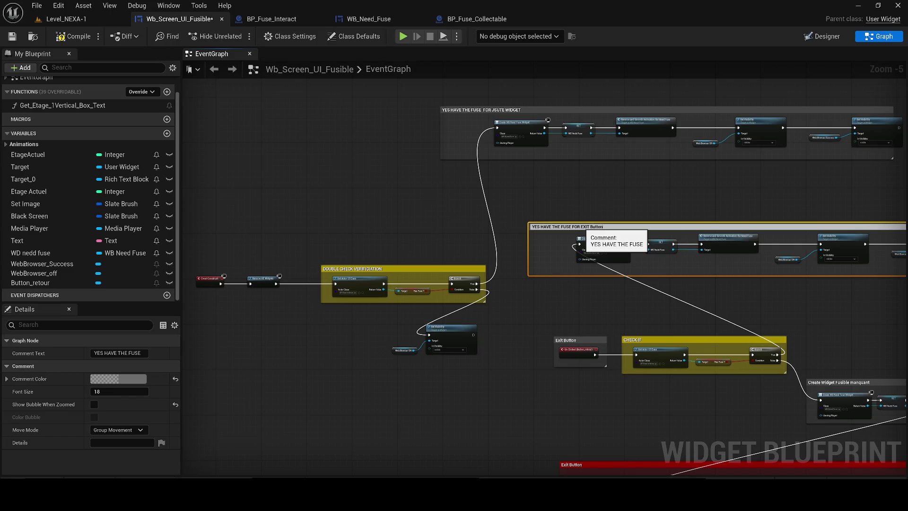
key(Return)
click(63, 38)
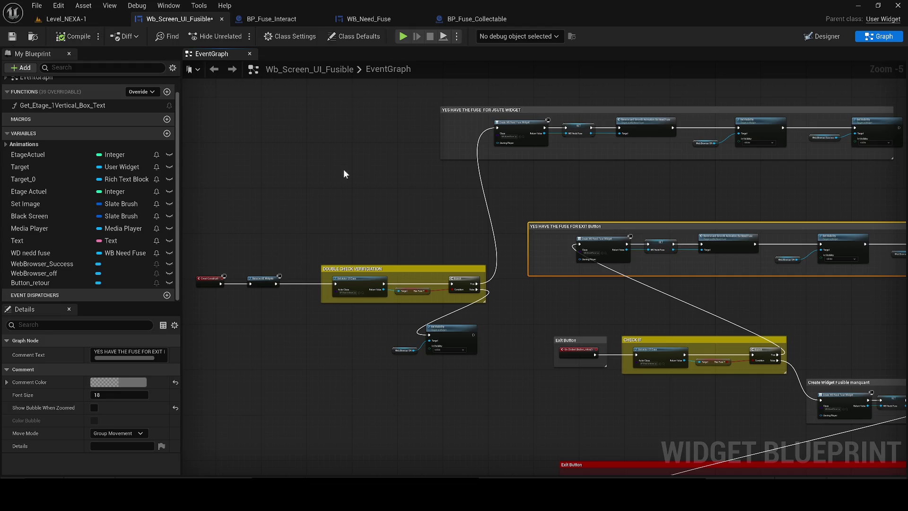
Step: Widen the JSUTE WIDGET comment, nudge the EXIT Button group up, and save the blueprint
mouse_move(555, 190)
mouse_down()
mouse_move(414, 215)
mouse_move(396, 234)
mouse_up()
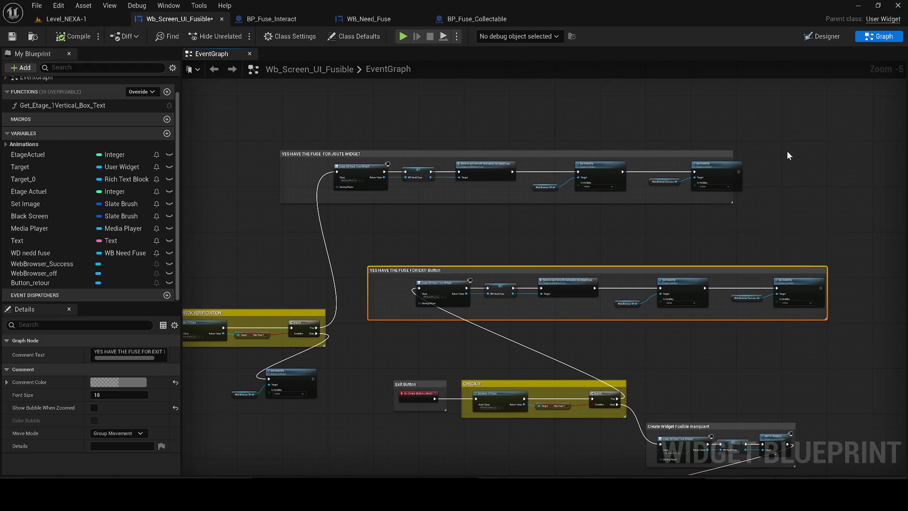
drag(734, 155, 760, 155)
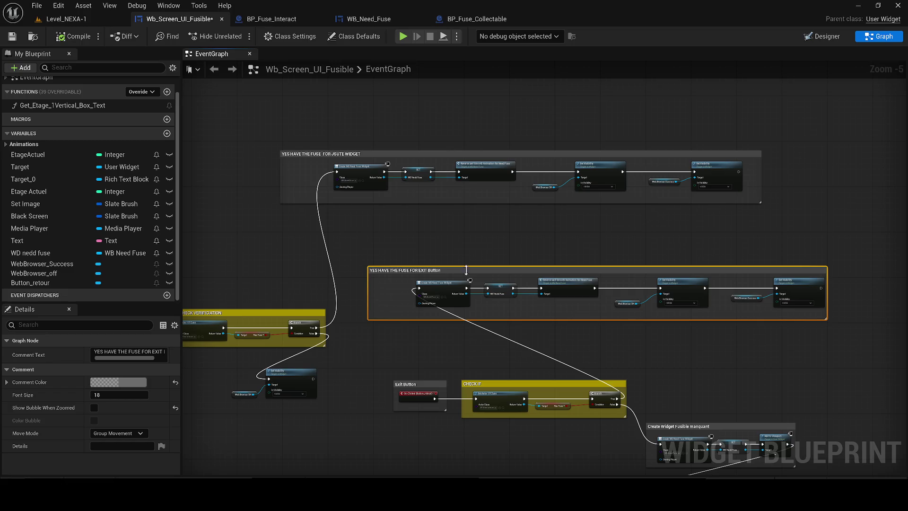
drag(364, 267, 361, 259)
double_click(378, 262)
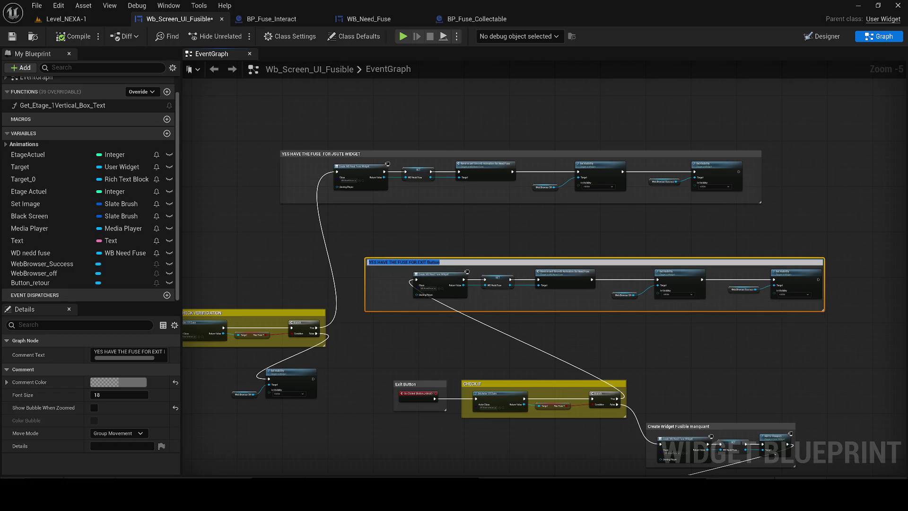
click(13, 37)
mouse_move(489, 226)
mouse_down()
mouse_move(284, 213)
mouse_move(41, 170)
mouse_move(719, 193)
mouse_up()
drag(600, 149, 665, 148)
click(665, 148)
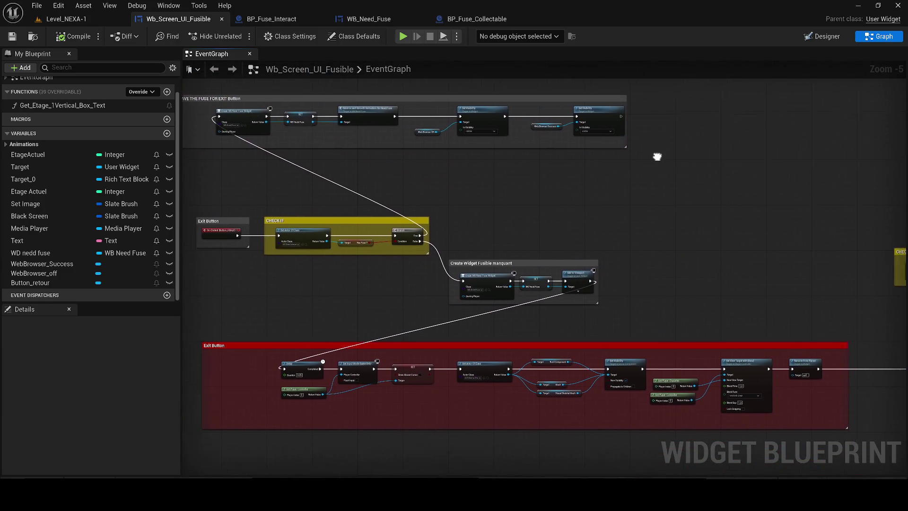
Step: Paste a copy of the red Exit Button sequence and wire the final Set Visibility into its Delay
scroll(700, 266, down, 1)
drag(745, 397, 354, 308)
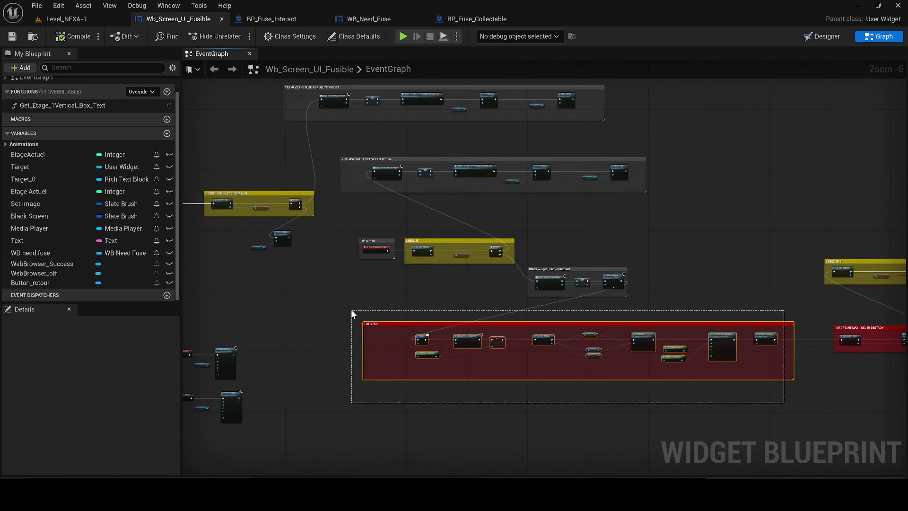
click(665, 206)
scroll(677, 208, up, 2)
mouse_move(677, 208)
mouse_down()
mouse_move(620, 269)
mouse_move(506, 320)
mouse_up()
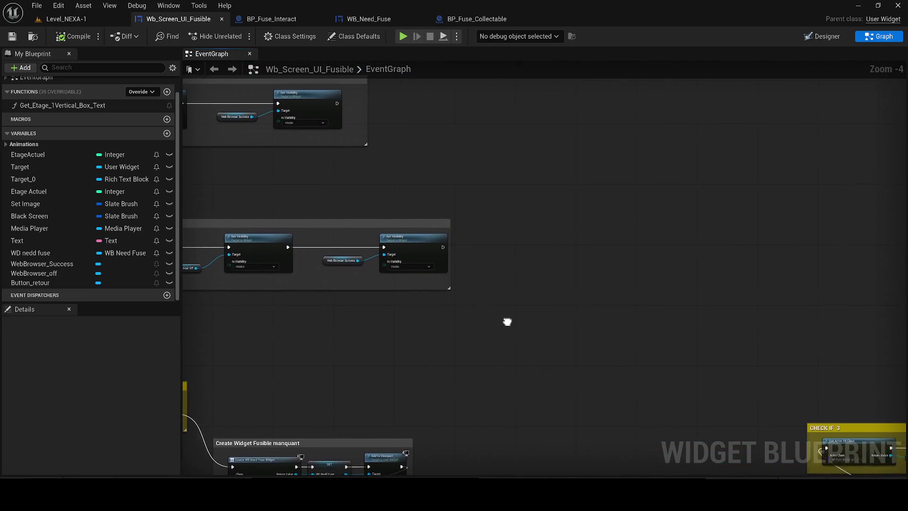
scroll(691, 294, down, 1)
key(ctrl+v)
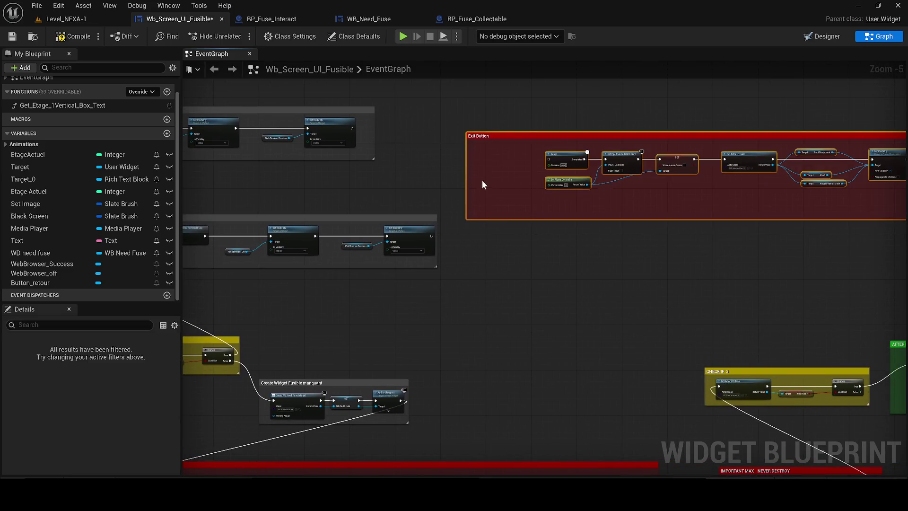
drag(546, 159, 430, 235)
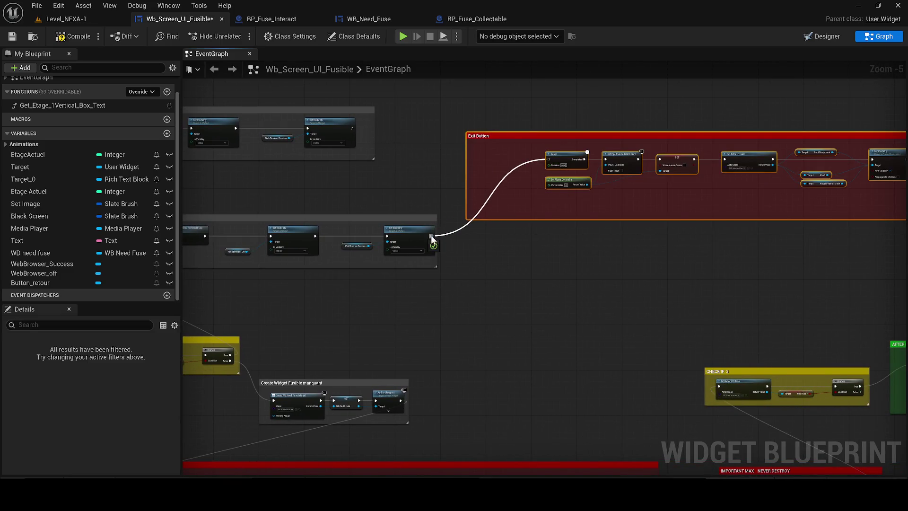
drag(416, 127, 404, 197)
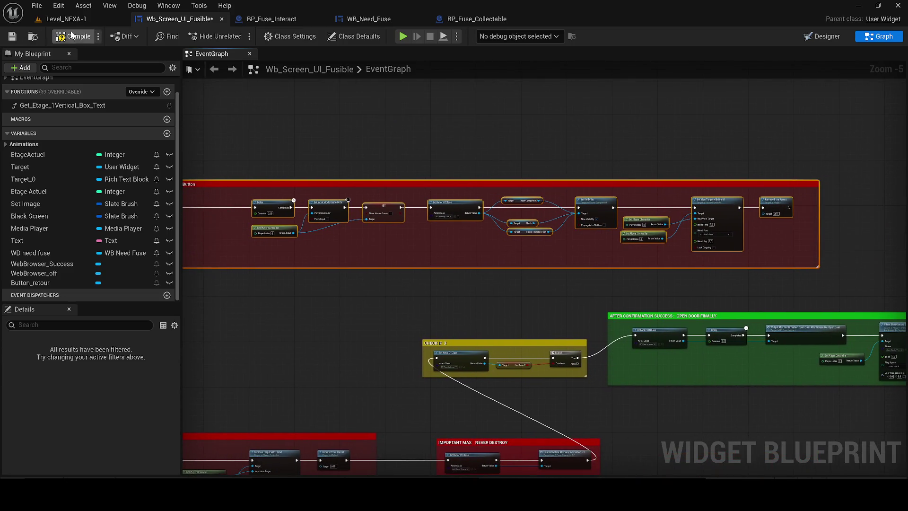
Step: Compile and save the widget blueprint, then look over the updated graph
click(78, 35)
click(12, 36)
scroll(440, 166, down, 3)
mouse_move(440, 165)
mouse_down()
mouse_move(594, 218)
mouse_move(851, 239)
mouse_move(675, 241)
mouse_up()
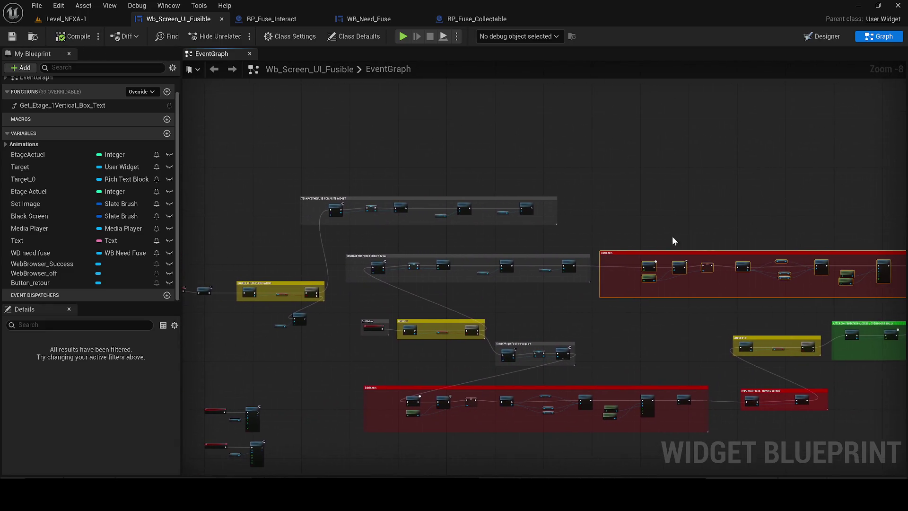
scroll(506, 172, up, 1)
Step: Start Play In Editor and dismiss the terminal's ACCÈS REFUSÉ screen
click(116, 19)
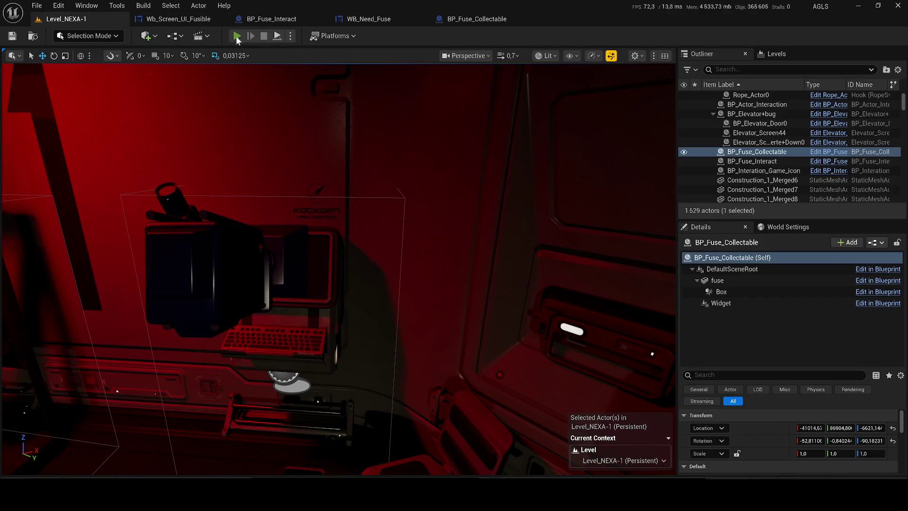
key(alt+p)
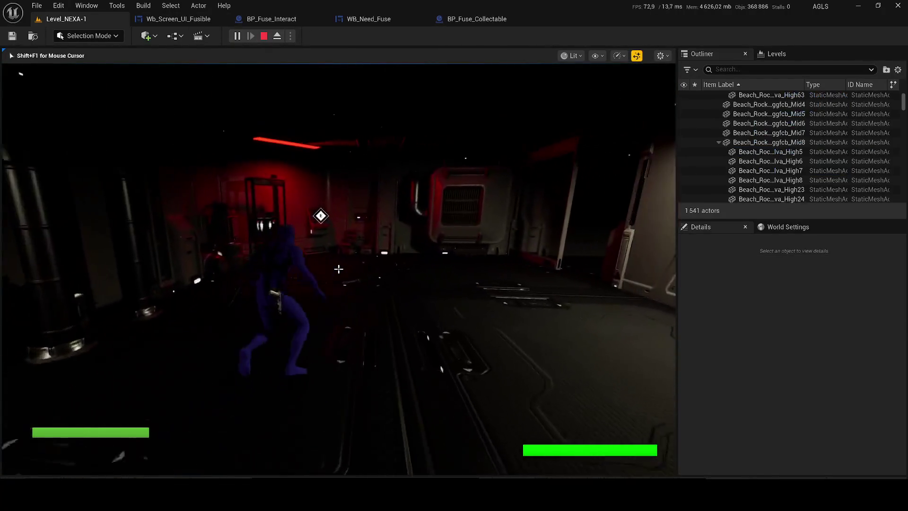
key(f)
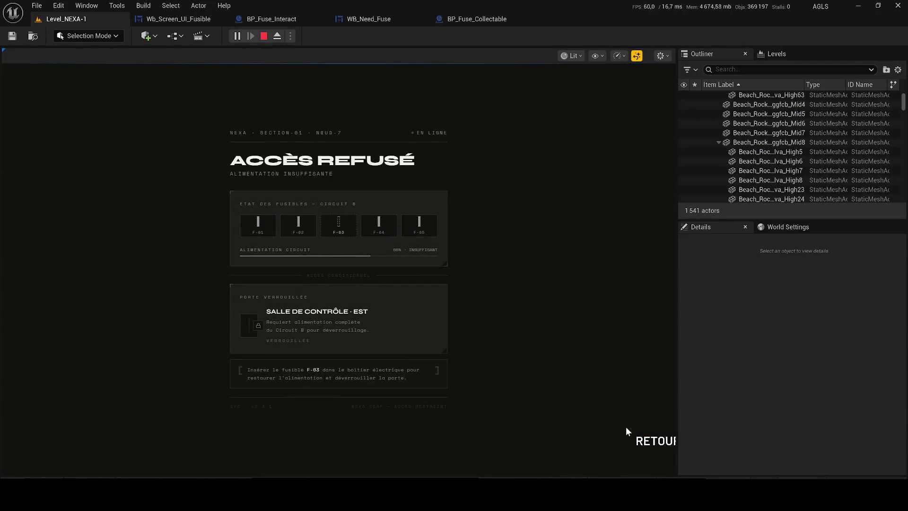
click(629, 435)
Step: Walk to the fuse panel and wall screen, bring up 'Accès autorisé', then return with RETOUR
key(w)
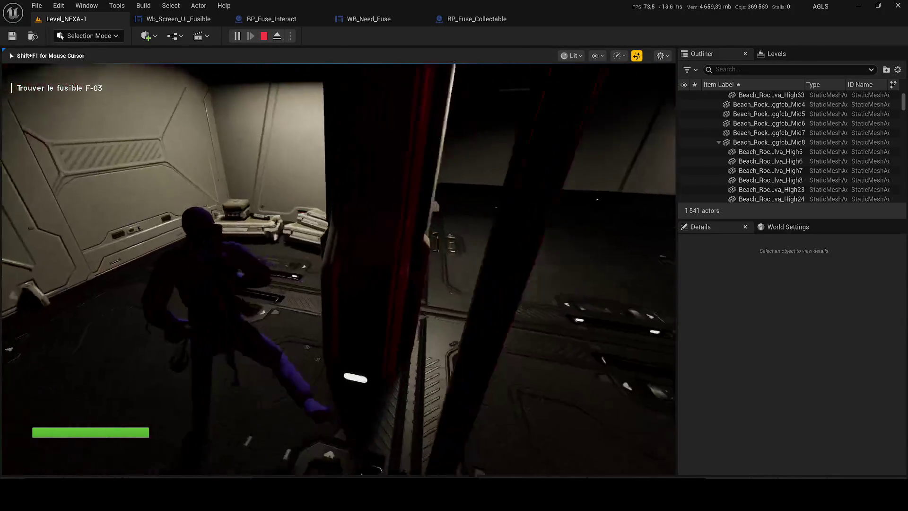
key(w)
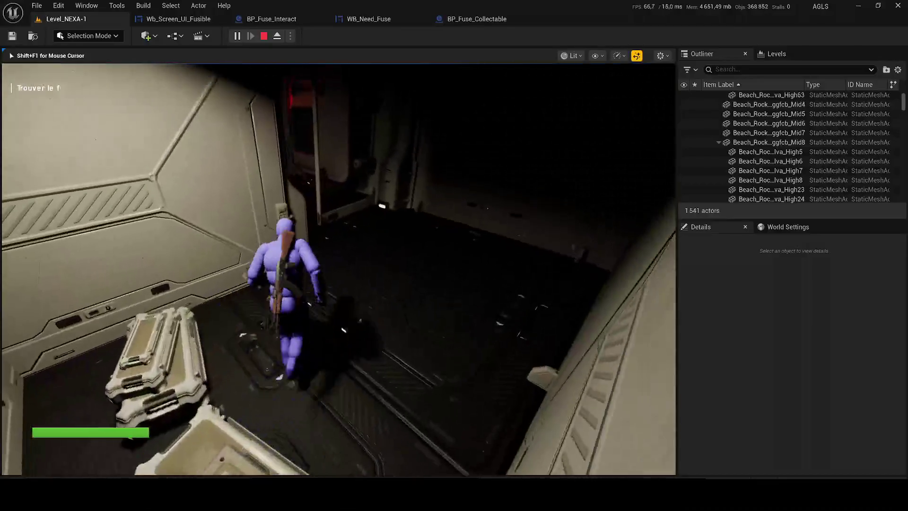
key(w)
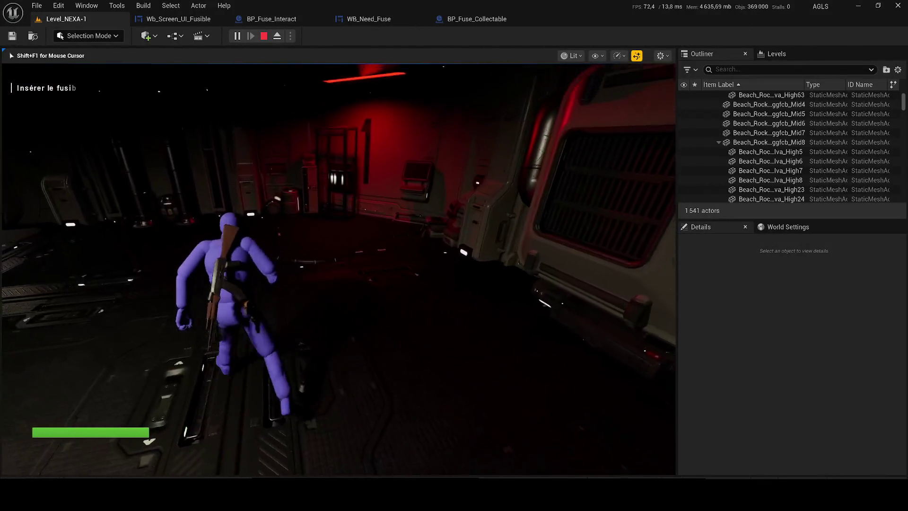
key(w)
key(w)
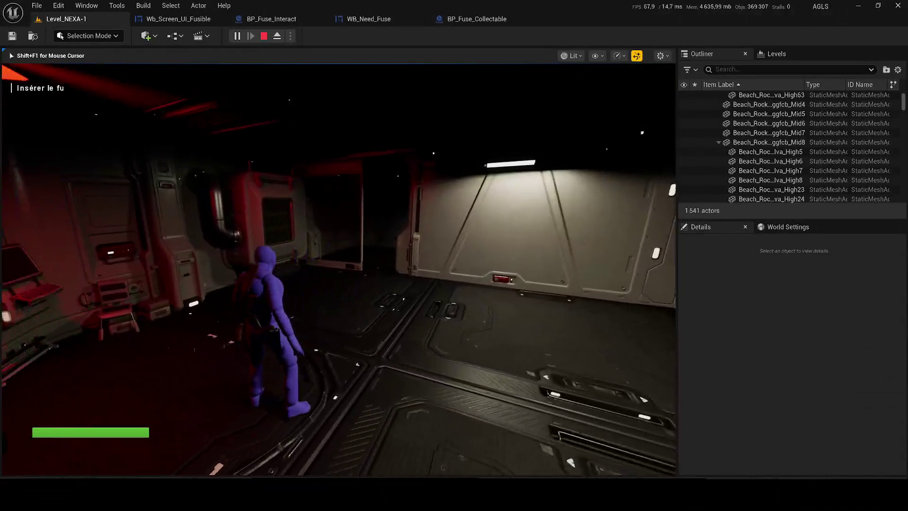
key(w)
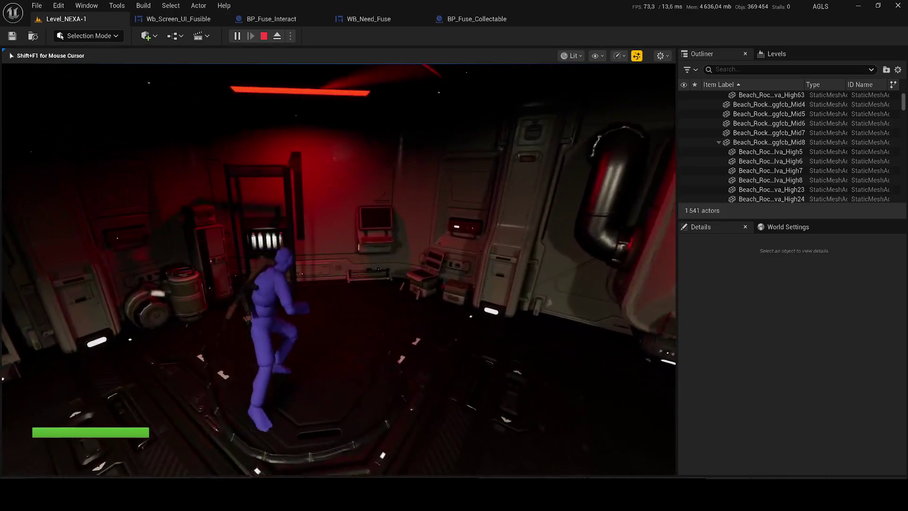
key(w)
key(e)
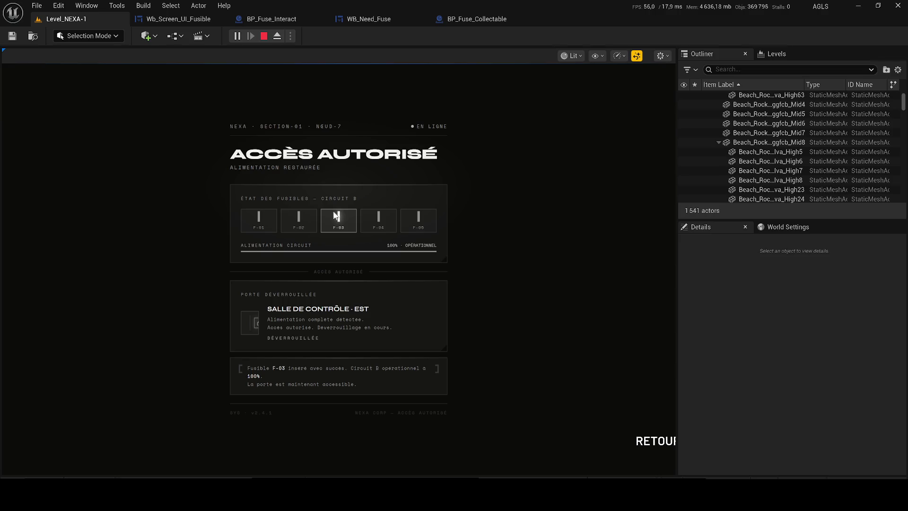
click(662, 448)
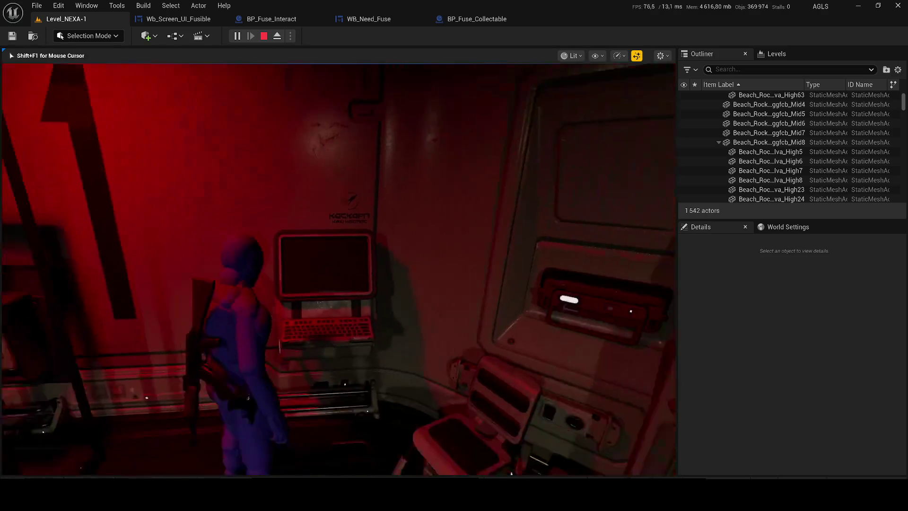
Step: Walk out into the grey room, then go back to the Wb_Screen_UI_Fusible graph
key(w)
key(w)
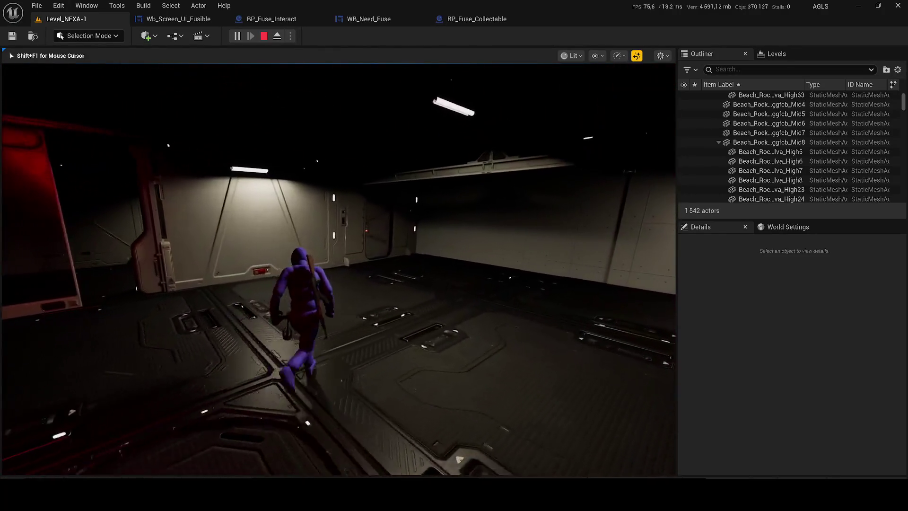
key(w)
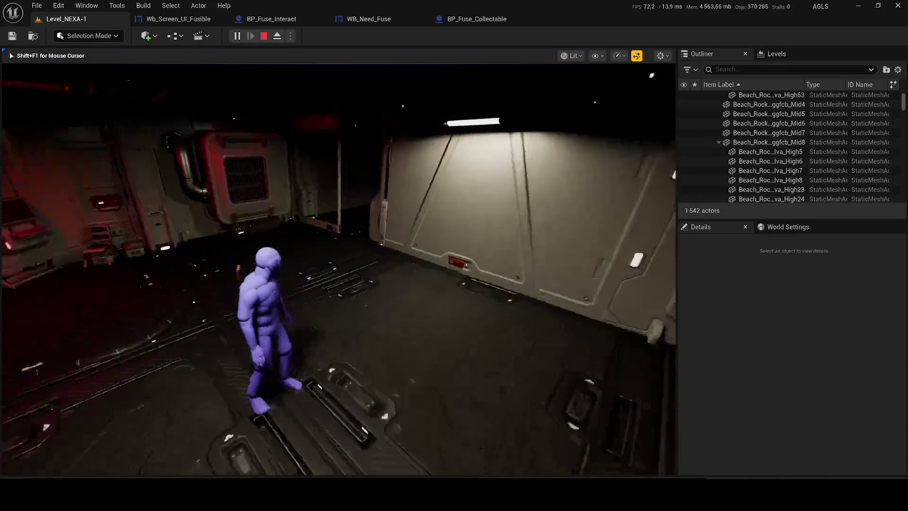
key(super)
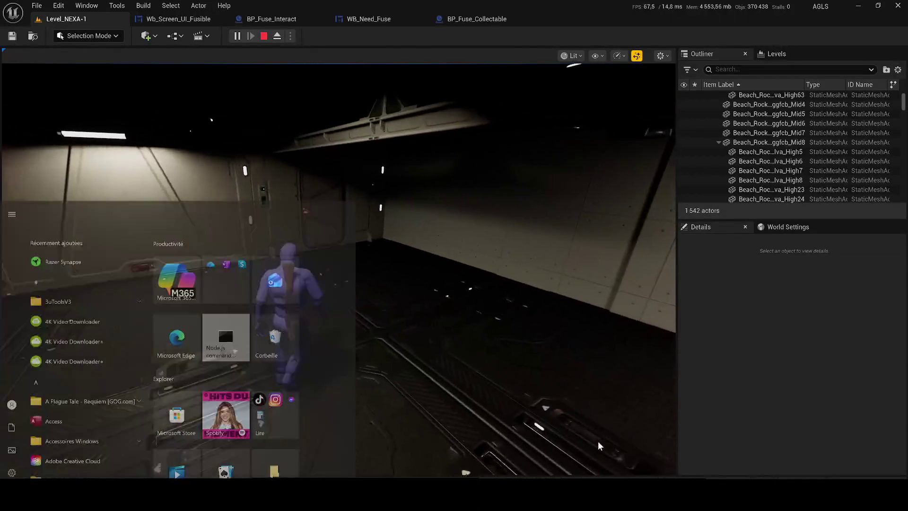
click(178, 20)
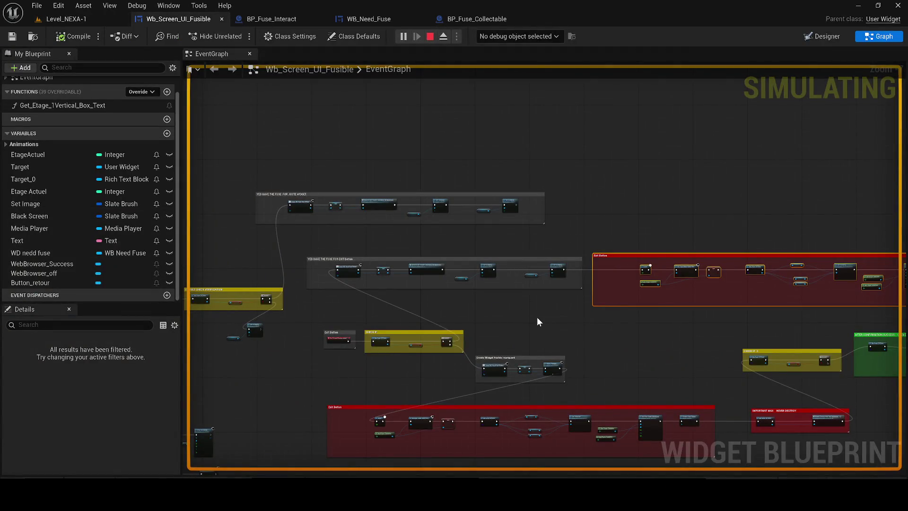
Step: Stop the playtest and save the Wb_Screen_UI_Fusible widget blueprint
key(Escape)
scroll(363, 263, up, 3)
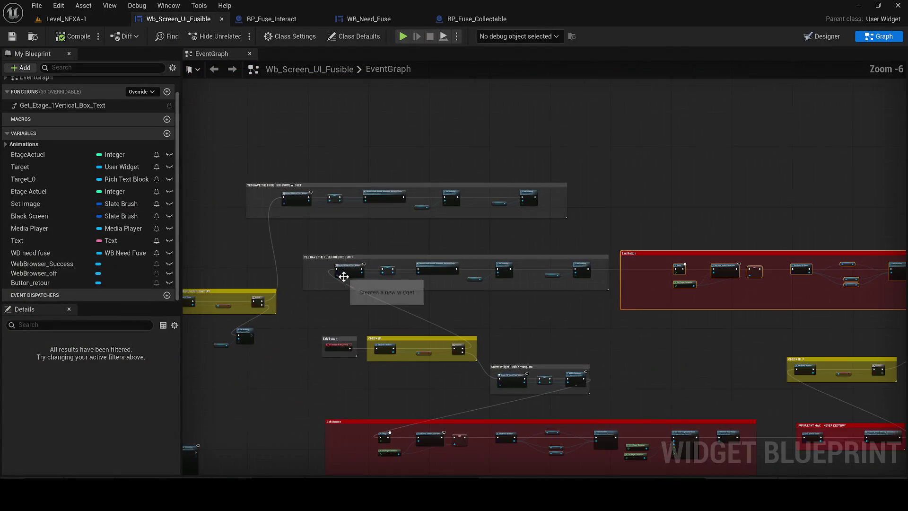
scroll(352, 356, up, 1)
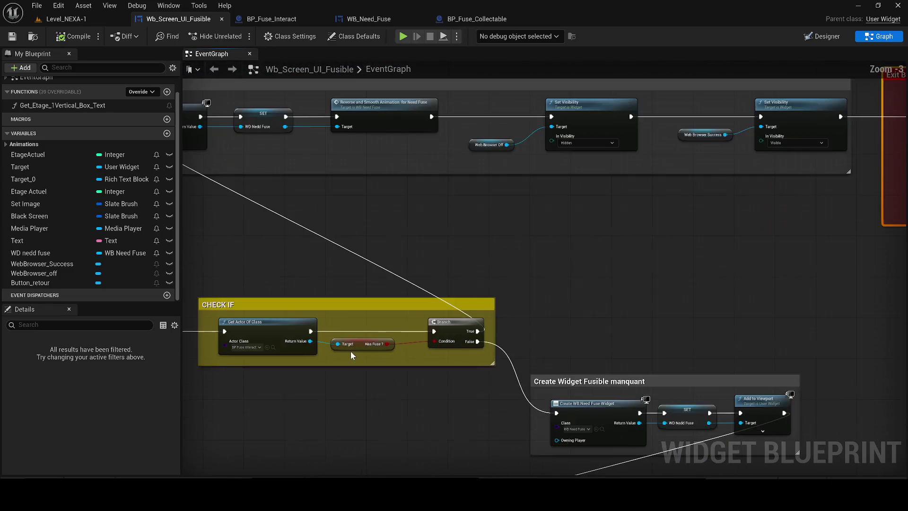
drag(359, 351, 366, 348)
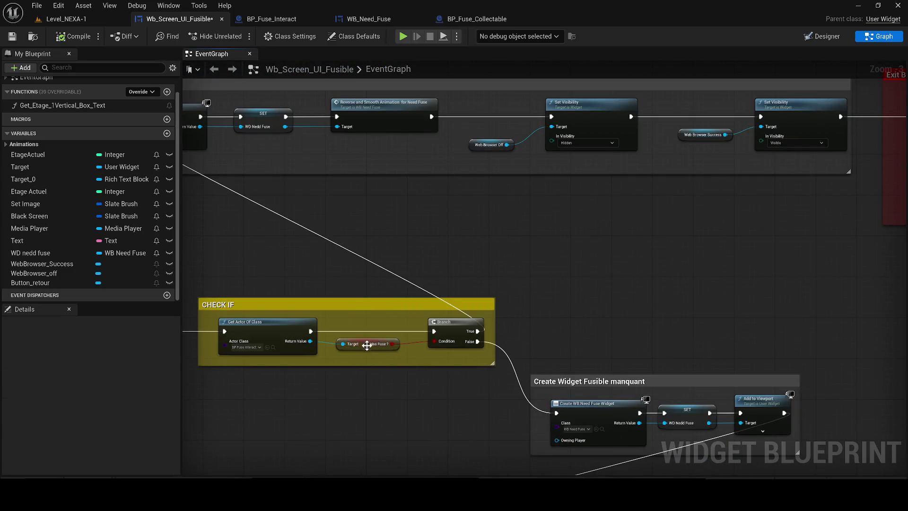
key(ctrl+s)
Step: Shift the CHECK IF 3 and success blocks further right to make room
scroll(490, 204, down, 2)
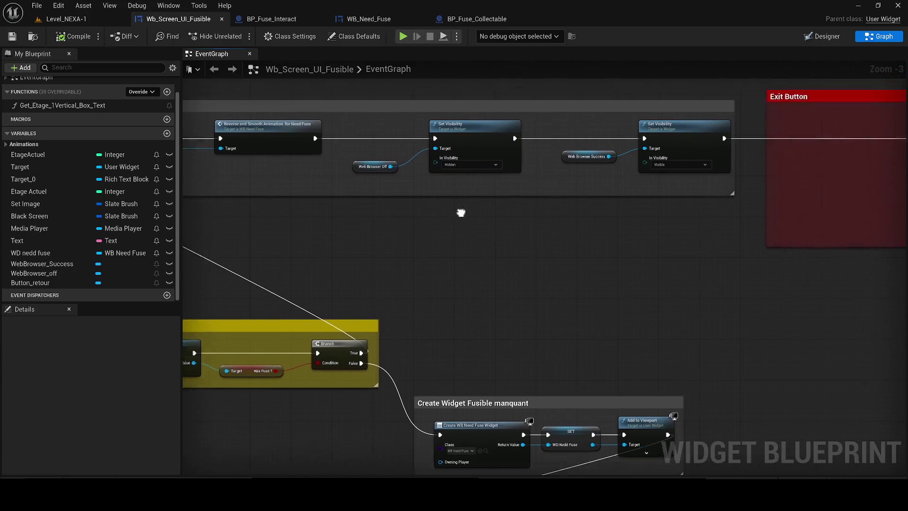
mouse_move(476, 327)
mouse_down()
mouse_move(445, 324)
mouse_move(425, 219)
mouse_up()
mouse_move(369, 334)
mouse_down()
mouse_move(741, 274)
mouse_move(817, 287)
mouse_move(778, 272)
mouse_up()
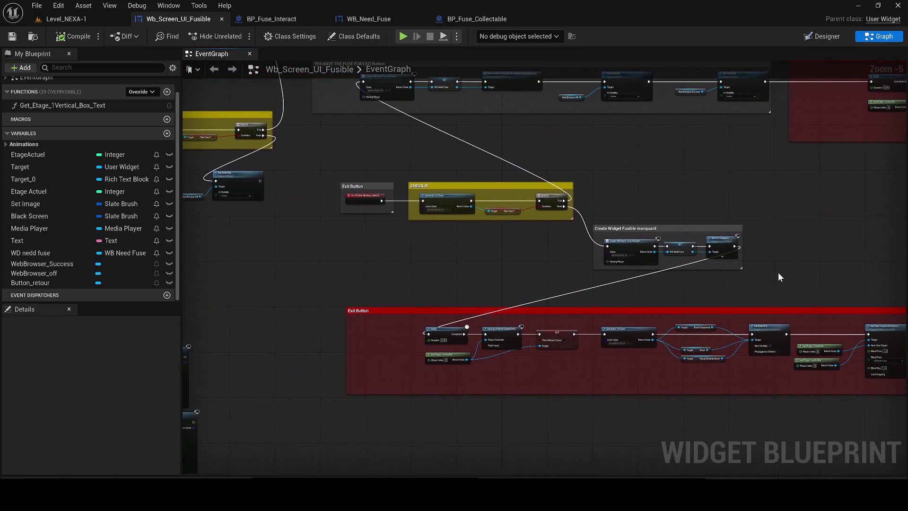
scroll(566, 214, up, 2)
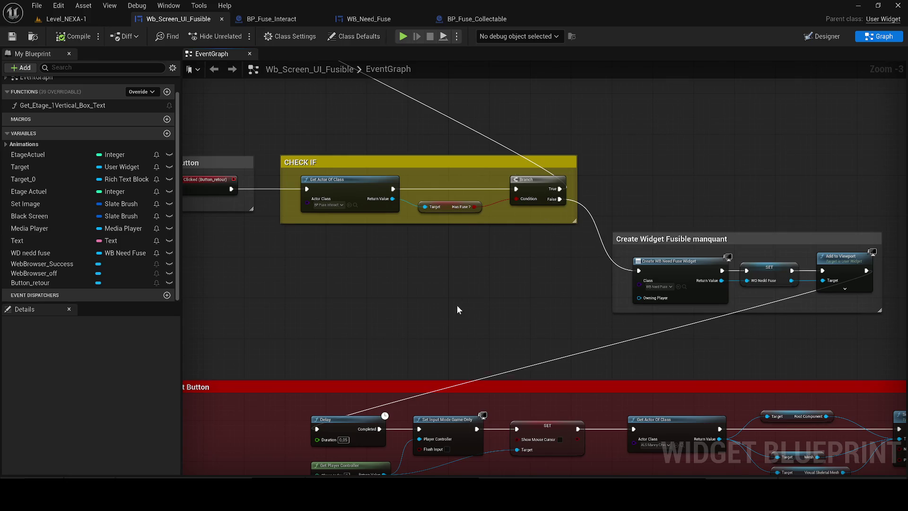
scroll(453, 308, down, 2)
mouse_move(444, 249)
mouse_down()
mouse_move(568, 277)
mouse_move(559, 260)
mouse_move(254, 248)
mouse_up()
drag(359, 244, 429, 280)
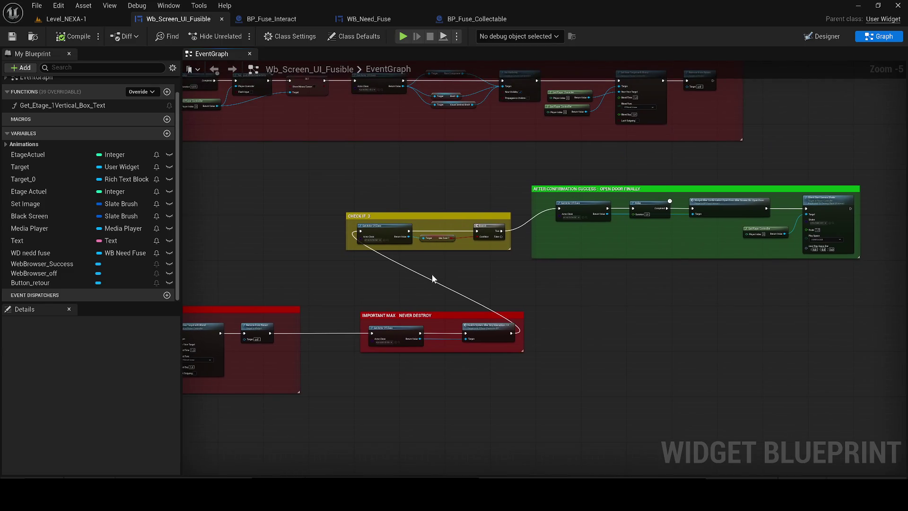
scroll(401, 277, up, 1)
click(362, 203)
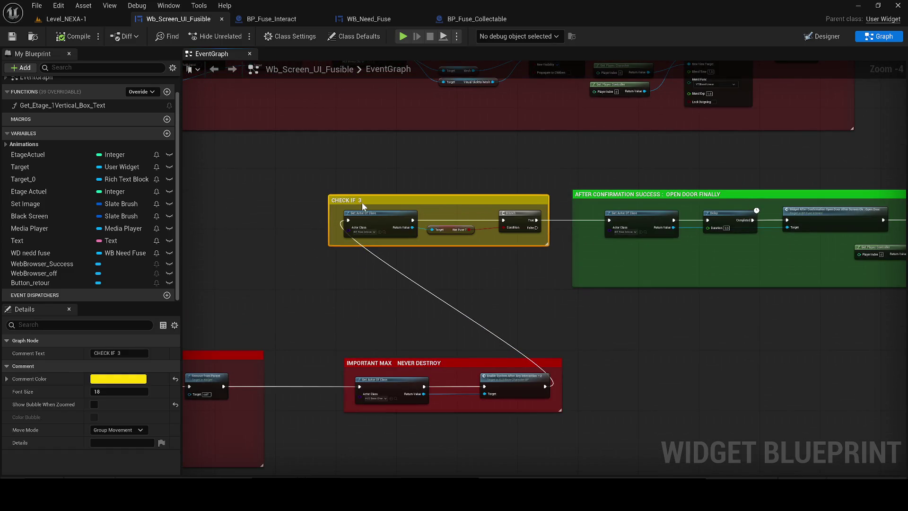
drag(361, 202, 317, 210)
scroll(284, 227, down, 1)
drag(827, 293, 254, 186)
key(Delete)
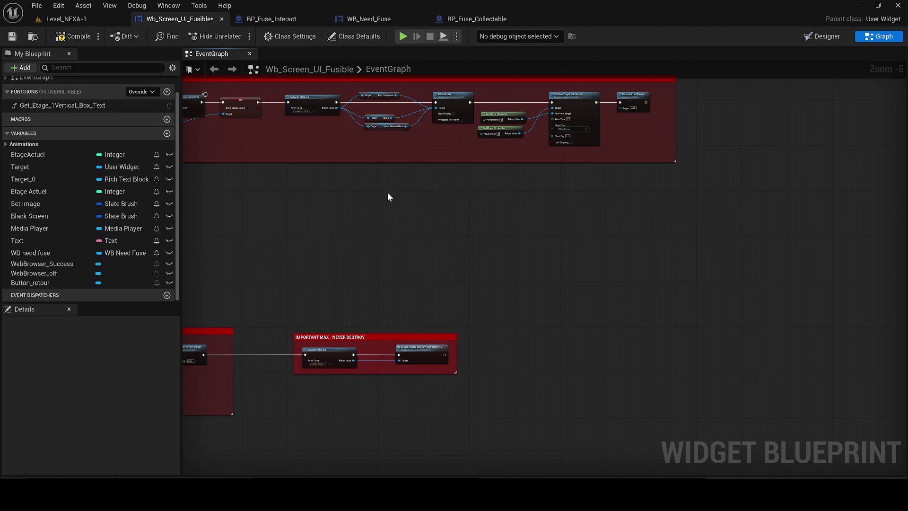
drag(806, 159, 633, 211)
key(ctrl+z)
mouse_move(527, 148)
mouse_down()
mouse_move(591, 143)
mouse_move(711, 183)
mouse_move(245, 84)
mouse_move(444, 172)
mouse_move(516, 325)
mouse_move(334, 235)
mouse_move(358, 258)
mouse_up()
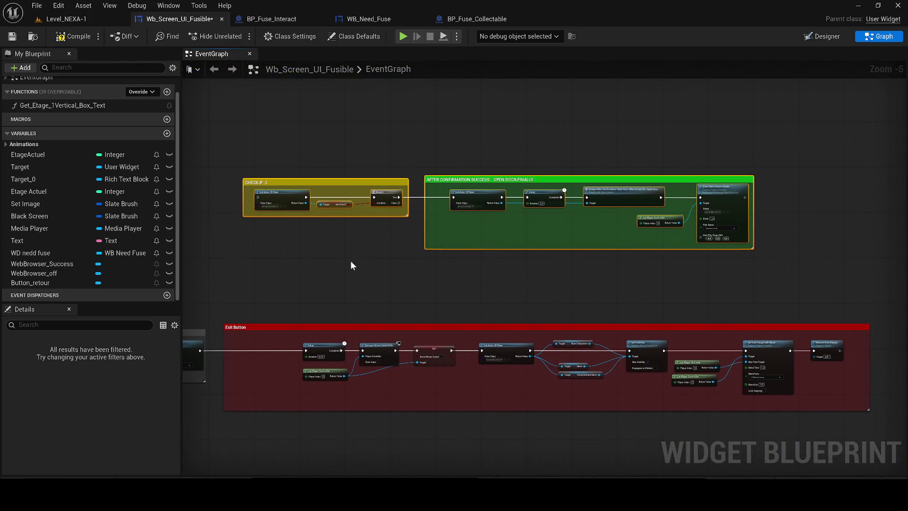
Step: Wire the fuse-present chain into CHECK IF 3 and the camera shake into the Exit Button Delay
drag(200, 350, 228, 283)
drag(259, 195, 259, 196)
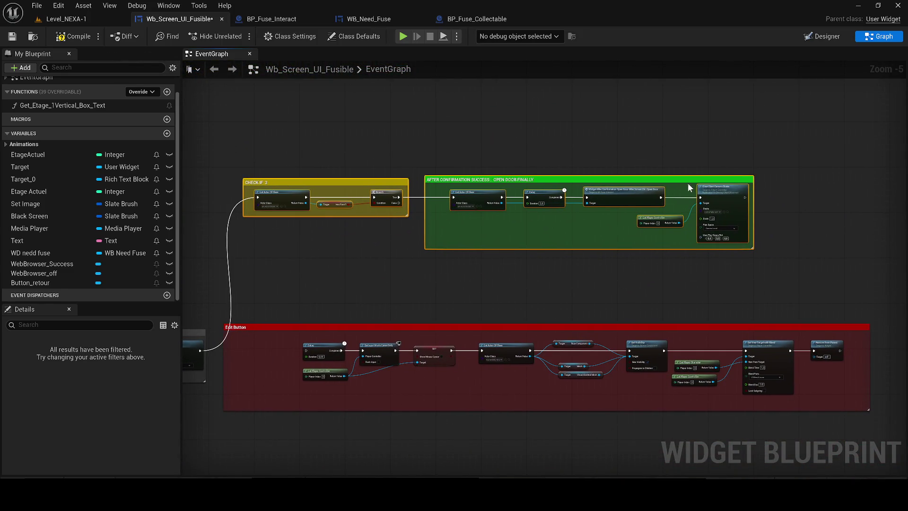
mouse_move(748, 198)
mouse_down()
mouse_move(282, 359)
mouse_move(308, 350)
mouse_up()
mouse_move(271, 326)
mouse_down()
mouse_move(274, 77)
mouse_move(282, 126)
mouse_up()
Step: Realign the Exit Button, CHECK IF 3 and After Confirmation Success comments, then save
scroll(820, 354, down, 2)
mouse_move(780, 405)
mouse_down()
mouse_move(552, 209)
mouse_move(473, 192)
mouse_up()
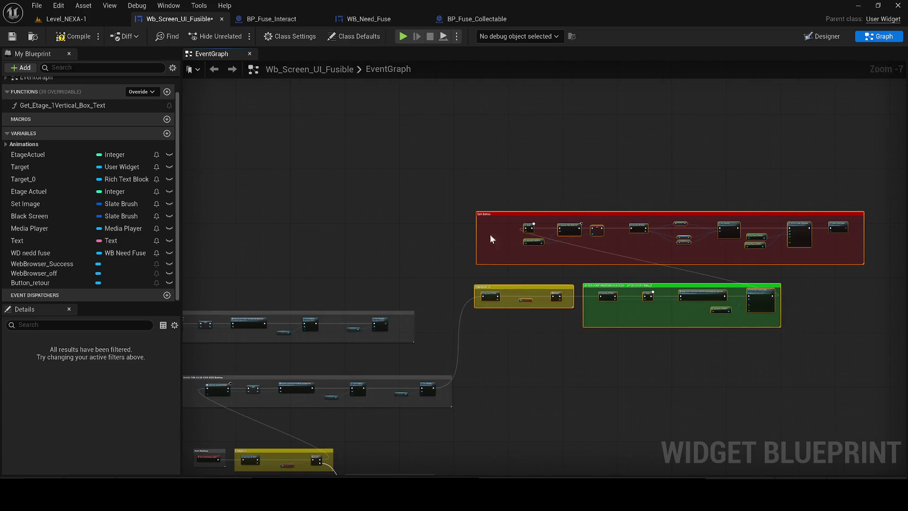
scroll(472, 306, up, 2)
mouse_move(472, 398)
mouse_down()
mouse_move(468, 473)
mouse_move(447, 240)
mouse_up()
click(449, 244)
click(631, 233)
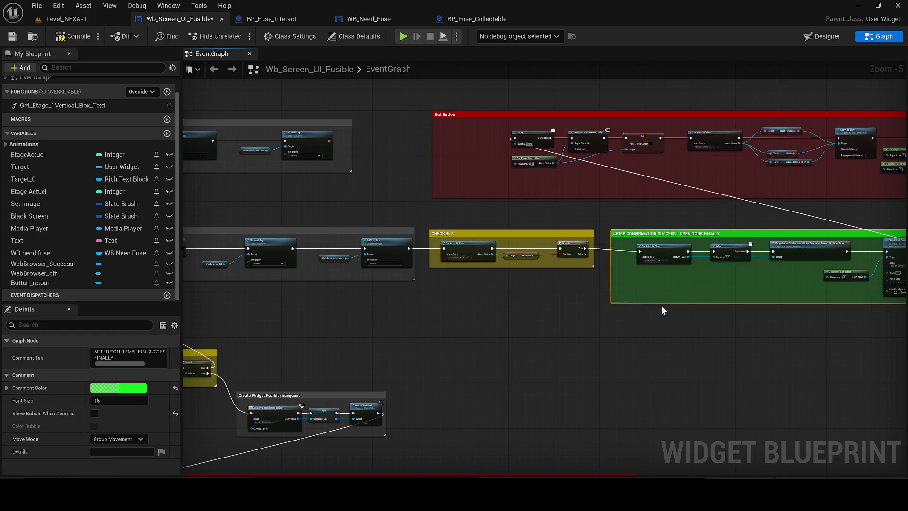
drag(631, 233, 631, 230)
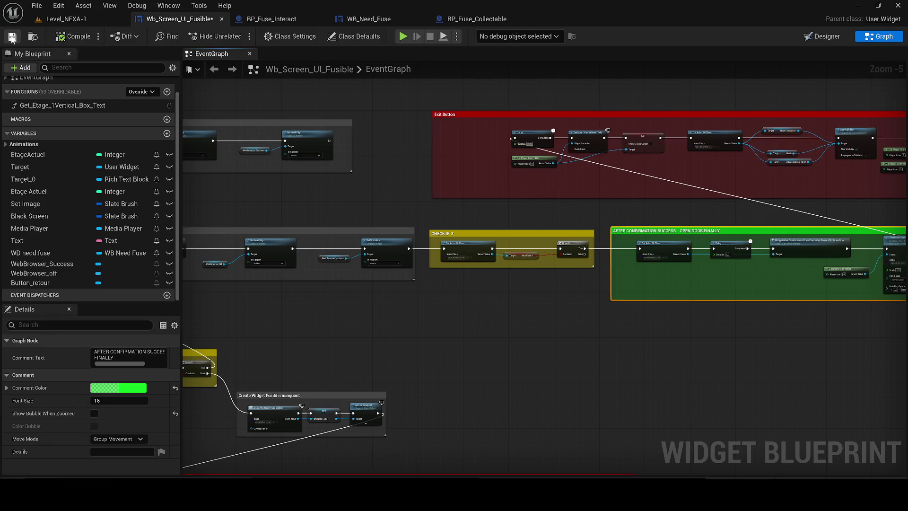
click(12, 36)
Step: Reconnect CHECK IF 3's Branch True output to the After Confirmation Success chain
scroll(385, 189, down, 3)
drag(385, 188, 534, 271)
scroll(378, 272, up, 4)
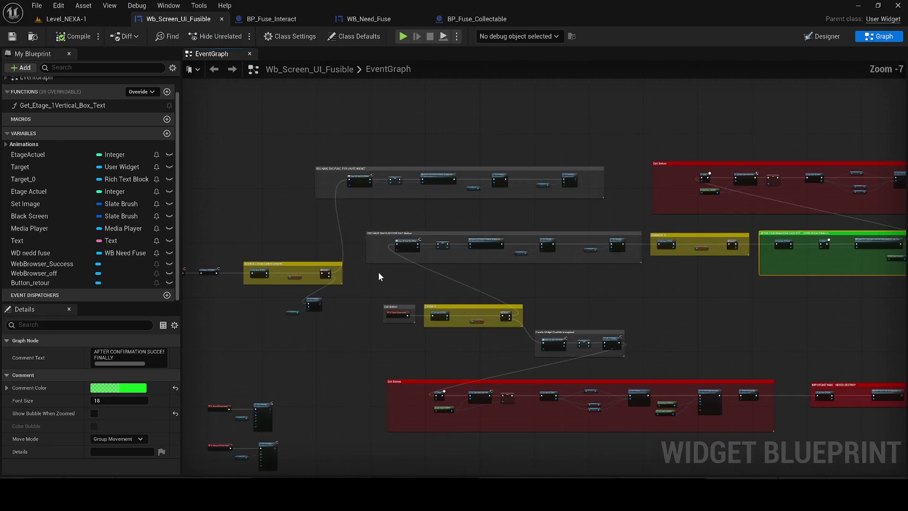
click(378, 271)
drag(378, 271, 210, 241)
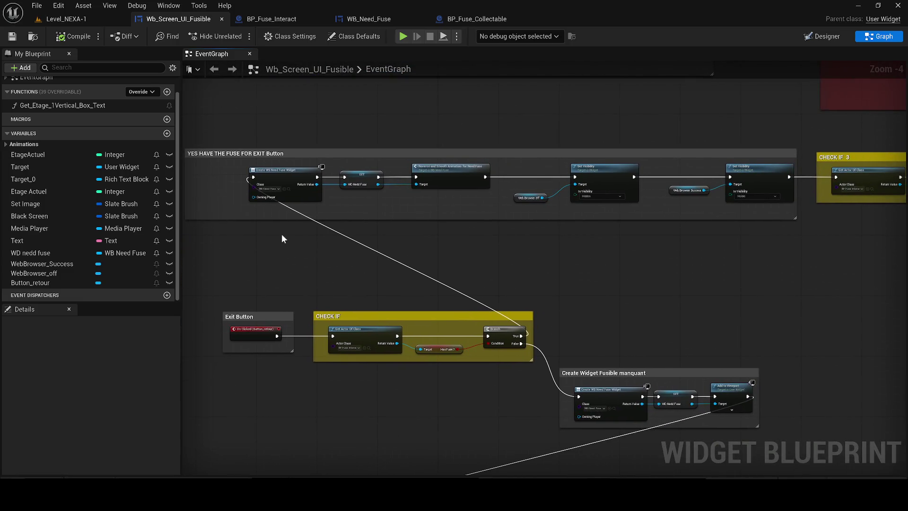
drag(295, 229, 304, 251)
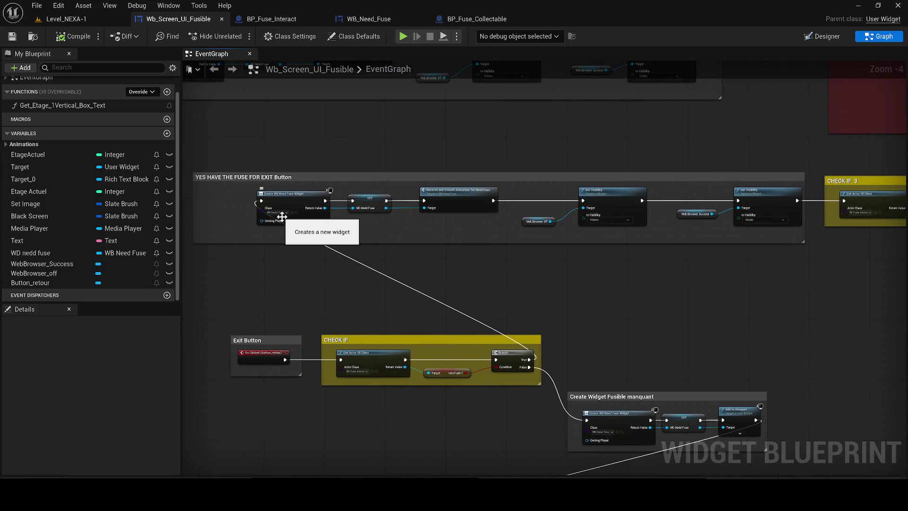
mouse_move(282, 217)
mouse_down()
mouse_move(449, 266)
mouse_move(407, 271)
mouse_up()
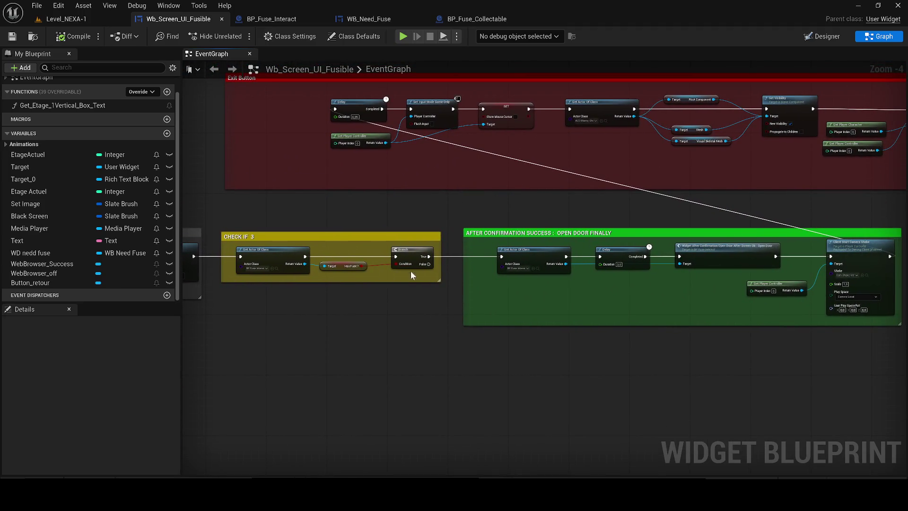
scroll(408, 273, up, 2)
drag(477, 251, 518, 253)
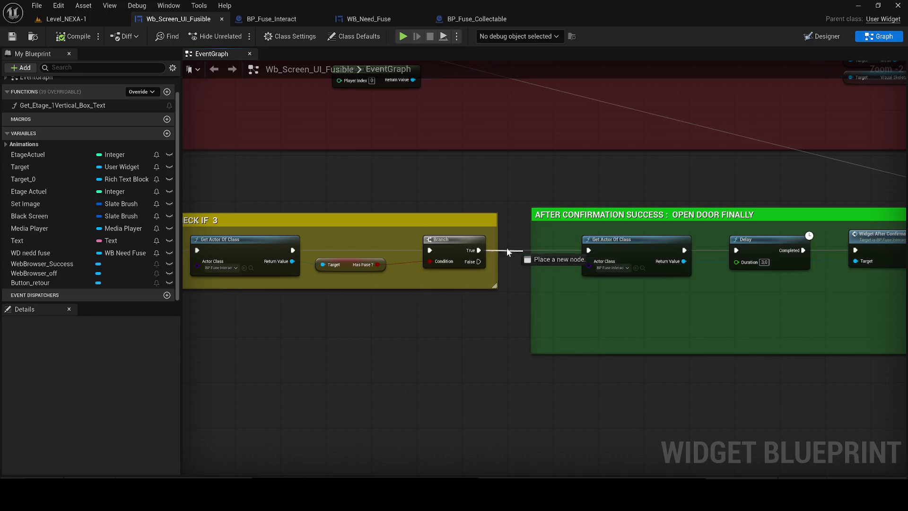
scroll(366, 319, down, 2)
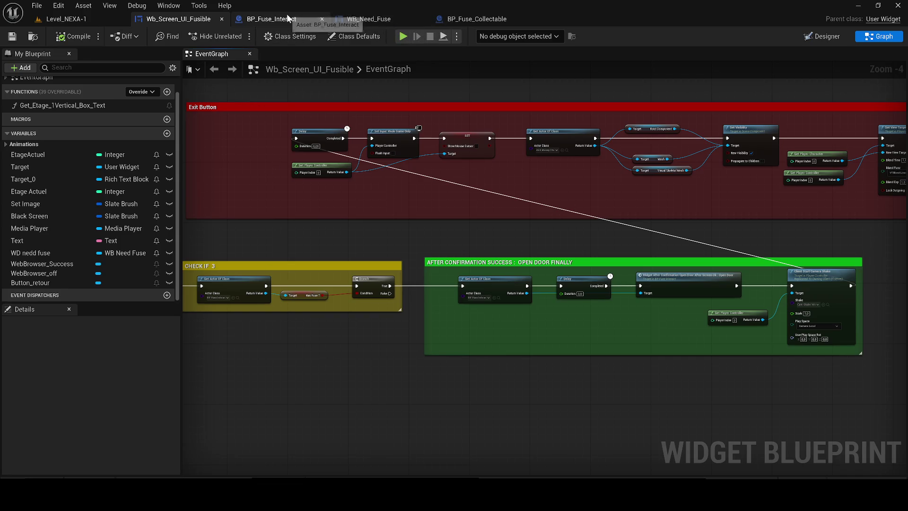
Step: In BP_Fuse_Interact, connect Do Once's Completed to Set Visibility and move Do Once up
click(272, 19)
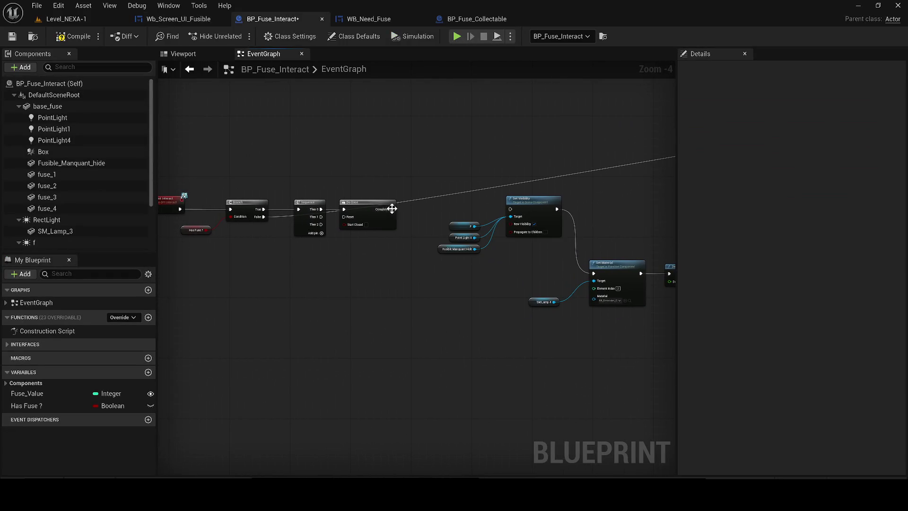
scroll(430, 243, down, 1)
scroll(293, 221, up, 1)
drag(302, 217, 429, 217)
mouse_move(274, 210)
mouse_down()
mouse_move(320, 200)
mouse_move(311, 142)
mouse_up()
mouse_move(235, 220)
mouse_down()
mouse_move(225, 157)
mouse_move(267, 212)
mouse_move(344, 247)
mouse_up()
key(Escape)
Step: Arrange the Branch, Sequence and Do Once nodes in a row above Set Visibility
drag(414, 178, 357, 311)
drag(334, 247, 271, 338)
mouse_move(373, 311)
mouse_down()
mouse_move(405, 228)
mouse_move(318, 232)
mouse_move(19, 190)
mouse_up()
scroll(405, 228, down, 1)
drag(330, 212, 584, 247)
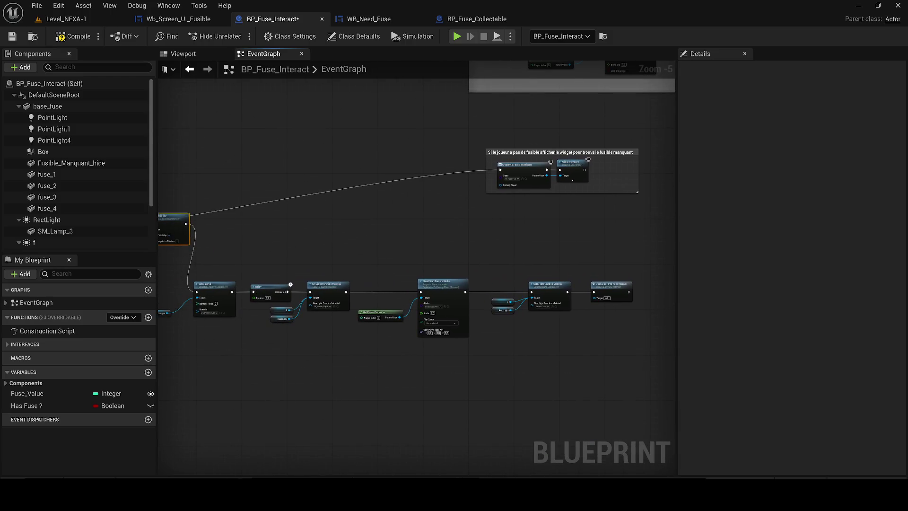
drag(175, 221, 433, 236)
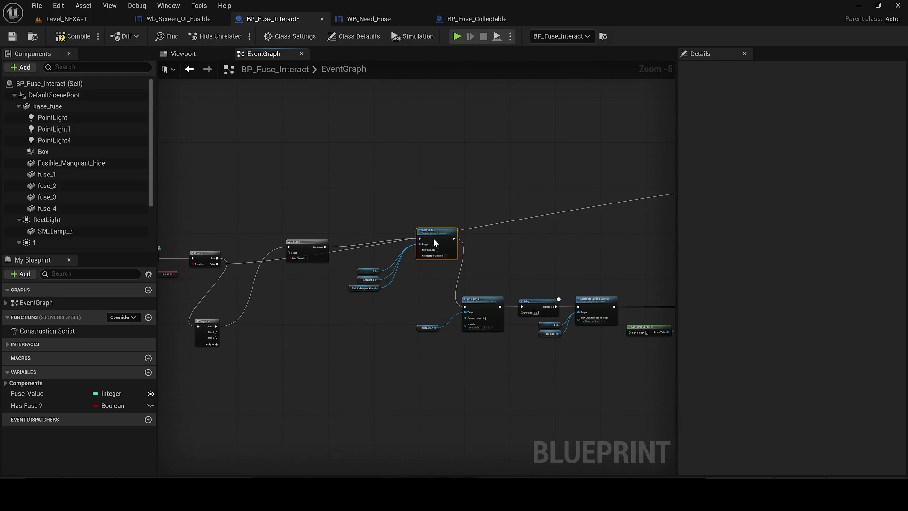
drag(307, 243, 326, 206)
drag(204, 253, 248, 197)
drag(212, 324, 437, 204)
drag(332, 204, 424, 241)
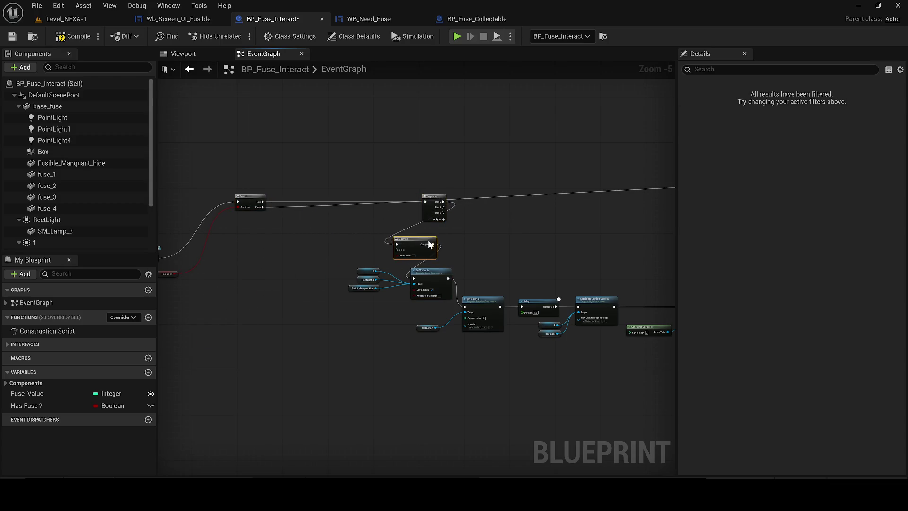
drag(436, 195, 457, 148)
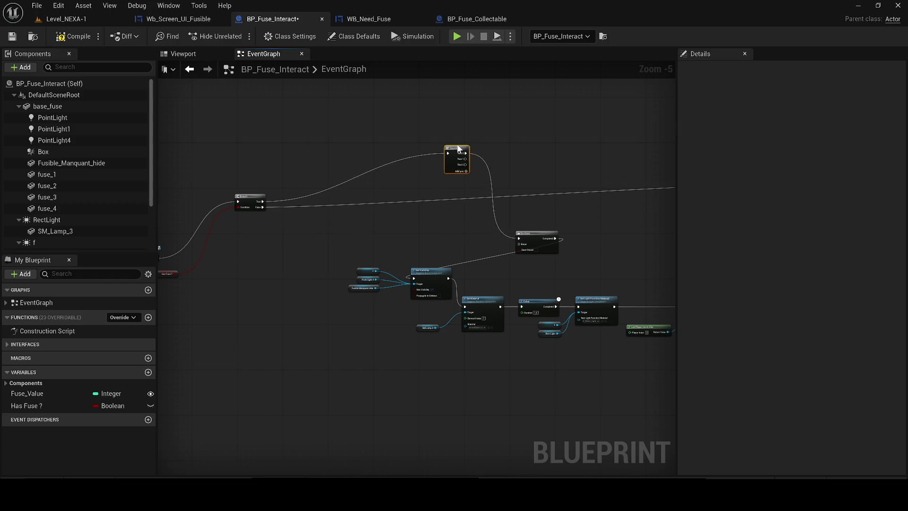
drag(536, 232, 564, 155)
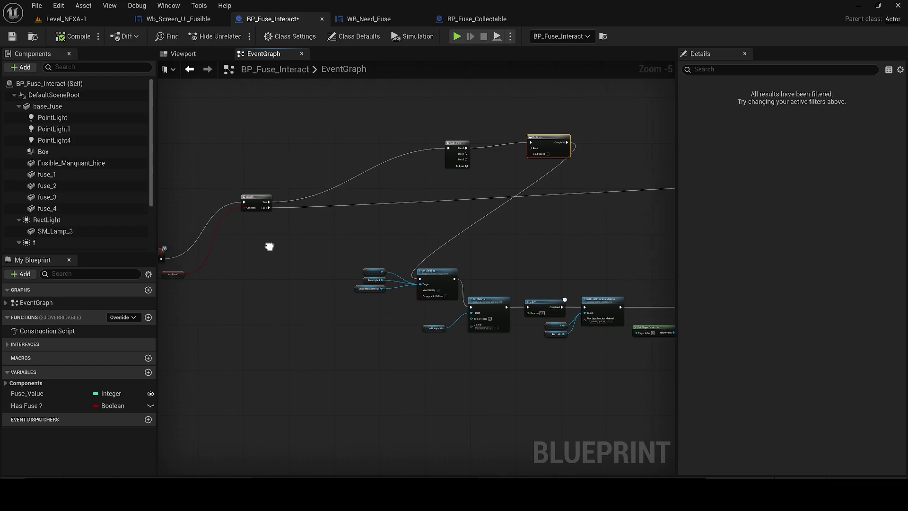
Step: Pan across the rearranged BP_Fuse_Interact graph to review the widget chains
drag(263, 245, 383, 266)
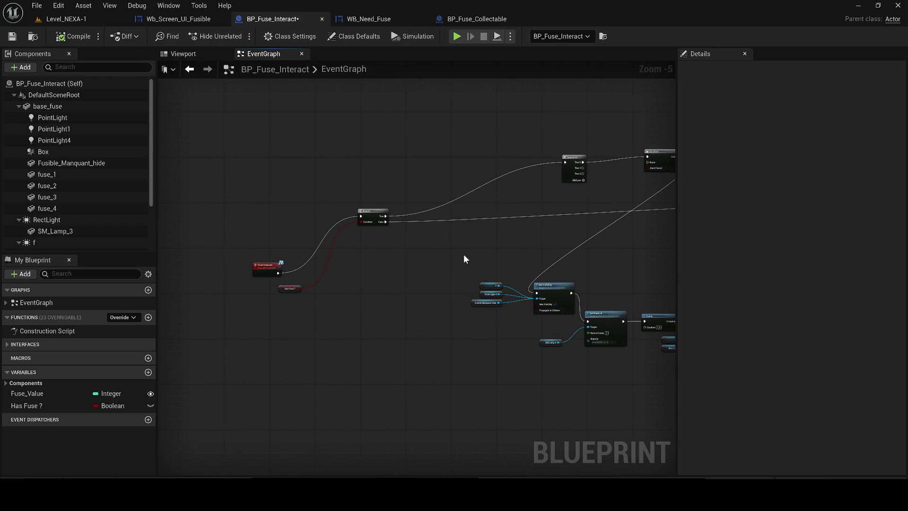
drag(460, 254, 47, 317)
mouse_move(330, 303)
mouse_down()
mouse_move(228, 315)
mouse_move(234, 299)
mouse_move(353, 261)
mouse_move(252, 265)
mouse_up()
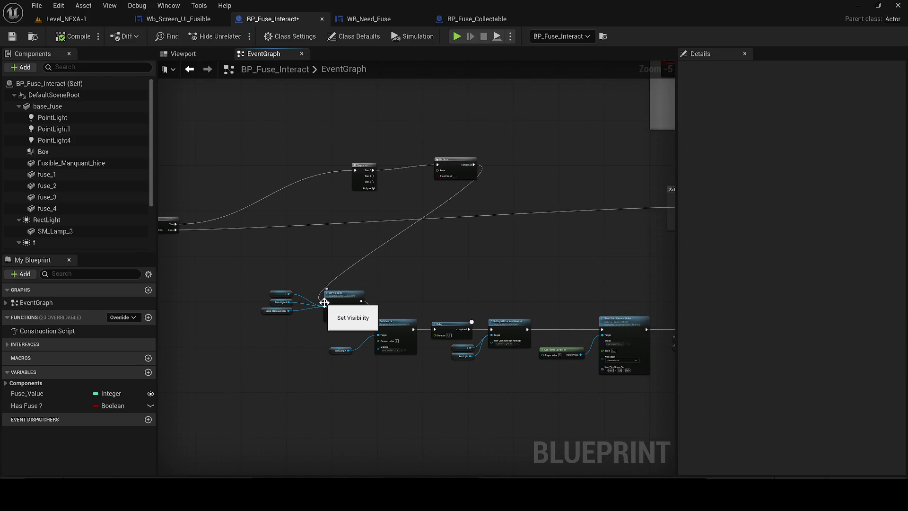
drag(512, 344, 351, 325)
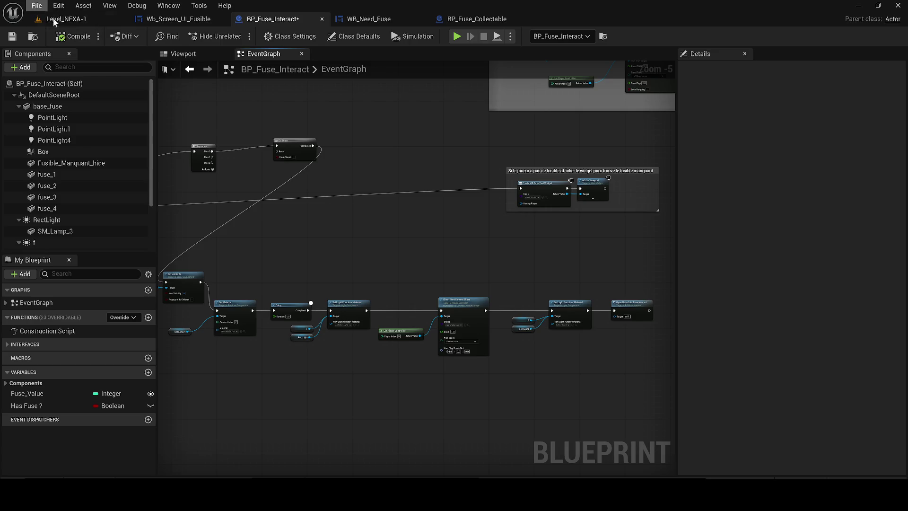
click(48, 18)
Step: Start a playtest and confirm the terminal shows Accès refusé without the fuse
click(261, 146)
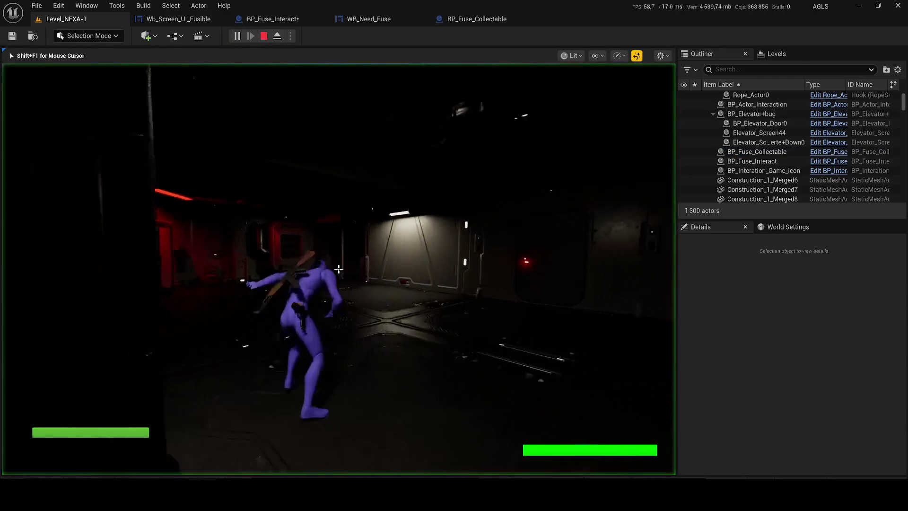
key(w)
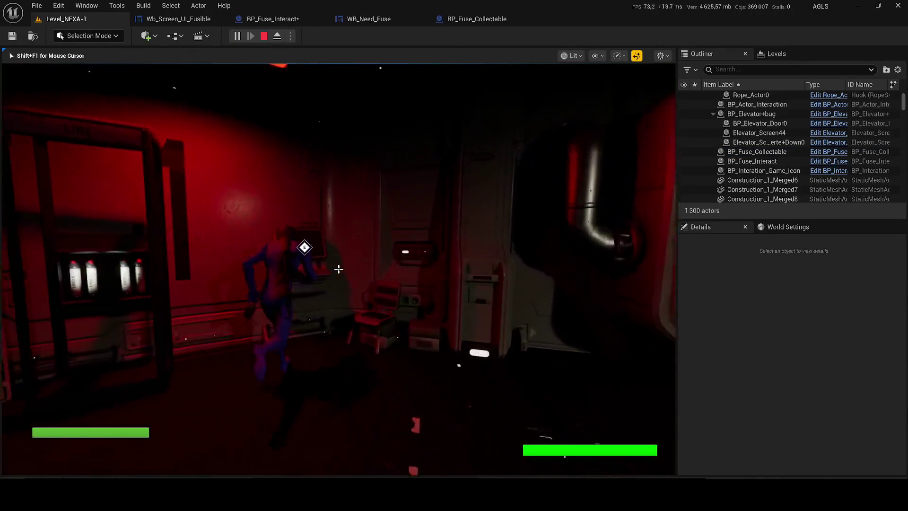
key(e)
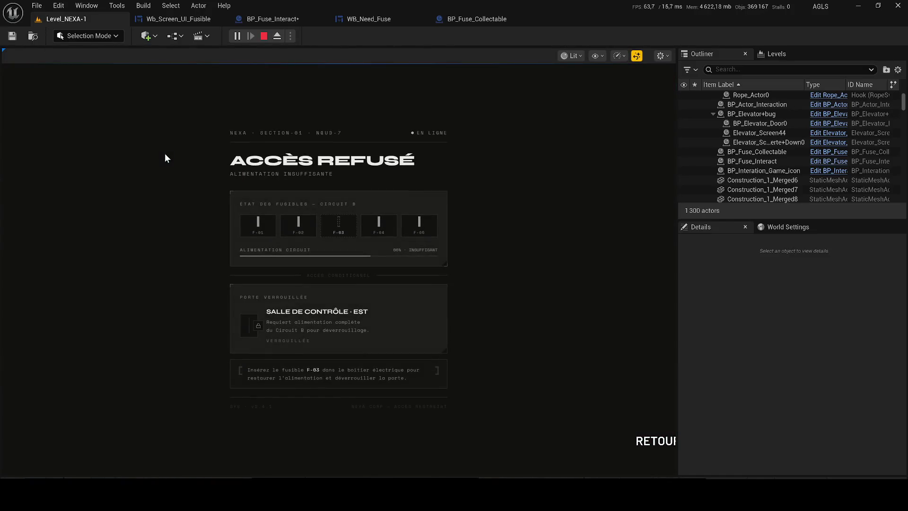
click(655, 441)
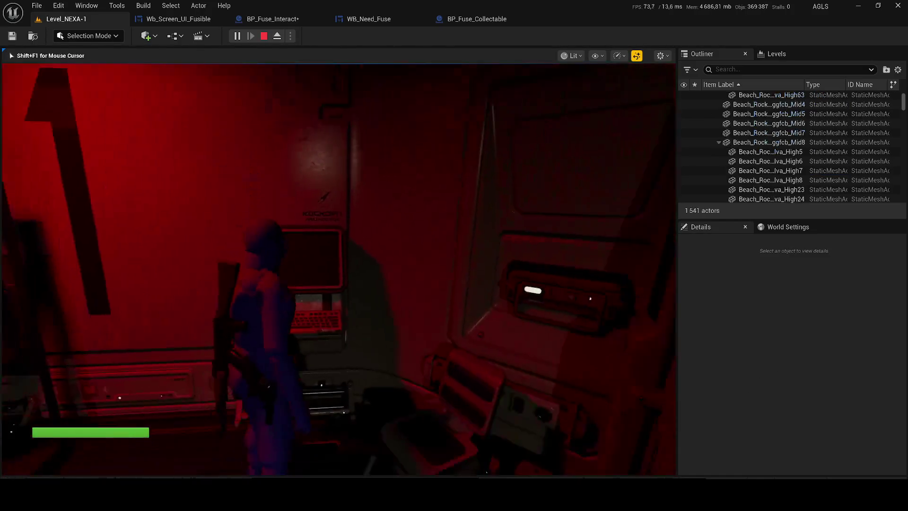
Step: Fetch fuse F-03 from the crate room and insert it into the fuse rack
key(w)
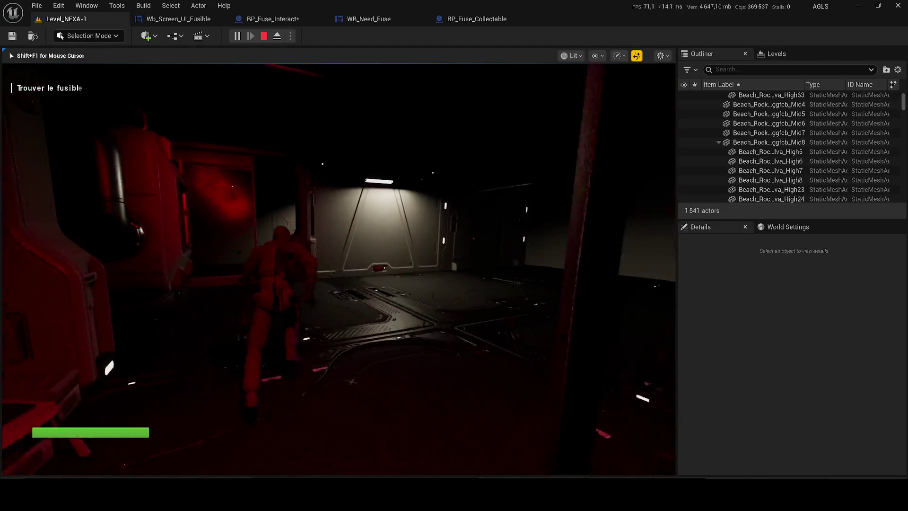
key(w)
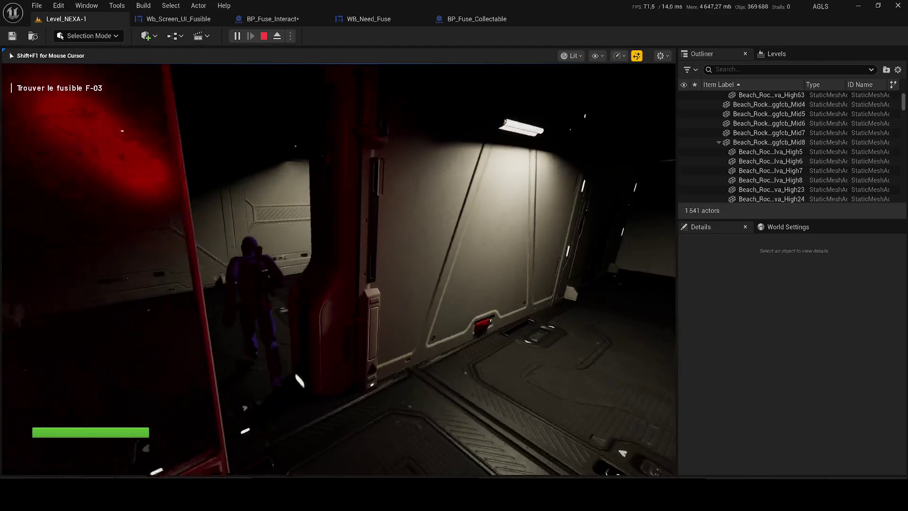
key(w)
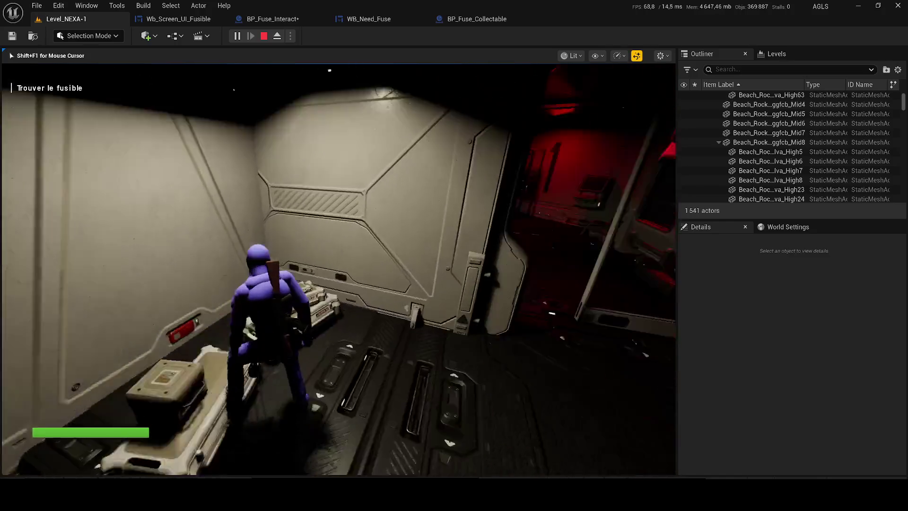
key(w)
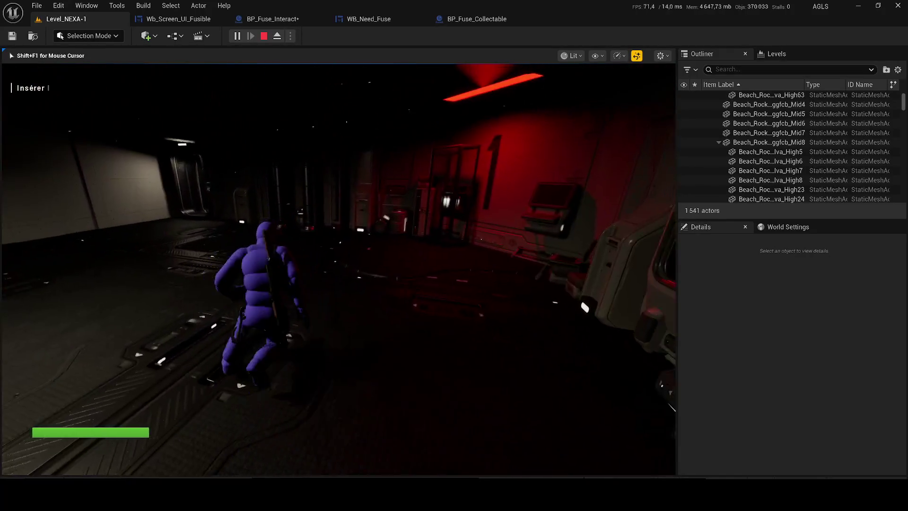
key(w)
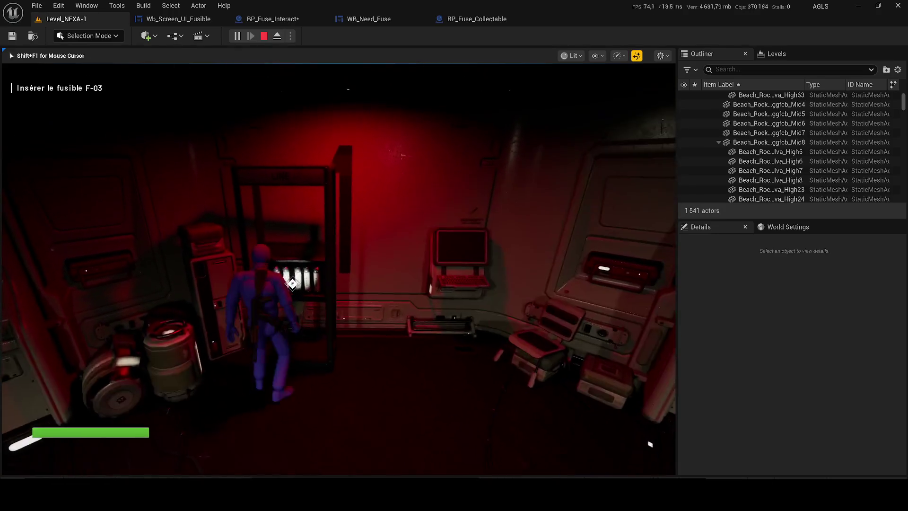
key(w)
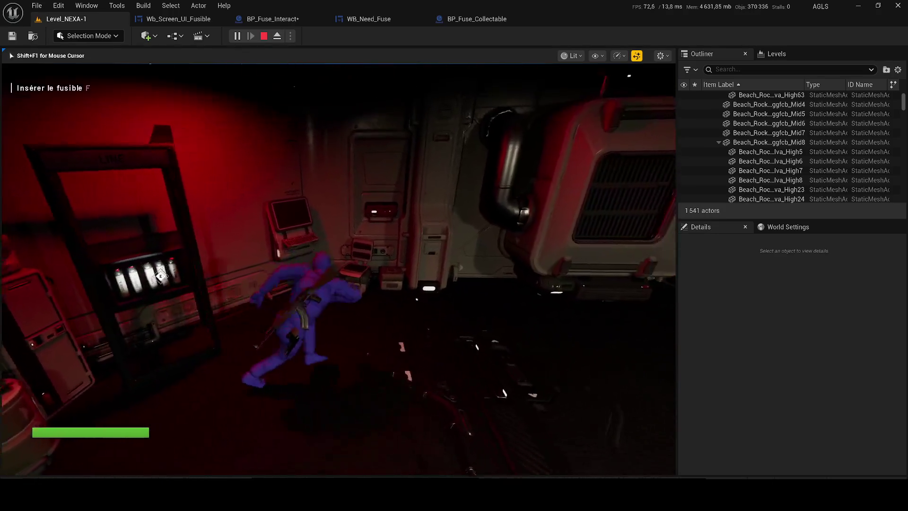
key(w)
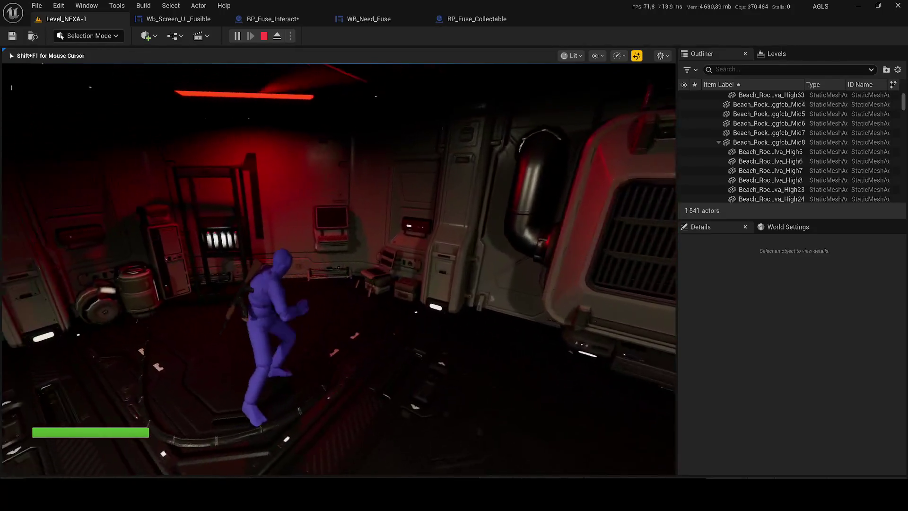
Step: Confirm the terminal shows Accès autorisé, walk through the opened door, and stop playing
key(e)
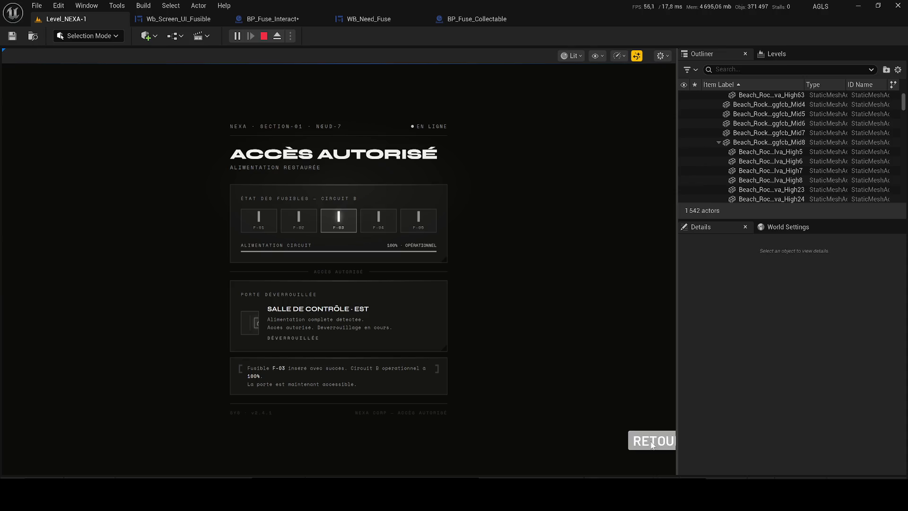
click(656, 444)
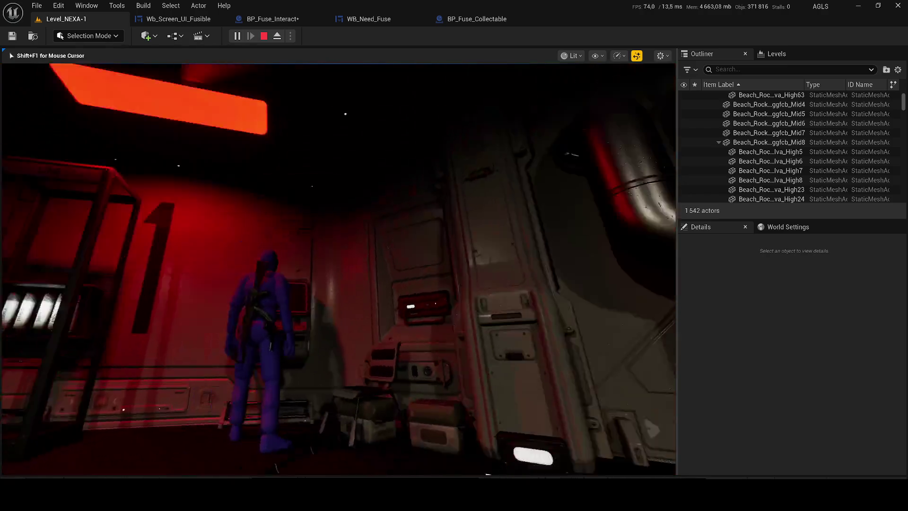
key(w)
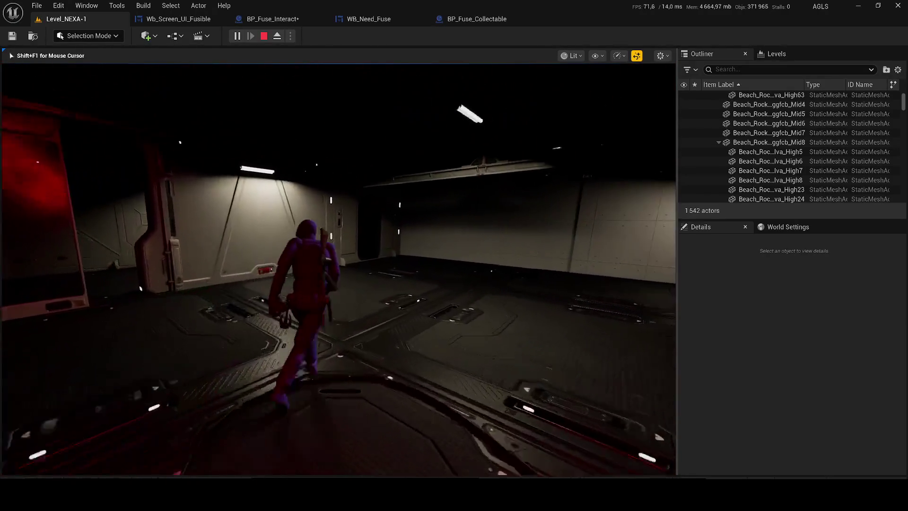
key(w)
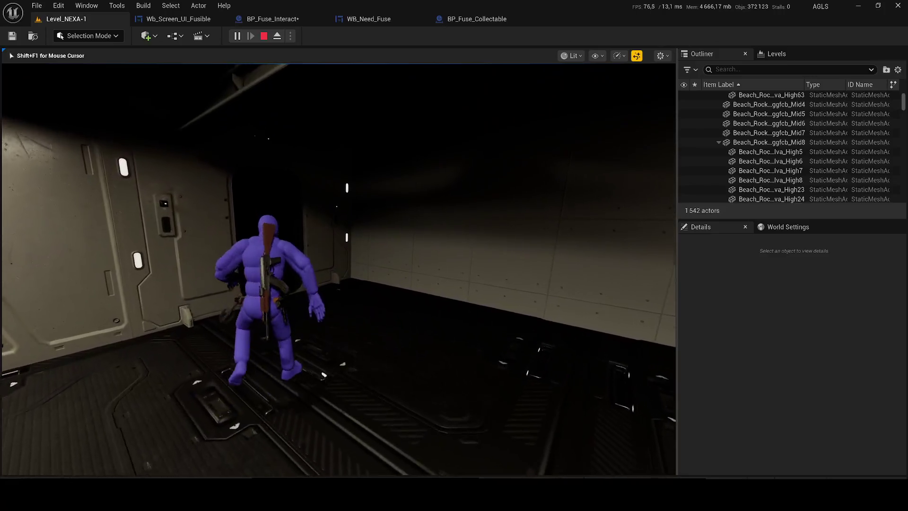
key(w)
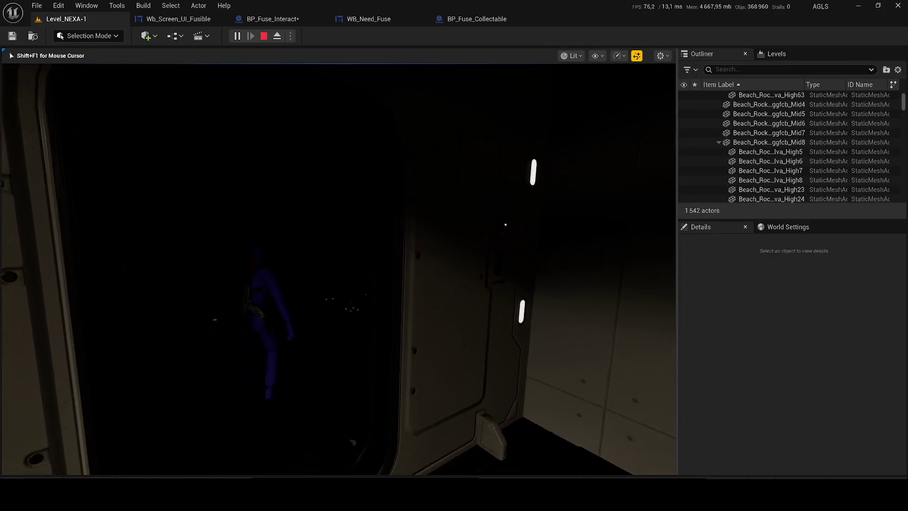
key(apostrophe)
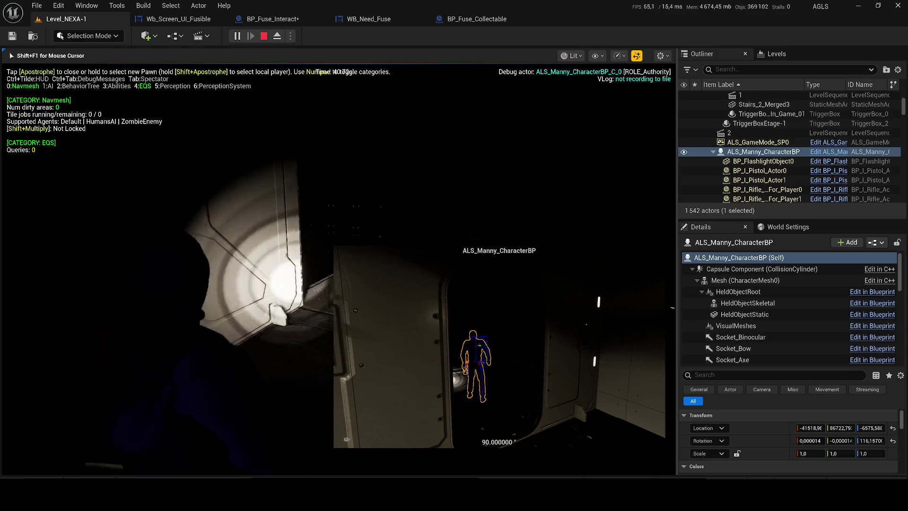
key(Escape)
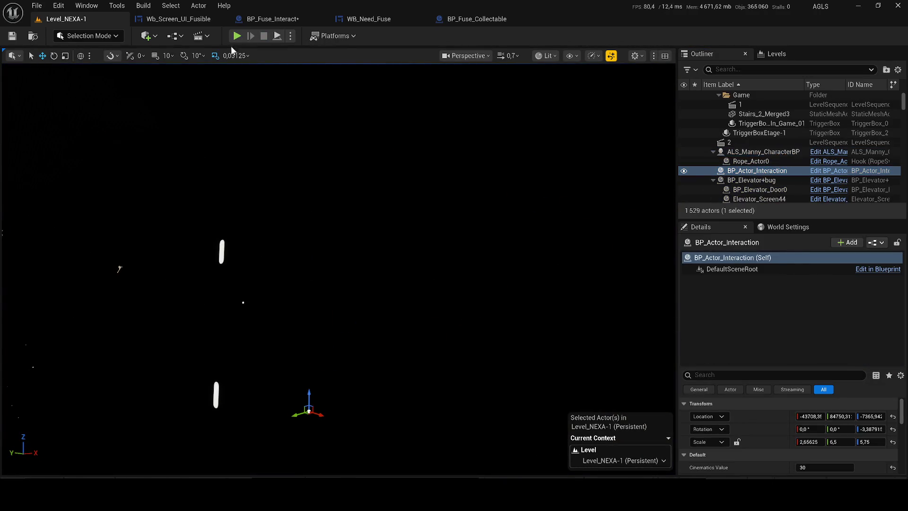
Step: Review Wb_Screen_UI_Fusible's fuse-check, Exit Button and door-opening groups, then Save All
click(182, 23)
scroll(358, 221, down, 3)
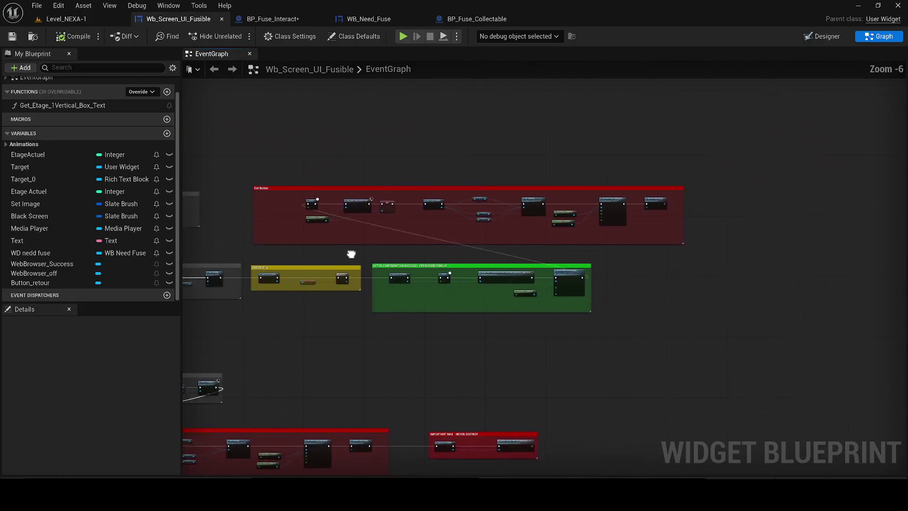
scroll(490, 255, down, 5)
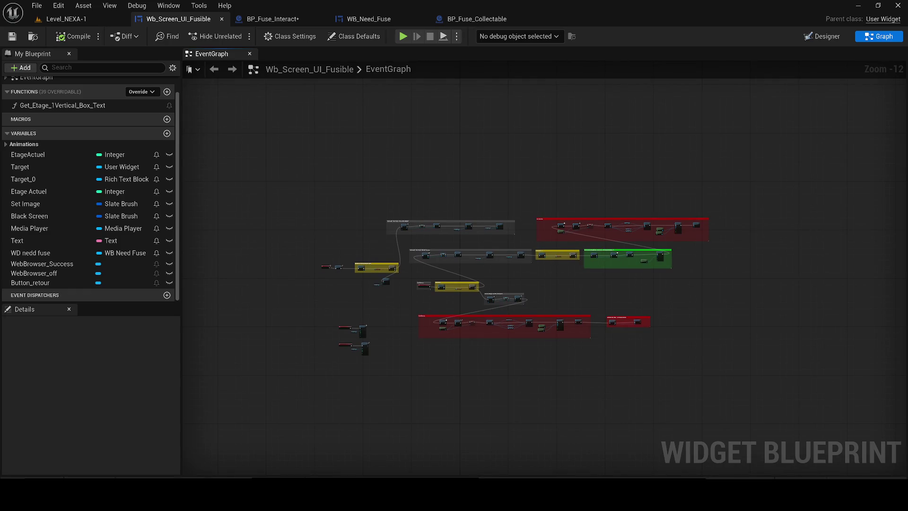
scroll(468, 298, up, 7)
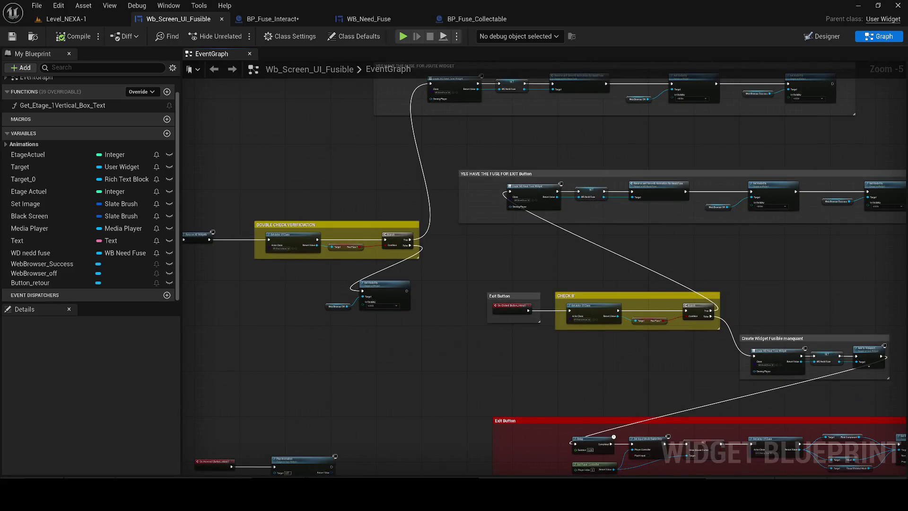
drag(375, 206, 583, 249)
drag(280, 243, 513, 310)
click(379, 291)
drag(379, 290, 265, 289)
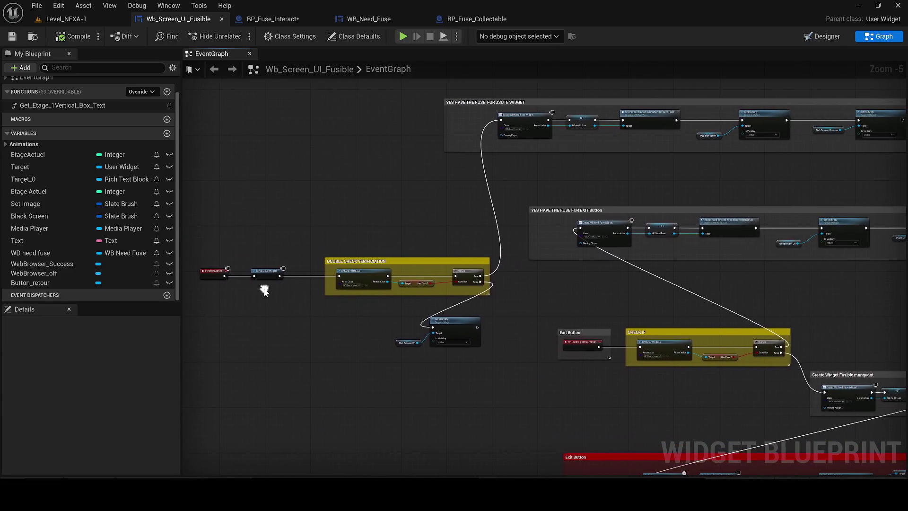
drag(411, 196, 277, 224)
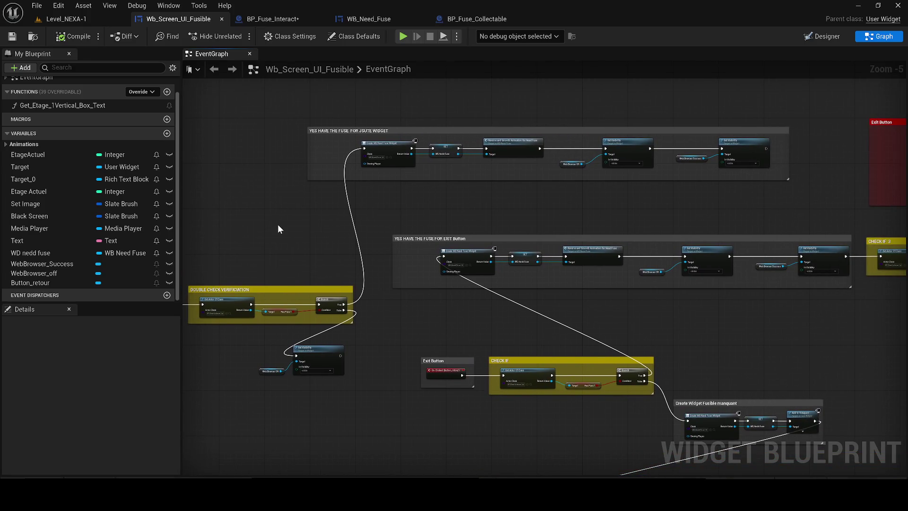
mouse_move(699, 300)
mouse_down()
mouse_move(413, 269)
mouse_move(167, 261)
mouse_move(188, 268)
mouse_up()
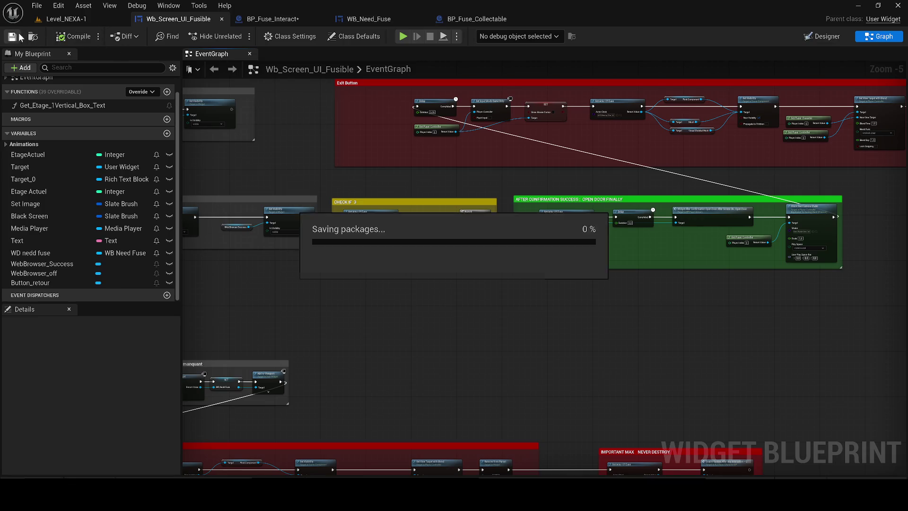
click(67, 19)
Step: Play the level, walk the character up to the wall vent, stop, and return to BP_Fuse_Interact
key(alt+p)
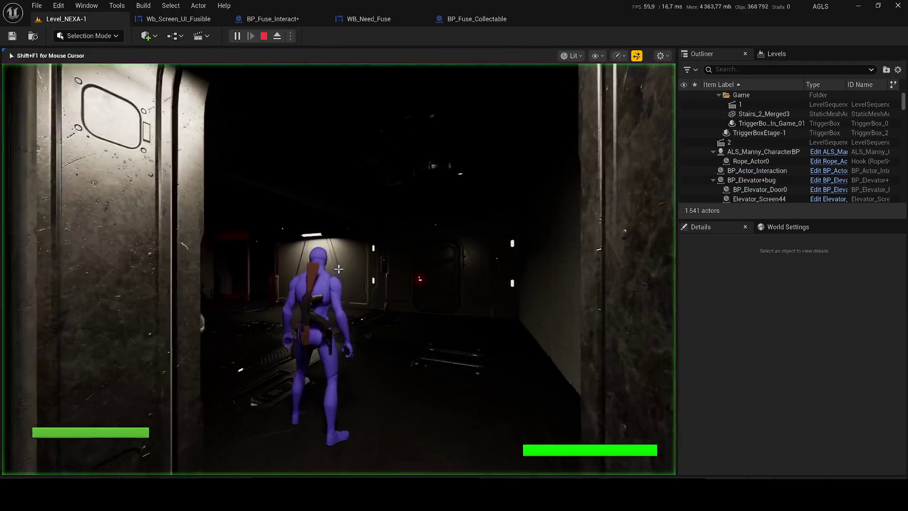
key(w)
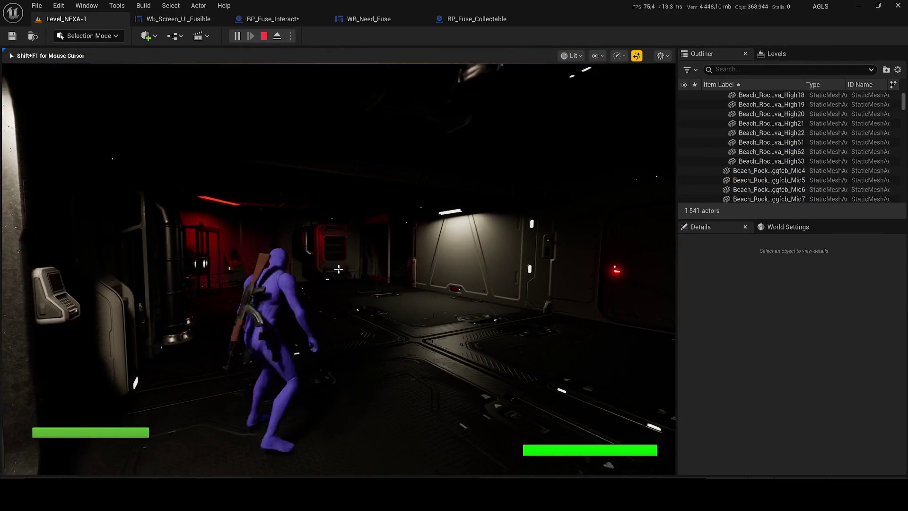
key(w)
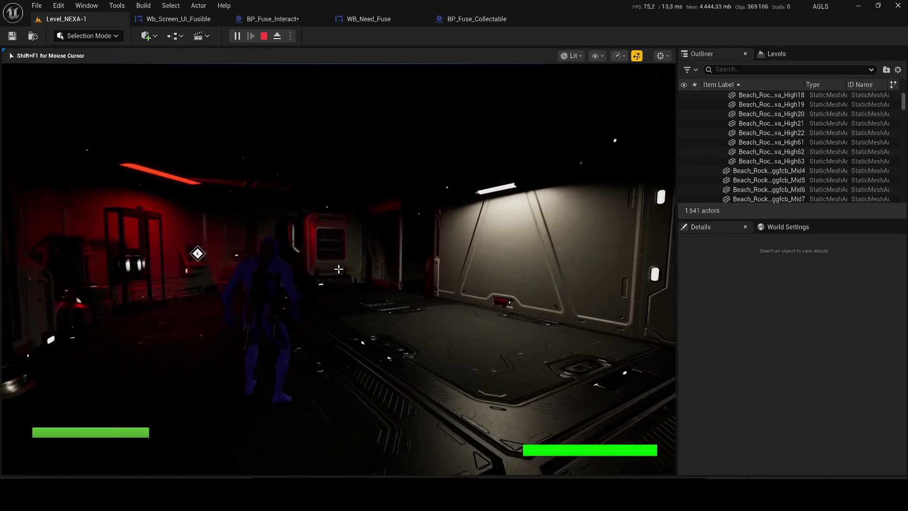
key(w)
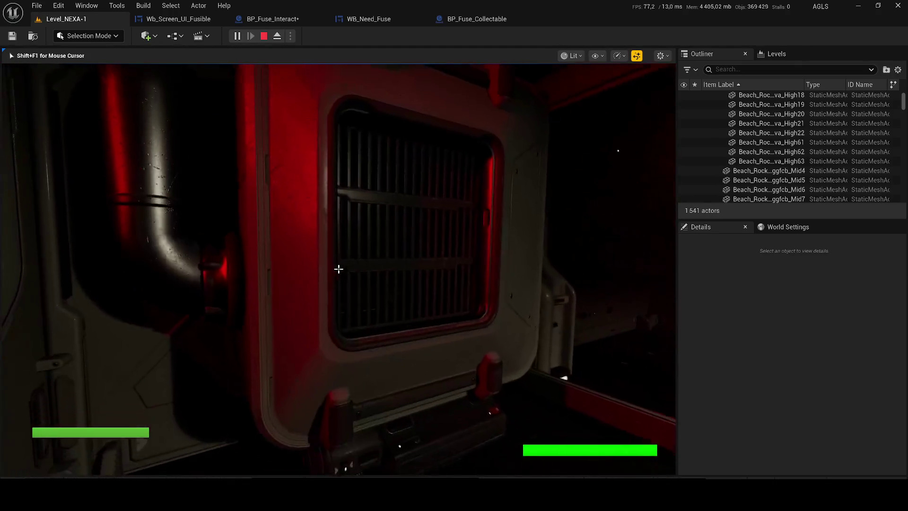
key(s)
key(s)
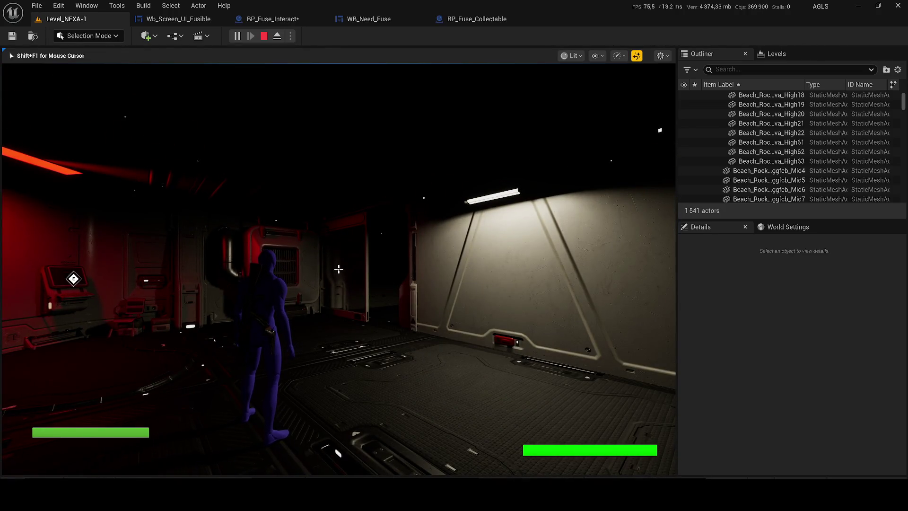
key(s)
key(s)
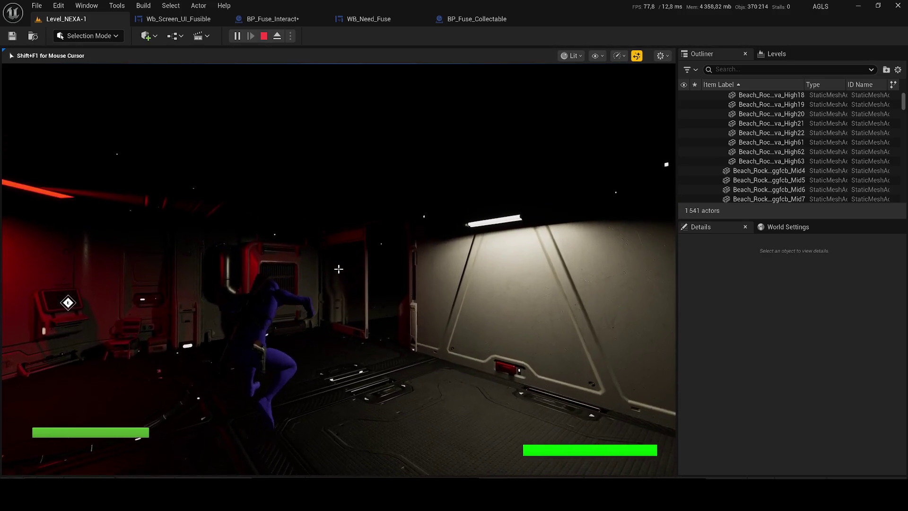
key(Escape)
click(274, 18)
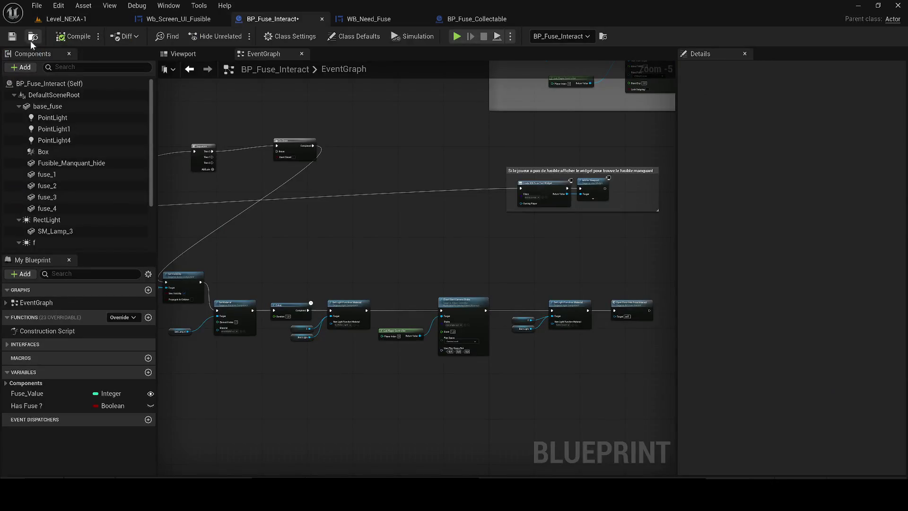
Step: Jump from Wb_Screen_UI_Fusible to the Enable System After Any Interaction event in ALS_Base_CharacterBP
click(197, 20)
scroll(425, 303, up, 3)
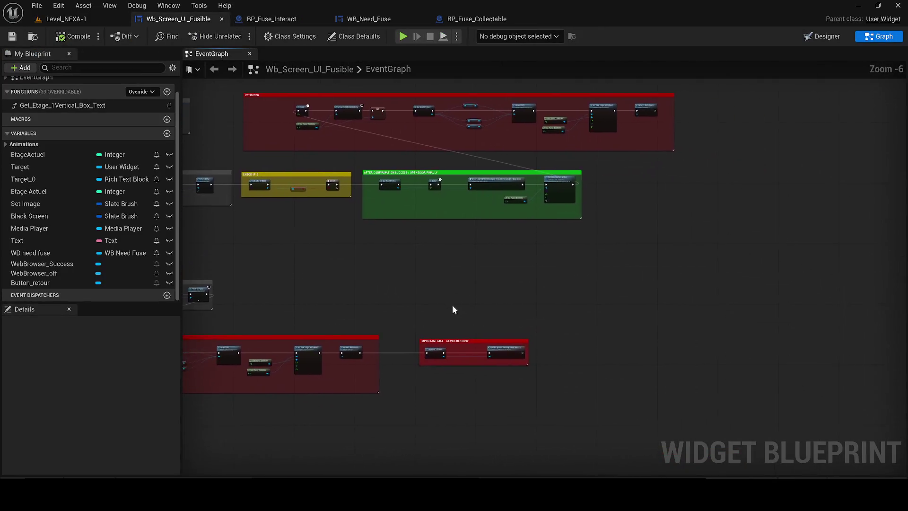
scroll(375, 288, up, 2)
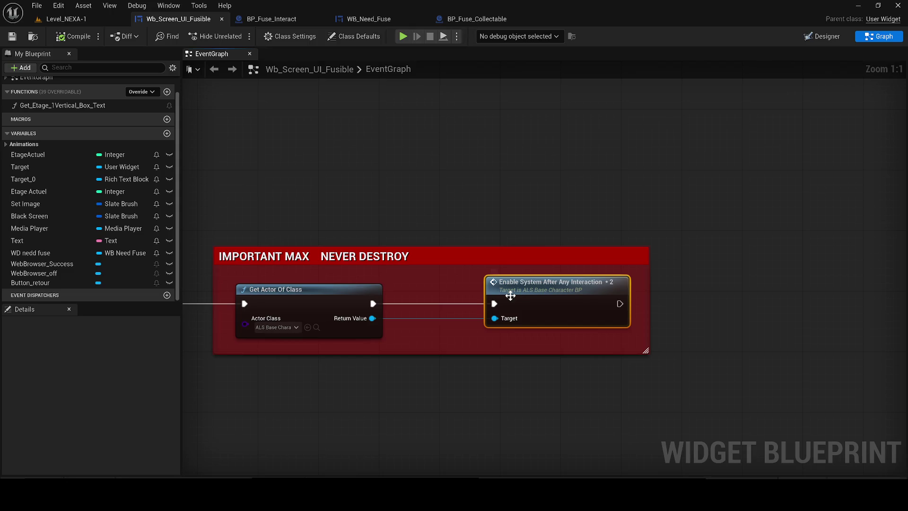
double_click(510, 296)
mouse_move(405, 327)
mouse_down()
mouse_move(246, 67)
mouse_move(265, 55)
mouse_up()
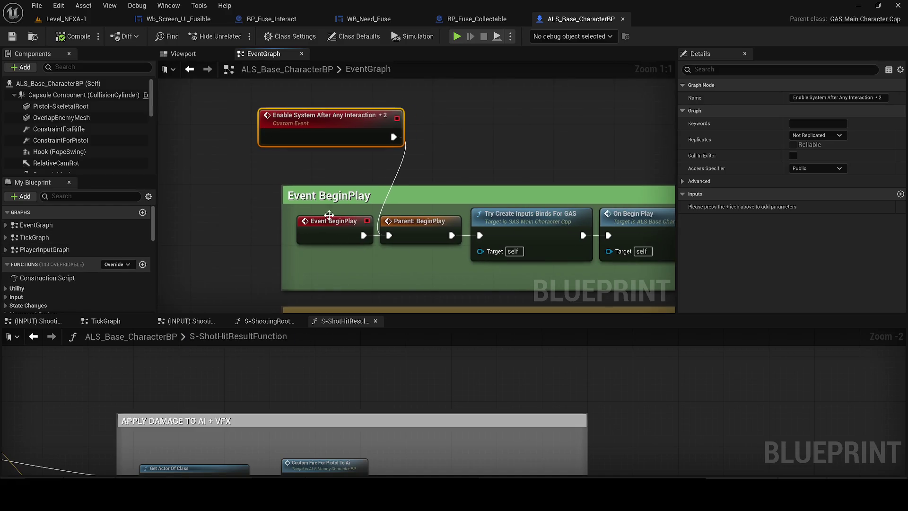
Step: Browse the Level_Nexa widgets folder and review the Begin Play widget setup
scroll(364, 200, down, 2)
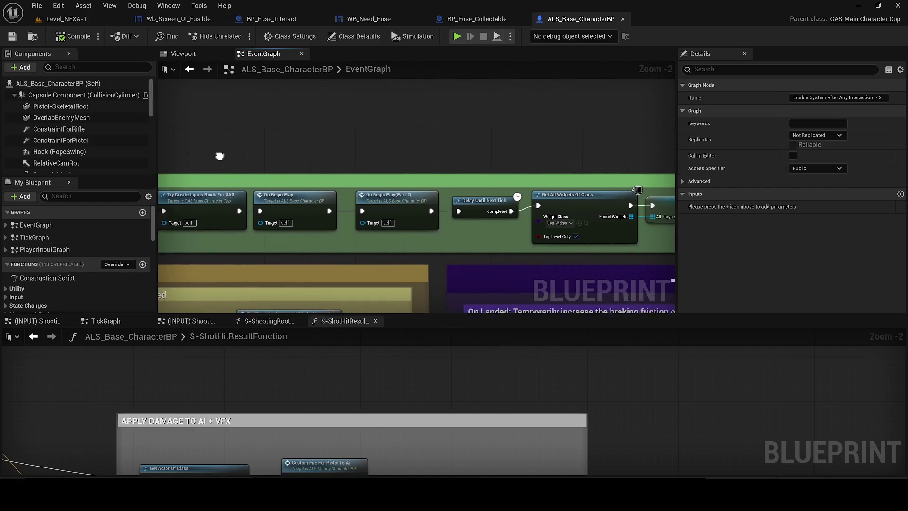
scroll(361, 228, up, 2)
click(317, 220)
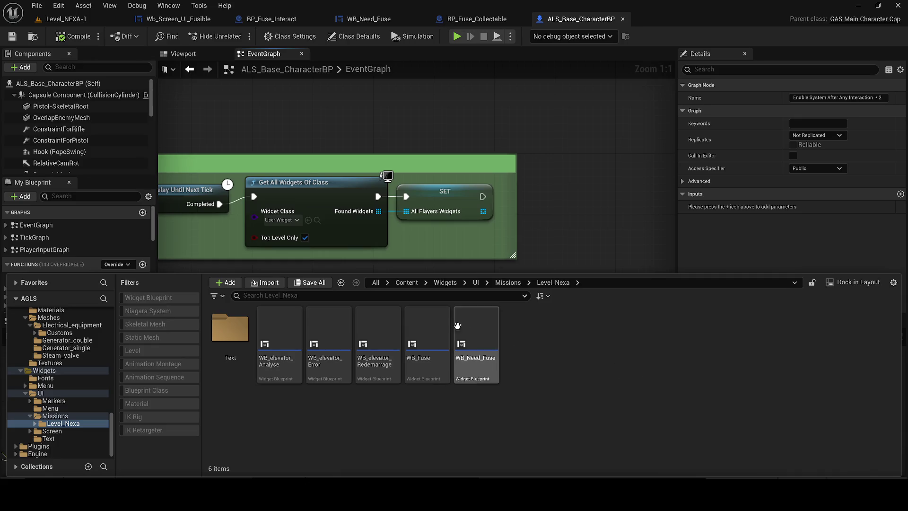
scroll(515, 227, down, 2)
scroll(516, 228, down, 4)
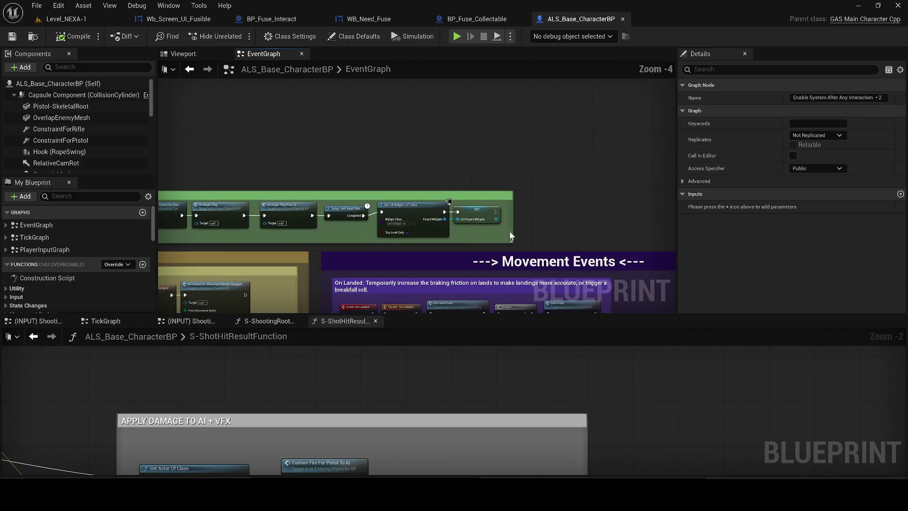
mouse_move(219, 152)
mouse_down()
mouse_move(190, 85)
mouse_move(205, 131)
mouse_move(192, 151)
mouse_move(188, 136)
mouse_move(167, 166)
mouse_move(171, 120)
mouse_move(210, 134)
mouse_move(204, 203)
mouse_move(216, 60)
mouse_move(279, 185)
mouse_move(365, 220)
mouse_up()
scroll(194, 132, up, 1)
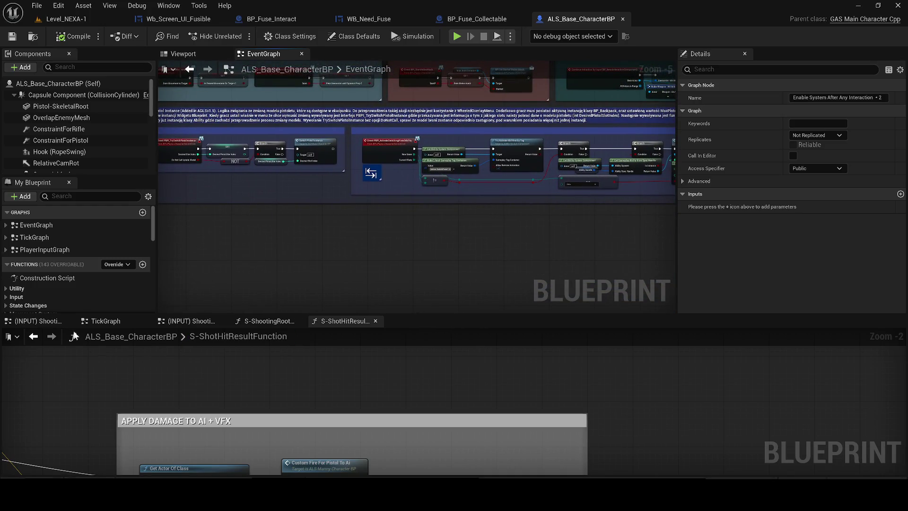
key(ctrl+space)
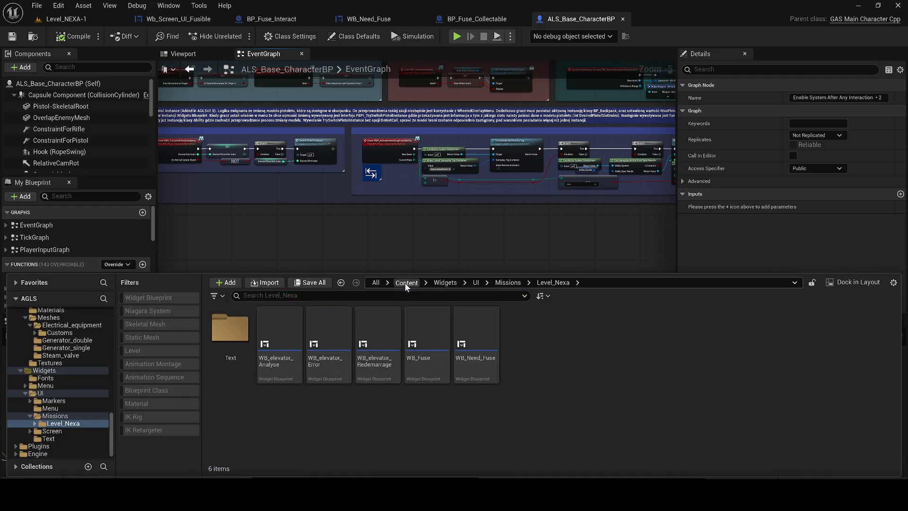
Step: Search Content for health bar widgets with the Widget Blueprint filter and open Base_Info_UI
click(406, 282)
text(lth bar)
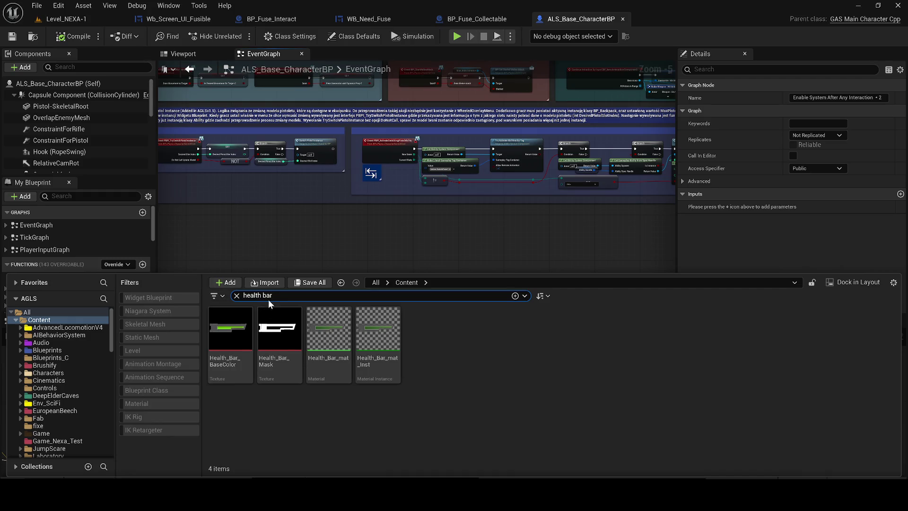
click(45, 313)
click(41, 320)
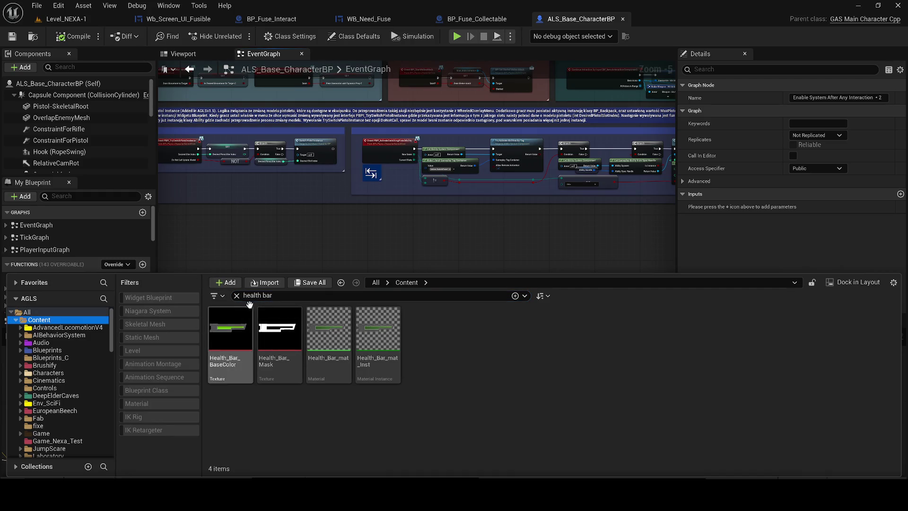
key(BackSpace)
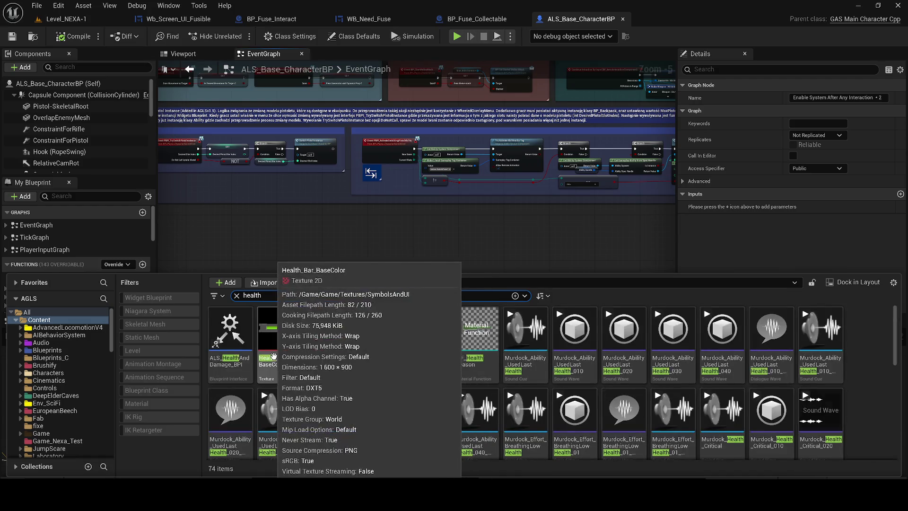
scroll(871, 358, down, 3)
scroll(860, 359, down, 3)
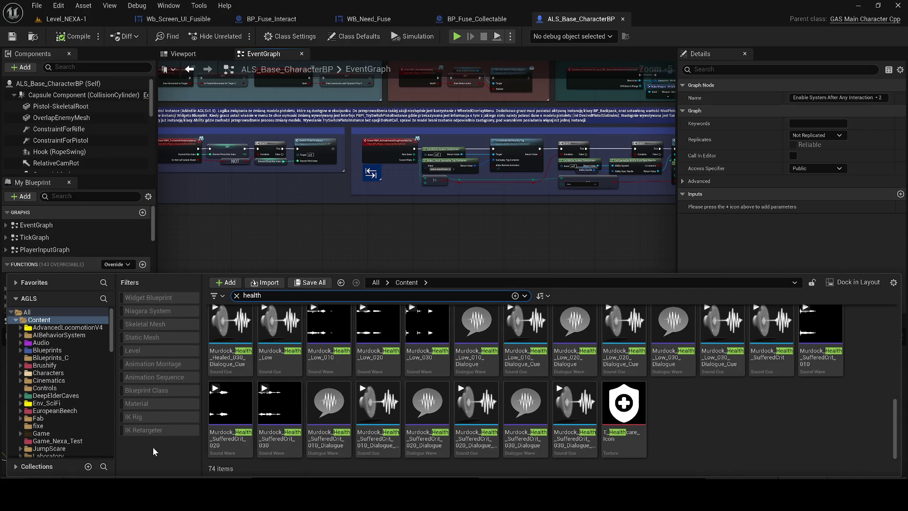
click(140, 298)
text(widget)
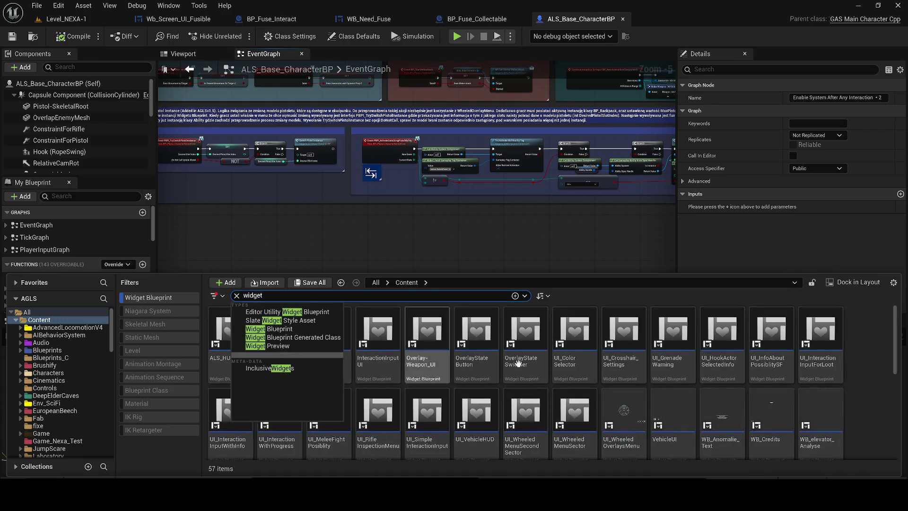
click(869, 356)
double_click(324, 347)
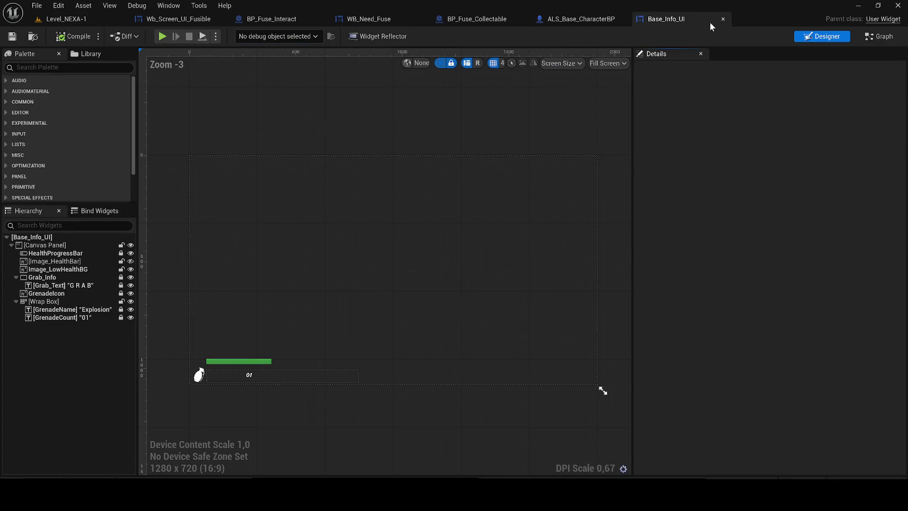
Step: Inspect Image_LowHealthBG, Grab_Text, the Wrap Box and GrenadeName in the Base_Info_UI hierarchy
scroll(277, 287, up, 4)
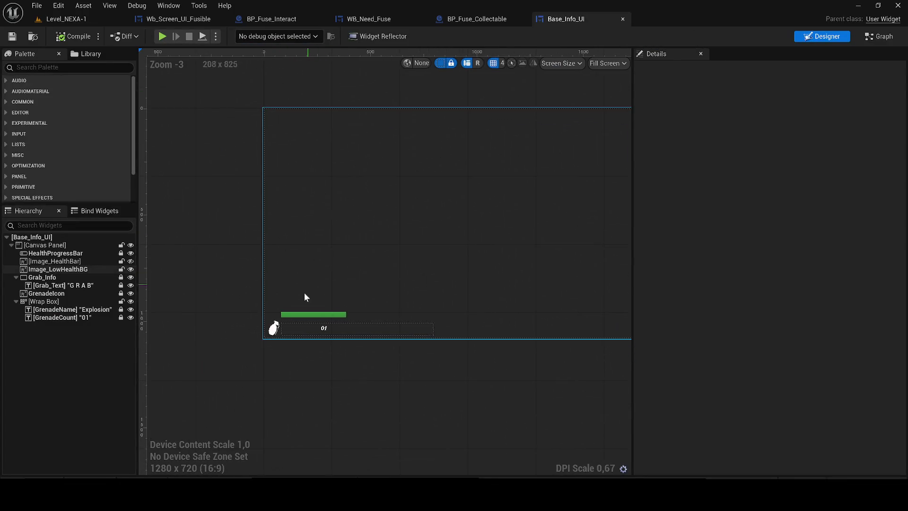
click(286, 317)
scroll(279, 316, up, 3)
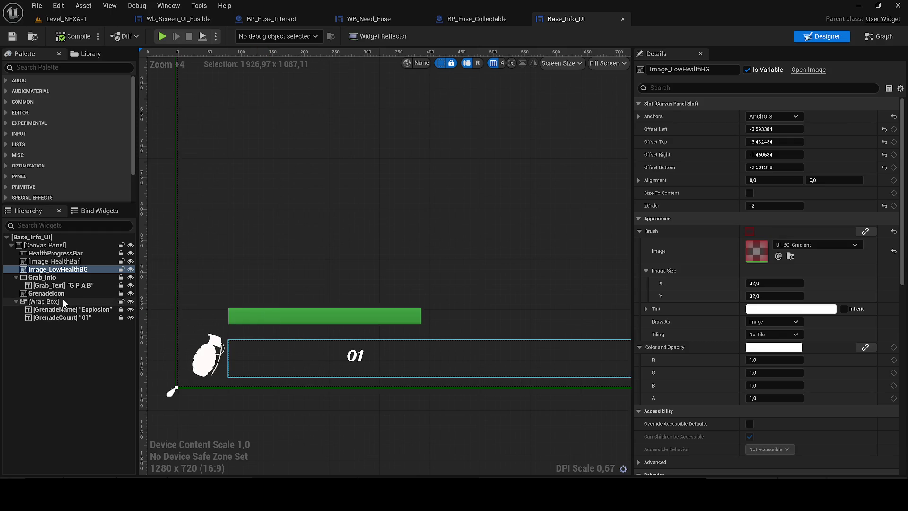
click(62, 285)
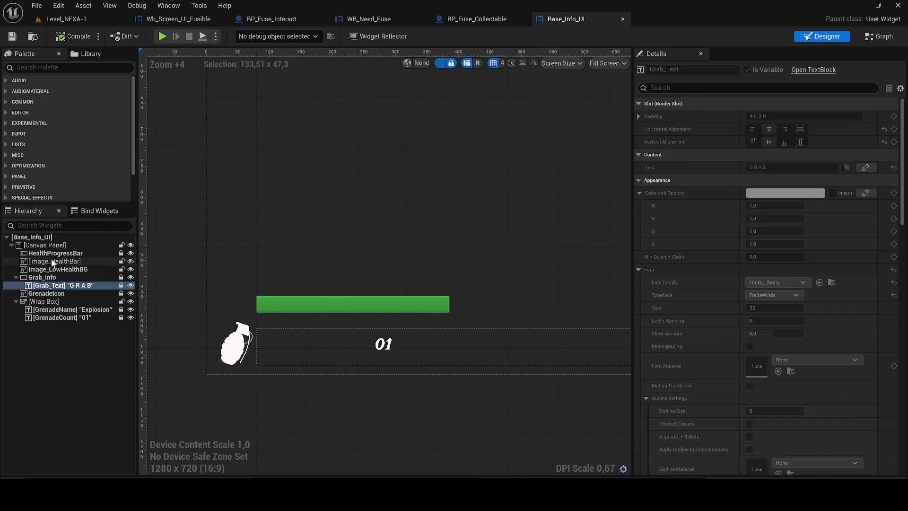
click(369, 345)
scroll(372, 347, up, 3)
scroll(373, 349, up, 5)
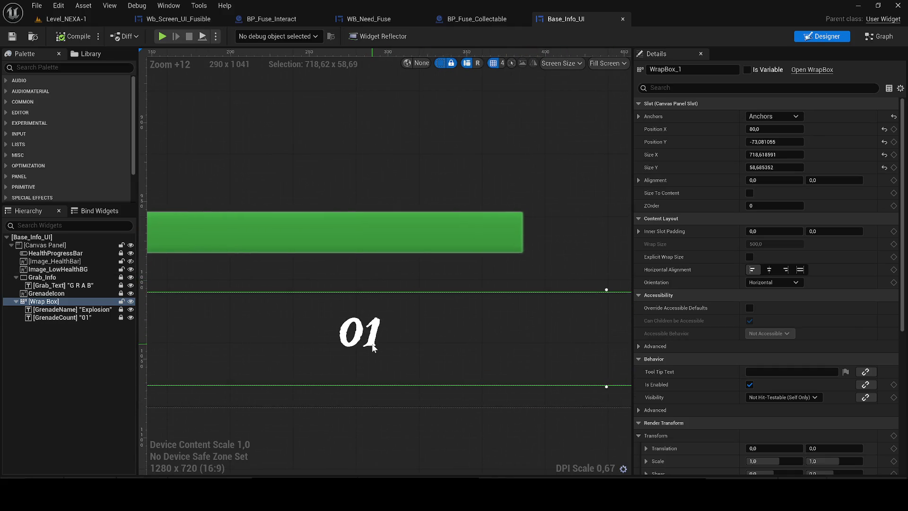
click(92, 309)
Step: Select the GrenadeCount text and open its TextBlock source in Visual Studio
scroll(342, 324, down, 4)
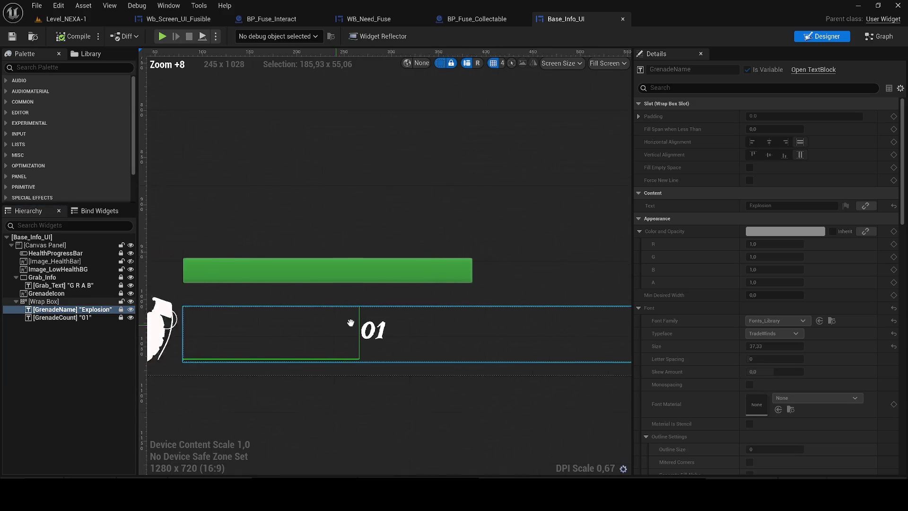
drag(342, 323, 403, 317)
click(24, 317)
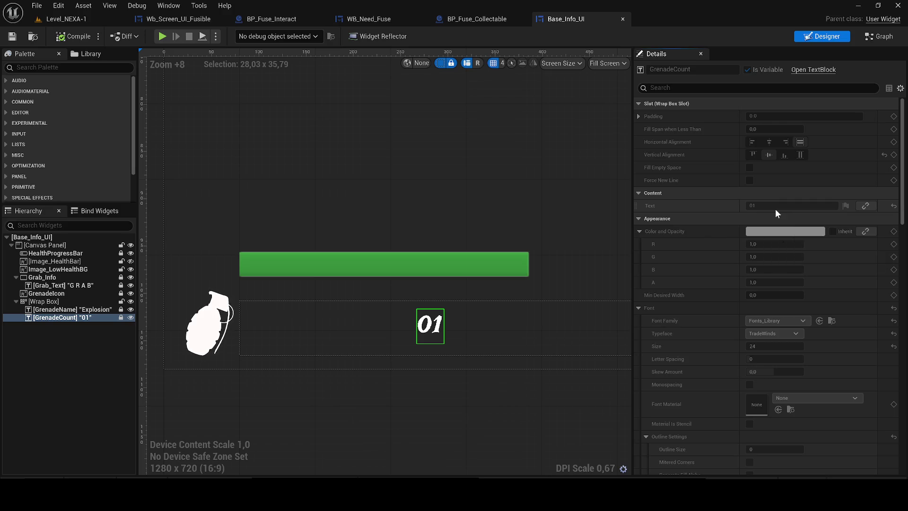
click(810, 76)
click(857, 5)
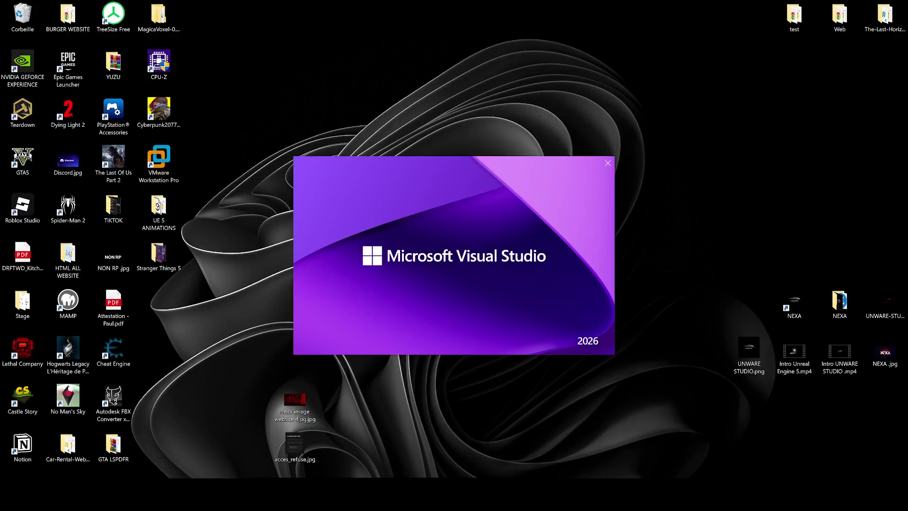
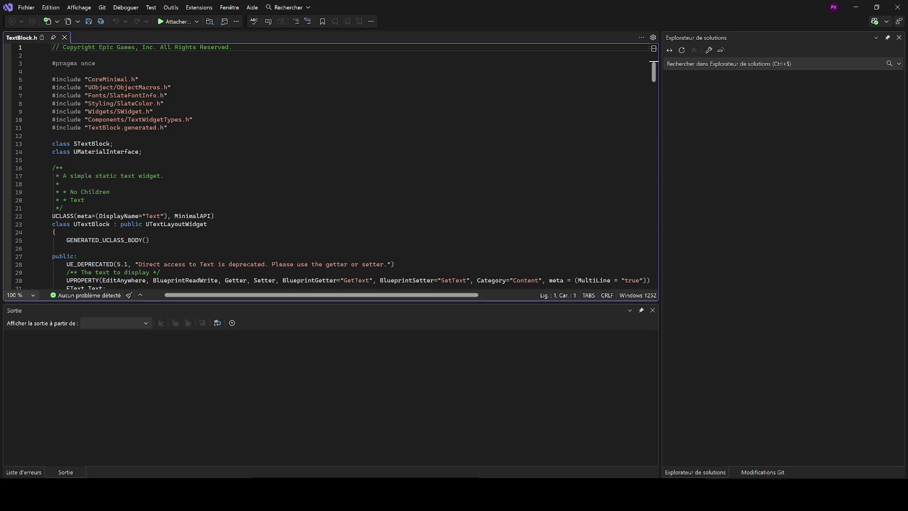
Step: Scroll TextBlock.h down to the end of the header, then minimize Visual Studio to the desktop
scroll(331, 166, down, 4)
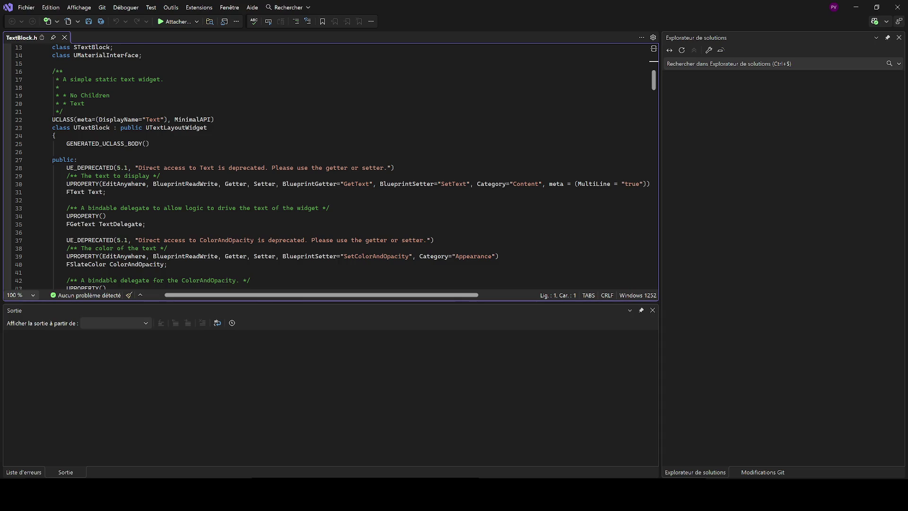
scroll(331, 165, down, 19)
scroll(331, 166, down, 16)
scroll(331, 165, down, 20)
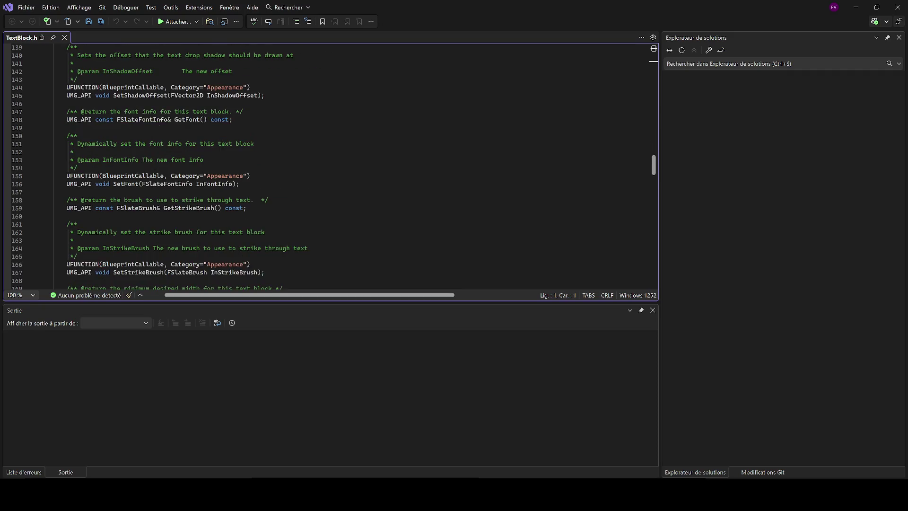
scroll(331, 166, down, 20)
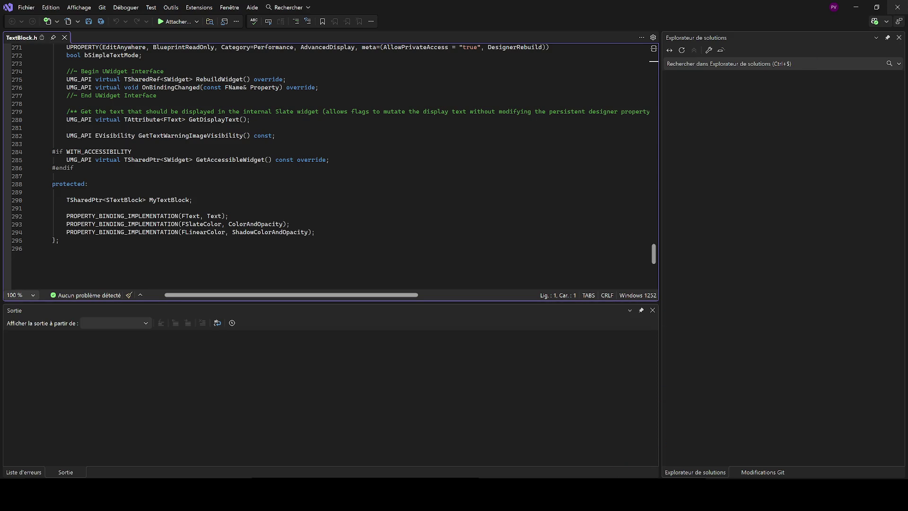
key(super+d)
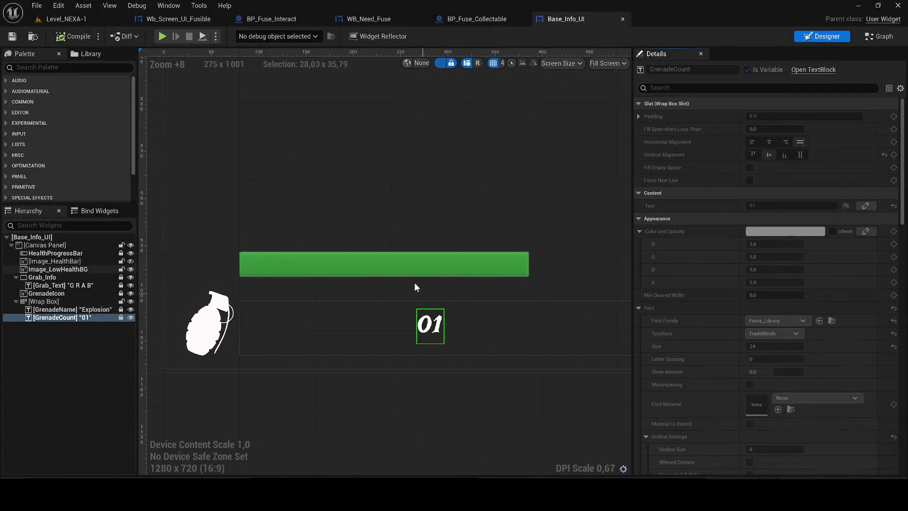
Step: Zoom and pan around the Base_Info_UI designer layout
scroll(390, 254, down, 2)
scroll(359, 267, down, 1)
scroll(360, 267, down, 3)
scroll(446, 238, down, 1)
drag(446, 238, 374, 262)
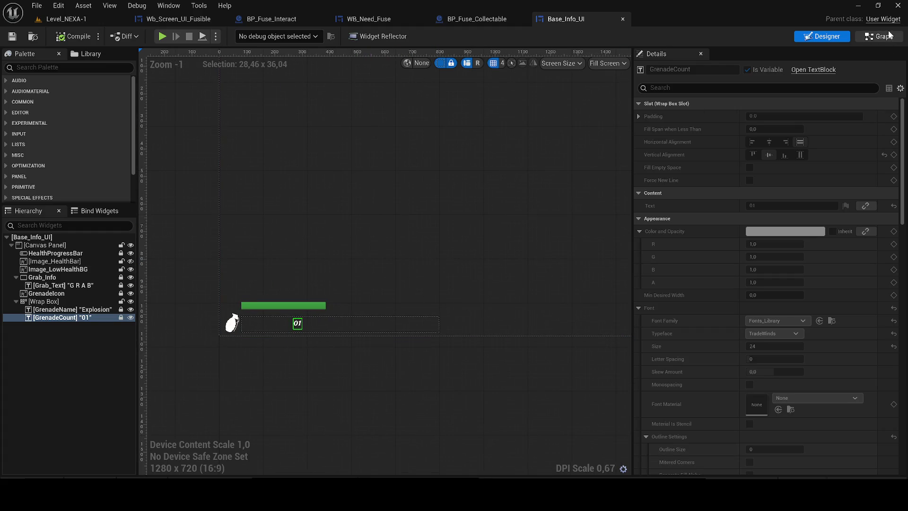
Step: Inspect the Branch, Map Range Clamped and Set Render Opacity nodes, then return to Level_NEXA-1
click(889, 35)
scroll(593, 161, down, 1)
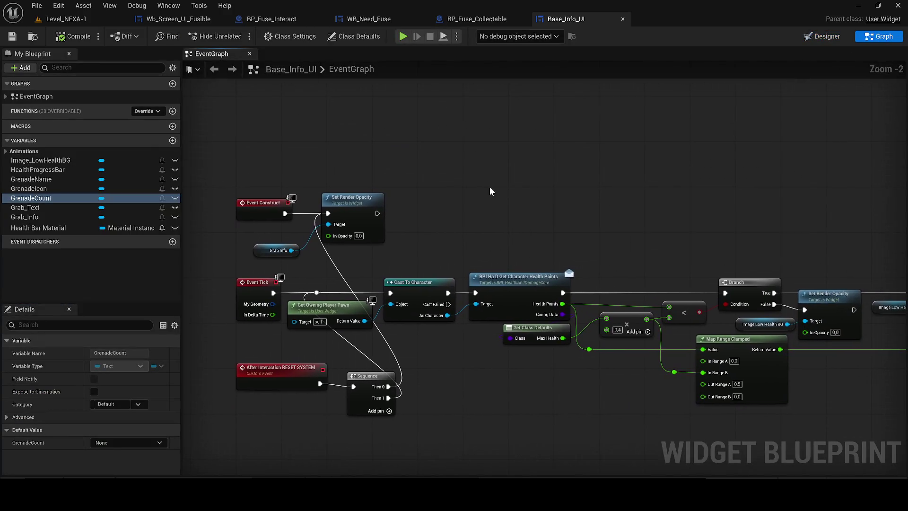
scroll(489, 194, down, 1)
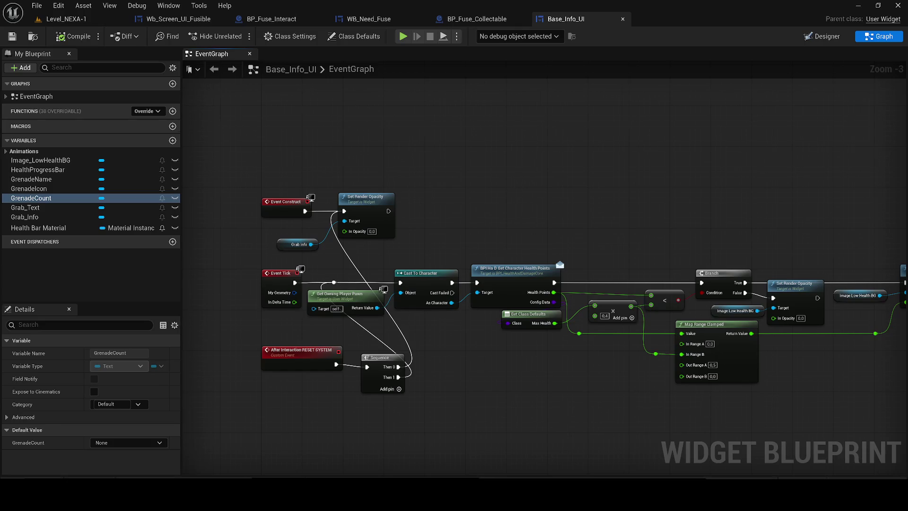
drag(518, 184, 300, 169)
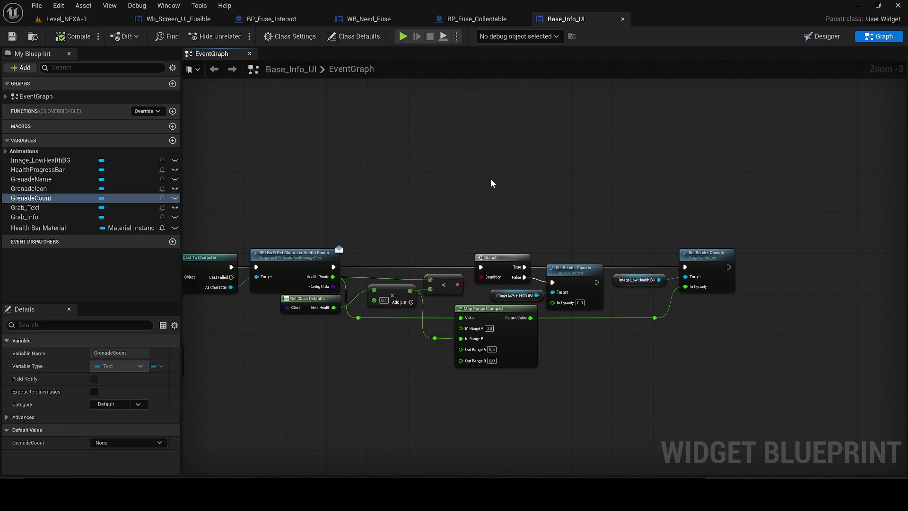
scroll(658, 249, up, 3)
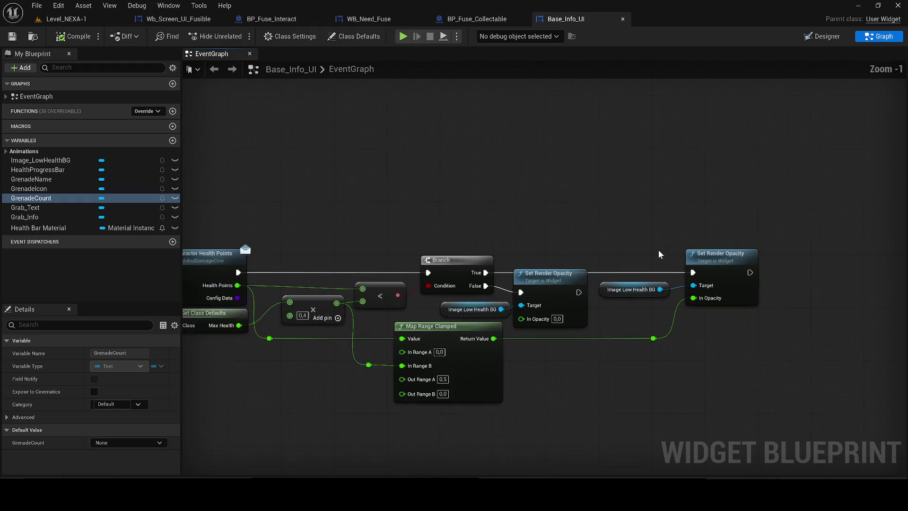
drag(659, 249, 484, 251)
mouse_move(303, 382)
mouse_down()
mouse_move(354, 352)
mouse_move(435, 340)
mouse_up()
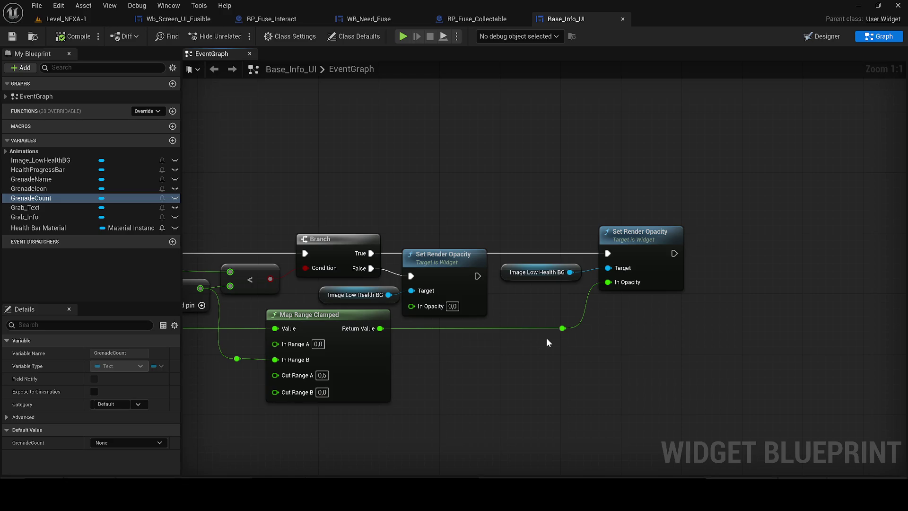
click(88, 19)
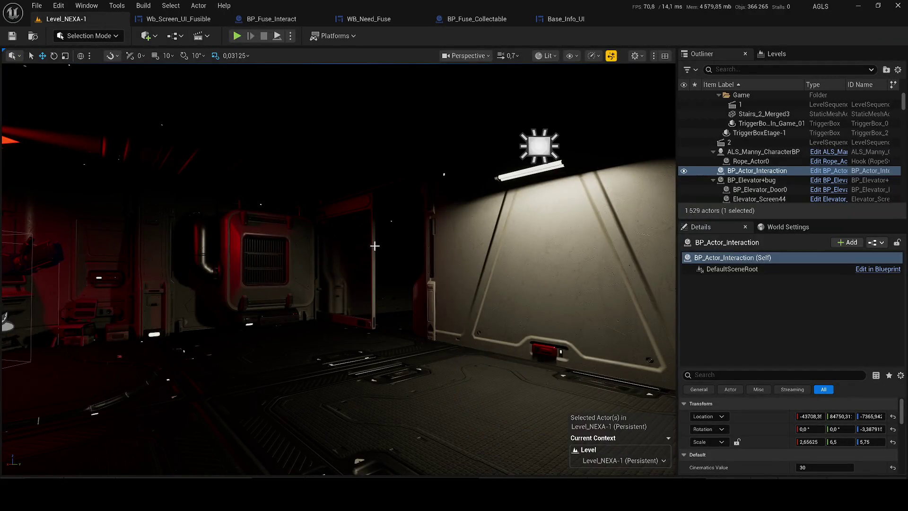
Step: Select ALS_Manny_CharacterBP at the doorway and open its Blueprint
key(f)
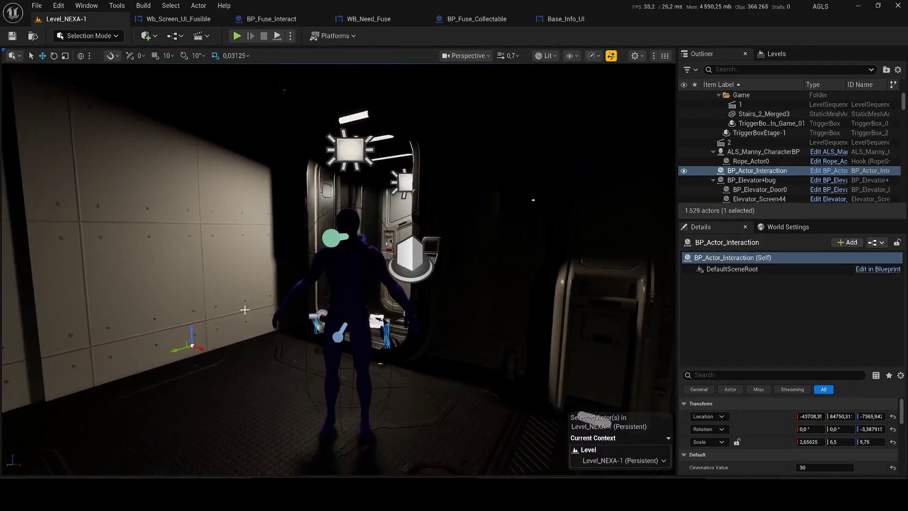
click(763, 152)
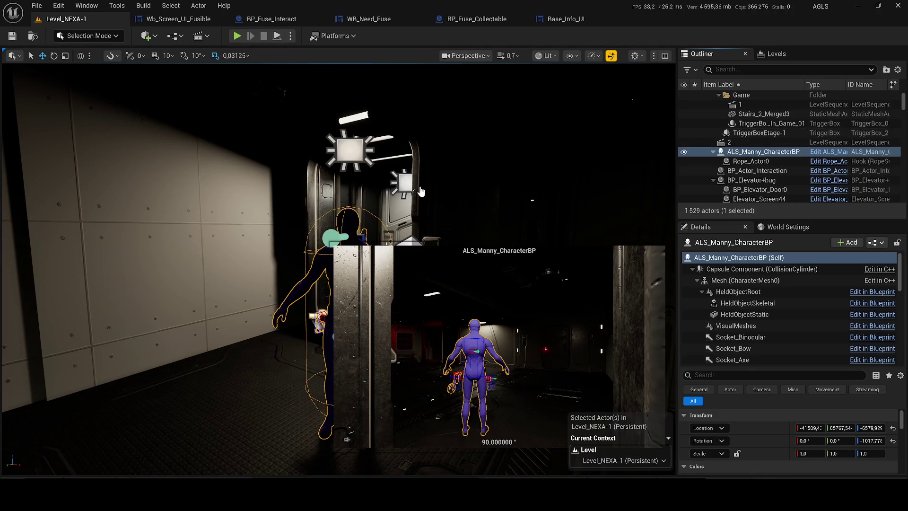
key(ctrl+e)
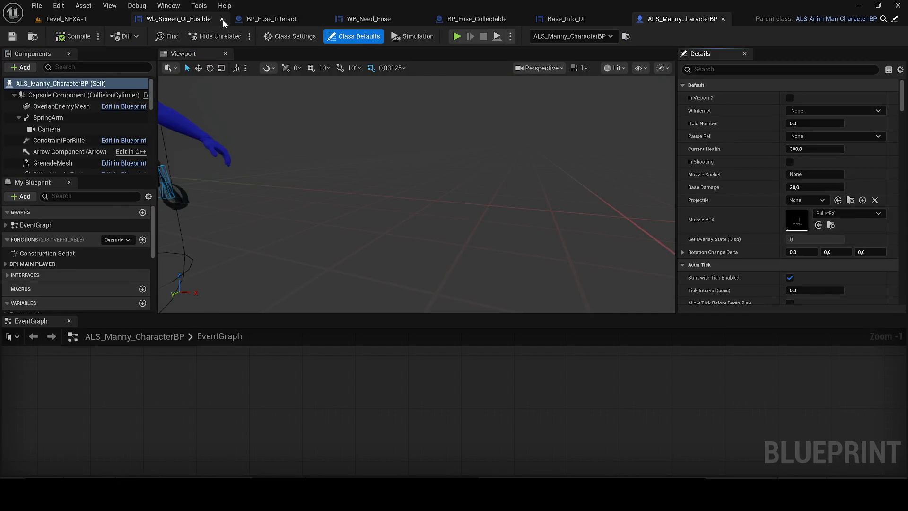
Step: Close the four fuse-related editors and dock the EventGraph beside the viewport
click(222, 19)
click(221, 19)
click(222, 19)
click(222, 19)
mouse_move(68, 322)
mouse_down()
mouse_move(308, 65)
mouse_move(299, 58)
mouse_up()
Step: Browse the character graph's input event nodes and neighbouring node groups
scroll(344, 215, down, 6)
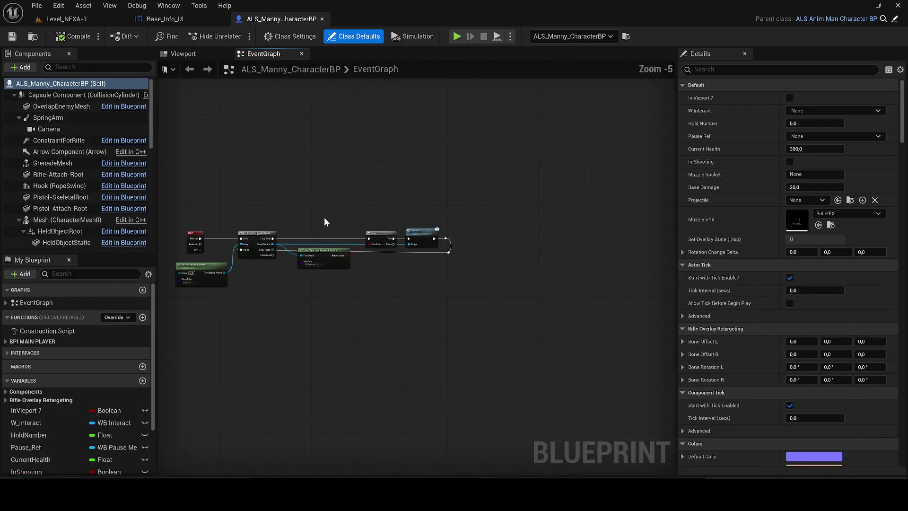
drag(325, 217, 432, 201)
scroll(331, 224, up, 1)
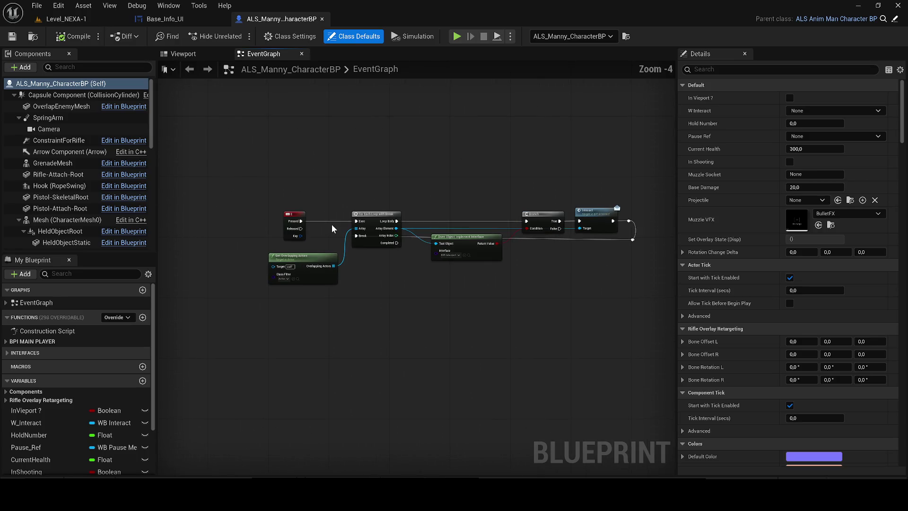
scroll(380, 185, down, 8)
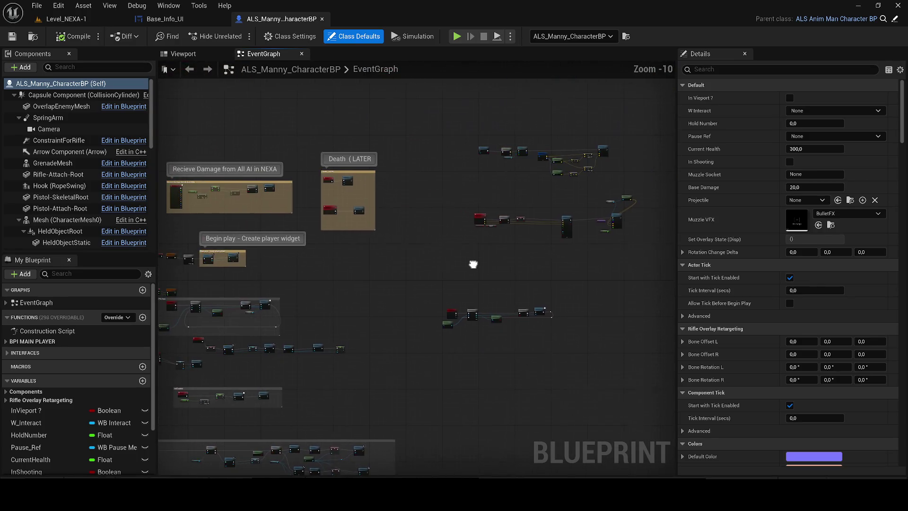
drag(460, 246, 462, 244)
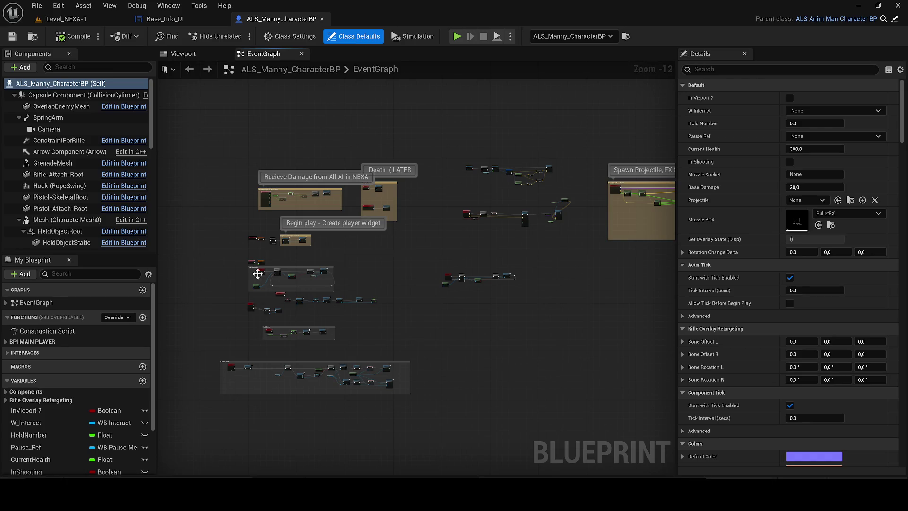
scroll(220, 320, up, 4)
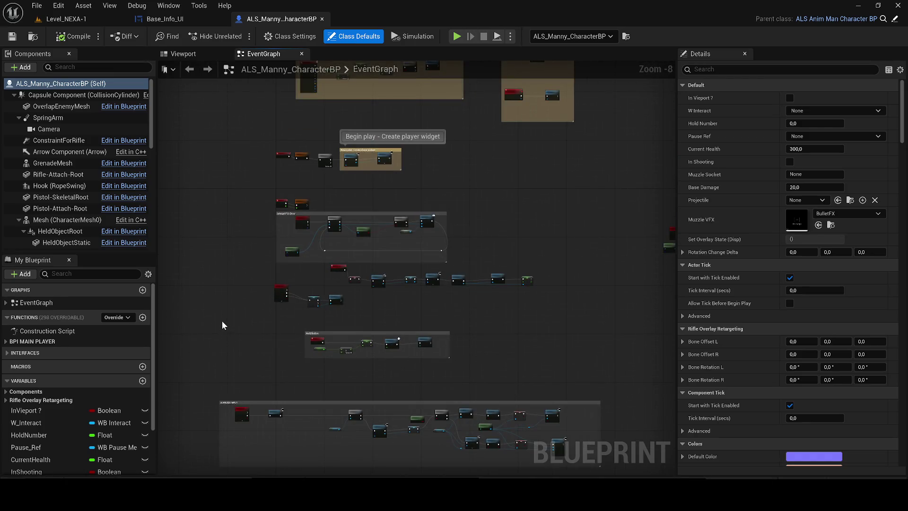
scroll(264, 305, up, 1)
scroll(359, 222, up, 1)
mouse_move(382, 240)
mouse_down()
mouse_move(342, 354)
mouse_move(447, 379)
mouse_move(505, 247)
mouse_move(496, 249)
mouse_up()
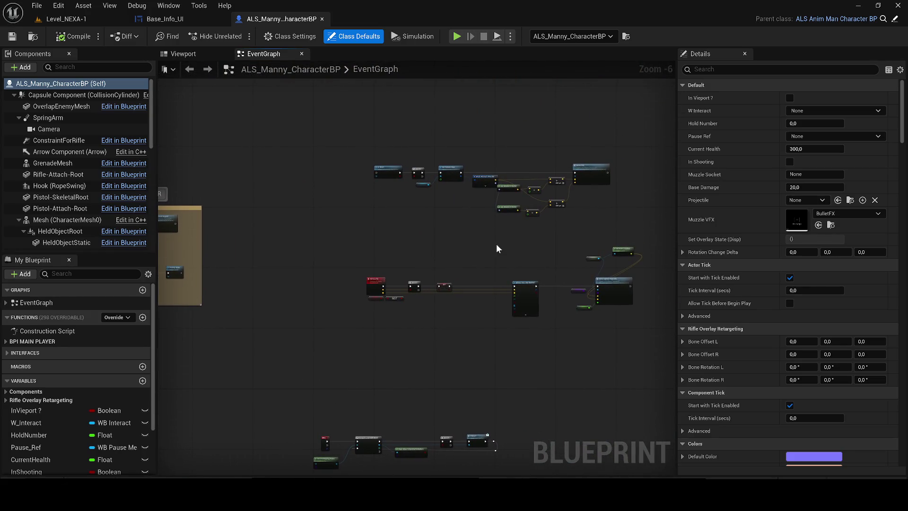
scroll(334, 228, up, 2)
scroll(323, 236, down, 3)
scroll(285, 269, up, 2)
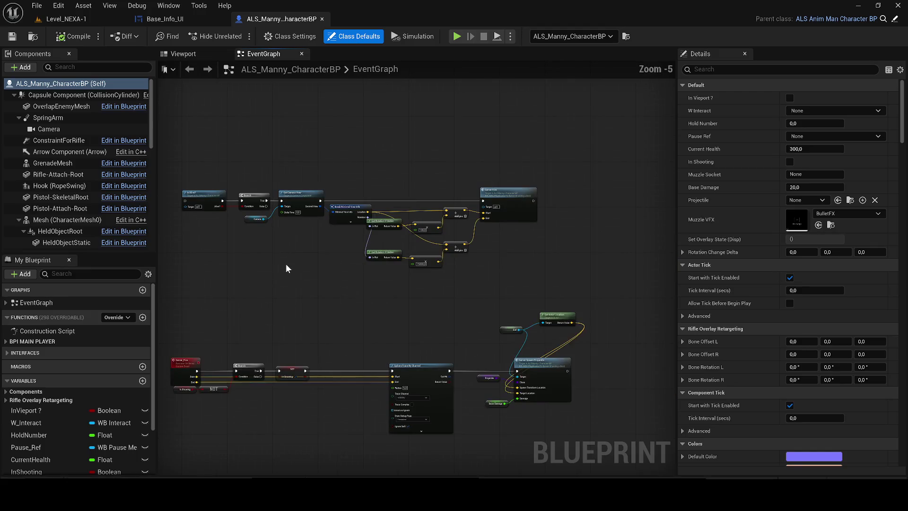
Step: Review the Spawn Projectile FX & Sound, Receive Damage, Death and Begin Play sections
mouse_move(274, 303)
mouse_down()
mouse_move(351, 314)
mouse_move(375, 291)
mouse_up()
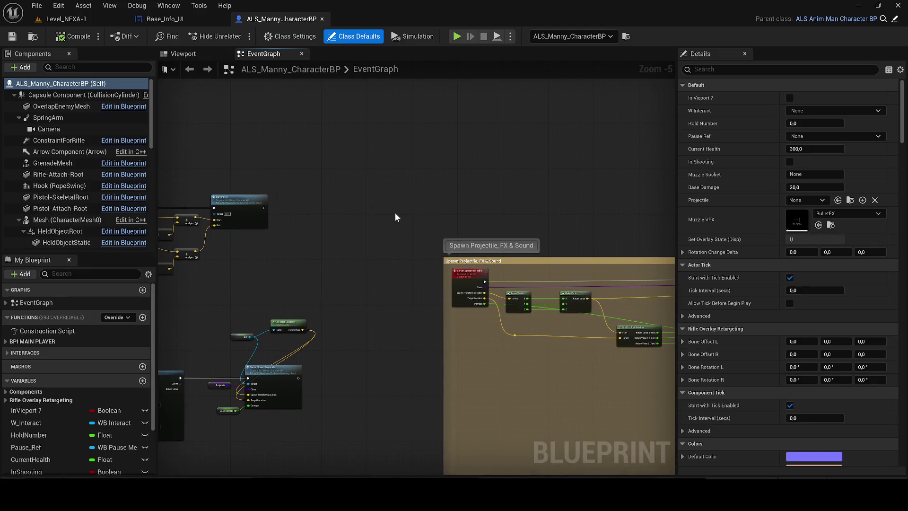
drag(395, 214, 189, 186)
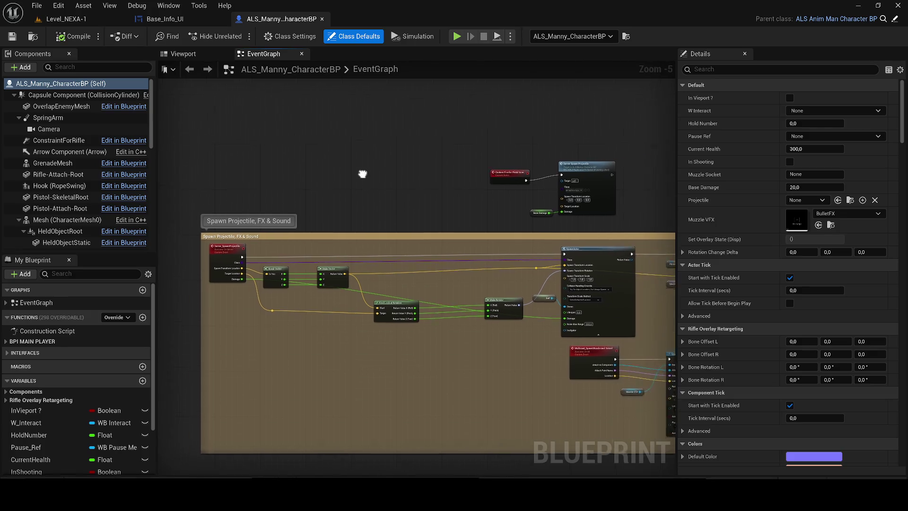
scroll(371, 172, up, 1)
scroll(318, 182, down, 3)
scroll(254, 173, down, 4)
mouse_move(180, 148)
mouse_down()
mouse_move(339, 142)
mouse_move(560, 244)
mouse_move(514, 212)
mouse_up()
scroll(356, 302, up, 6)
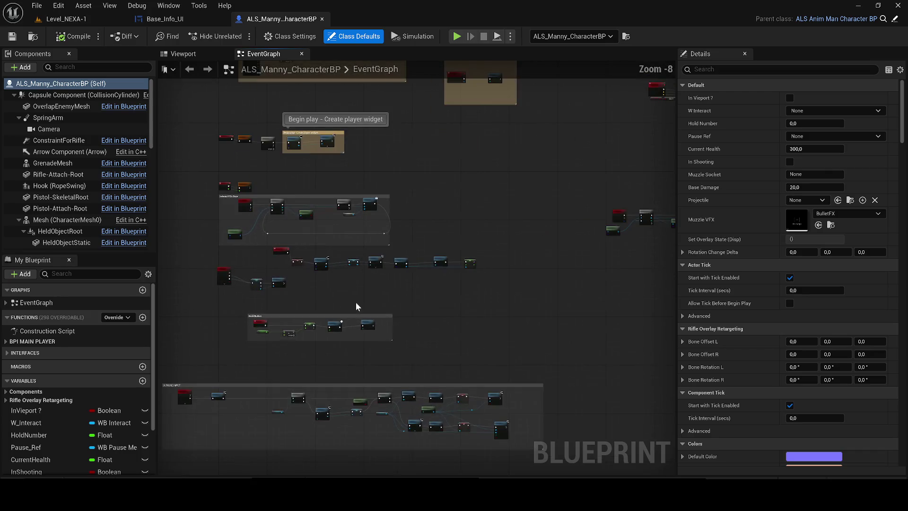
scroll(256, 250, up, 1)
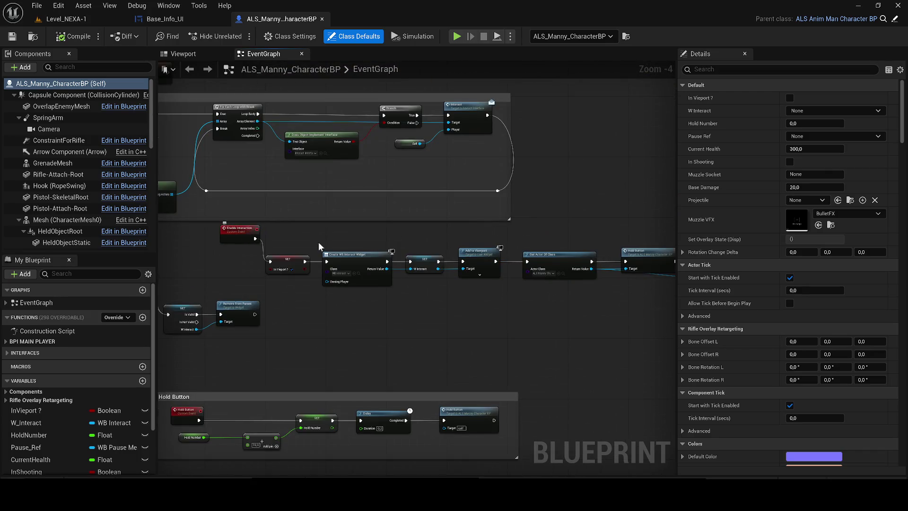
Step: Find the interact widget creation nodes and locate WB_Interact in the Content Browser
drag(450, 280, 343, 256)
scroll(343, 257, up, 2)
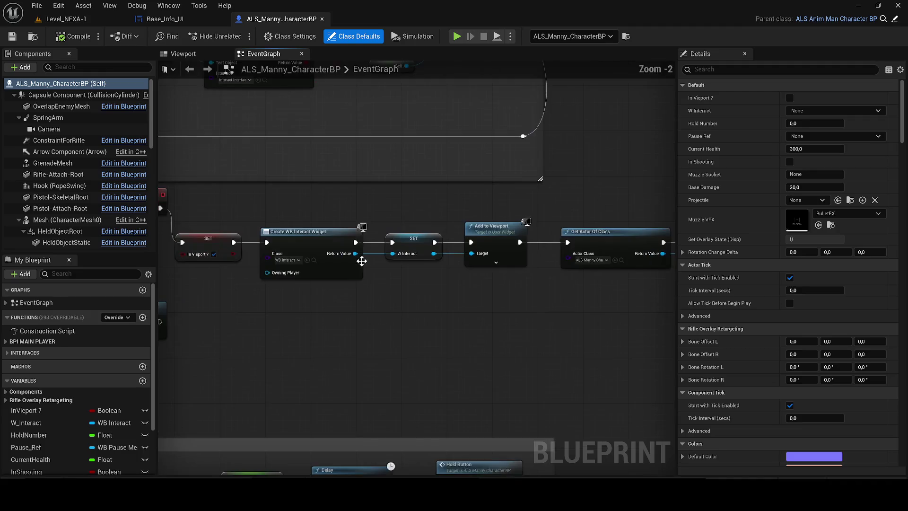
click(315, 262)
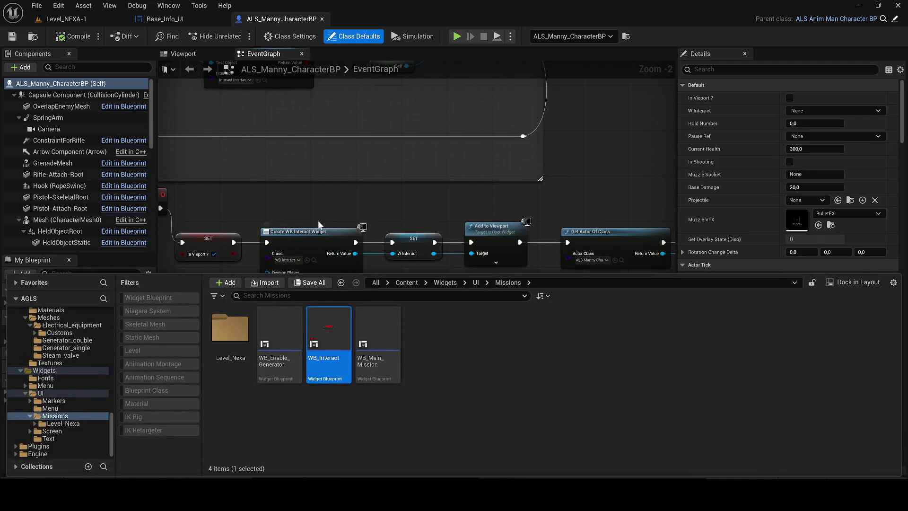
Step: Glance at WB_Interact, then select the Create WB Interact Widget node and pan to Begin play
double_click(320, 332)
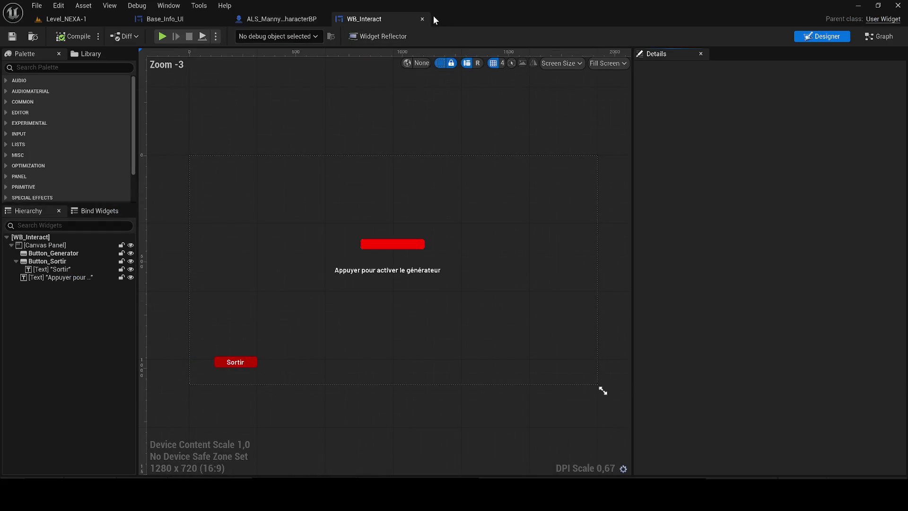
click(422, 19)
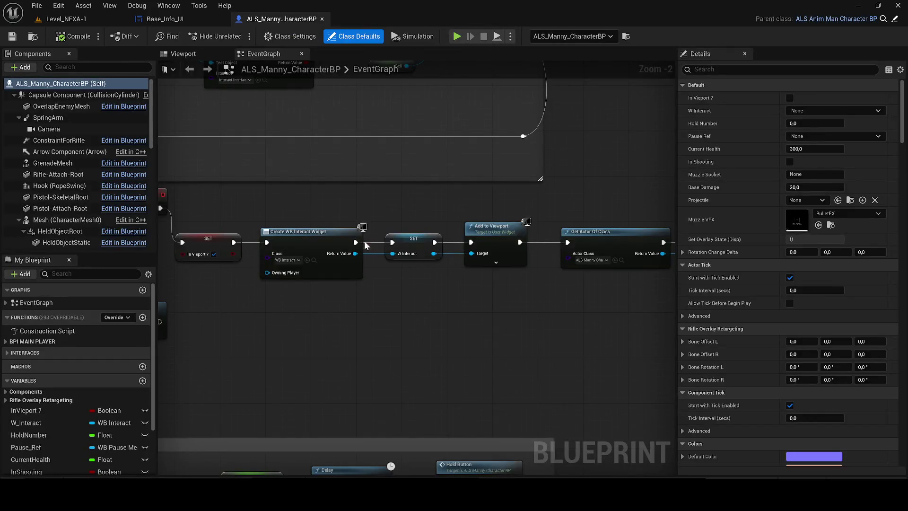
click(347, 275)
scroll(430, 296, down, 2)
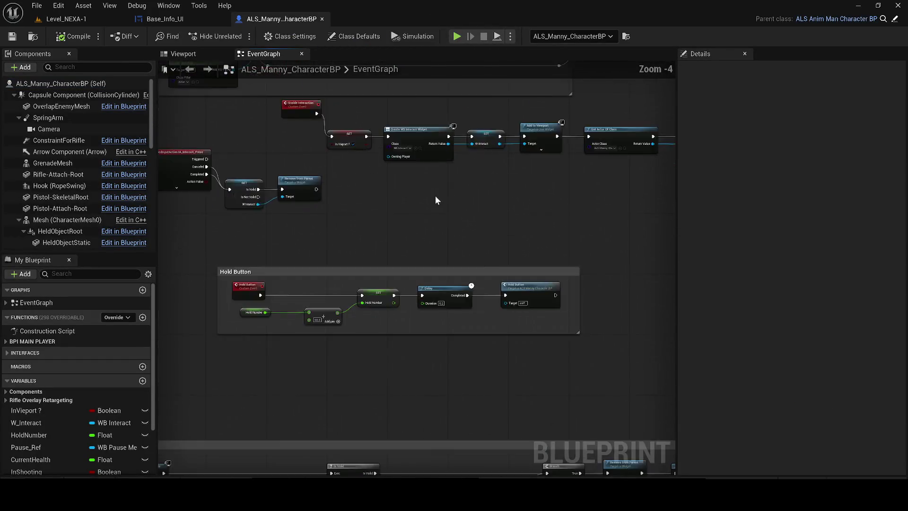
scroll(435, 194, down, 1)
mouse_move(480, 217)
mouse_down()
mouse_move(401, 151)
mouse_move(586, 203)
mouse_move(591, 415)
mouse_up()
scroll(428, 276, up, 2)
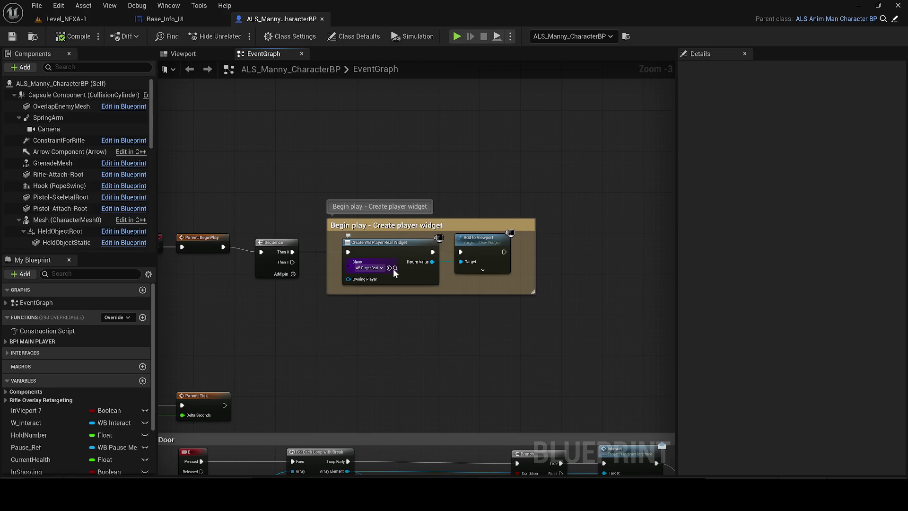
Step: Open WB_Player_Real, check its Healthbar and GetHealthbar graph, then return to Base_Info_UI
click(395, 268)
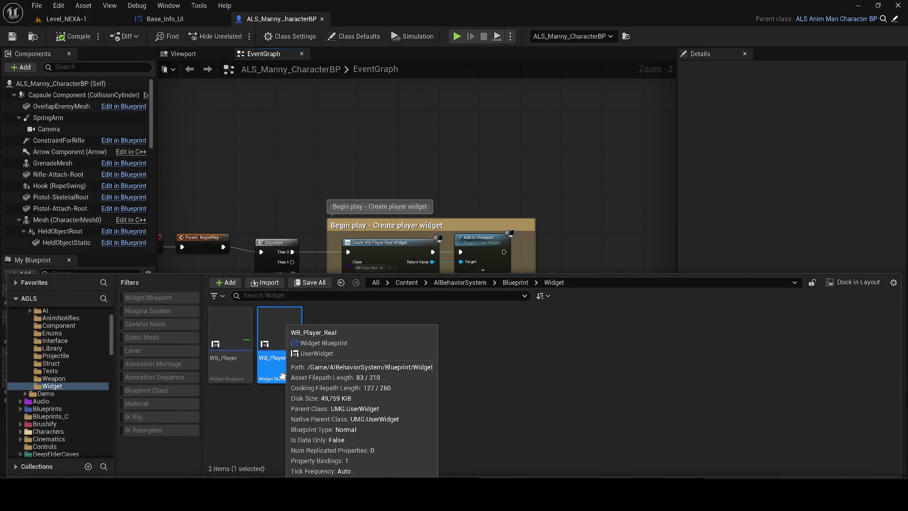
double_click(282, 376)
click(532, 373)
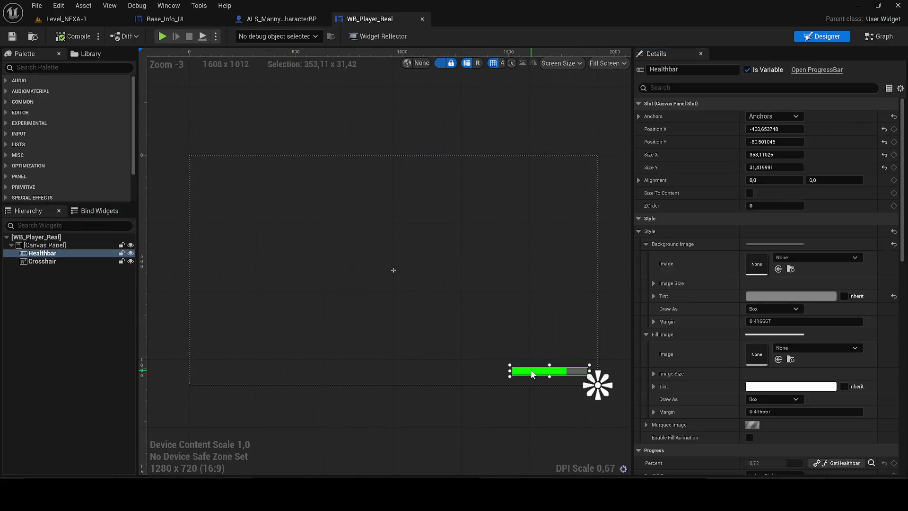
click(873, 38)
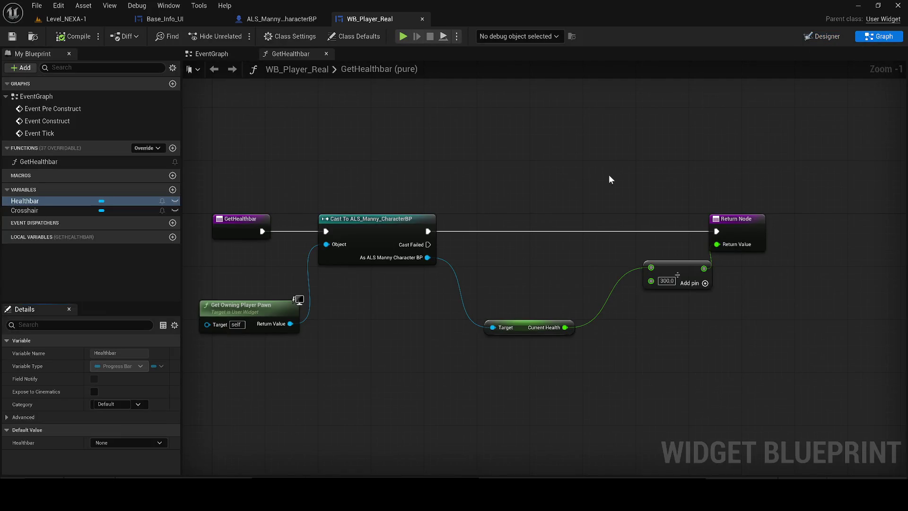
click(279, 19)
drag(192, 19, 285, 12)
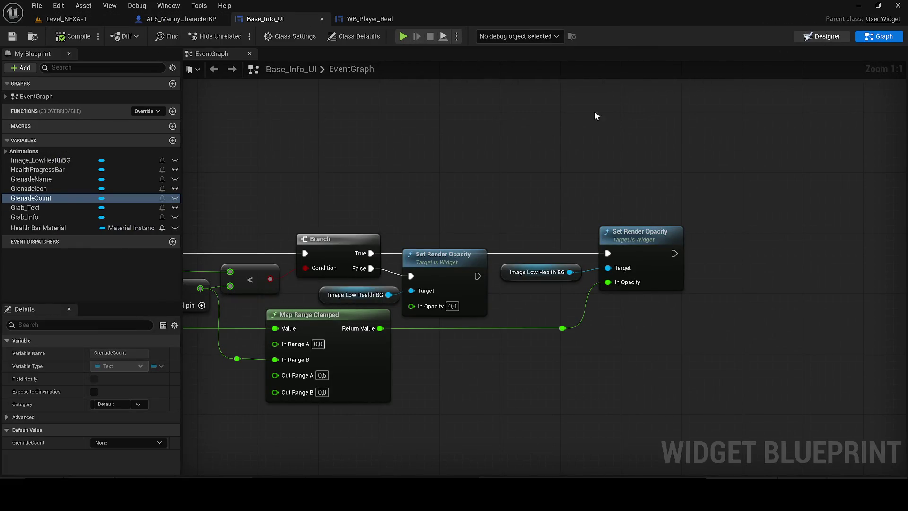
Step: Inspect Image_LowHealthBG, Image_HealthBar and HealthProgressBar, then start a widget palette search
scroll(298, 300, up, 4)
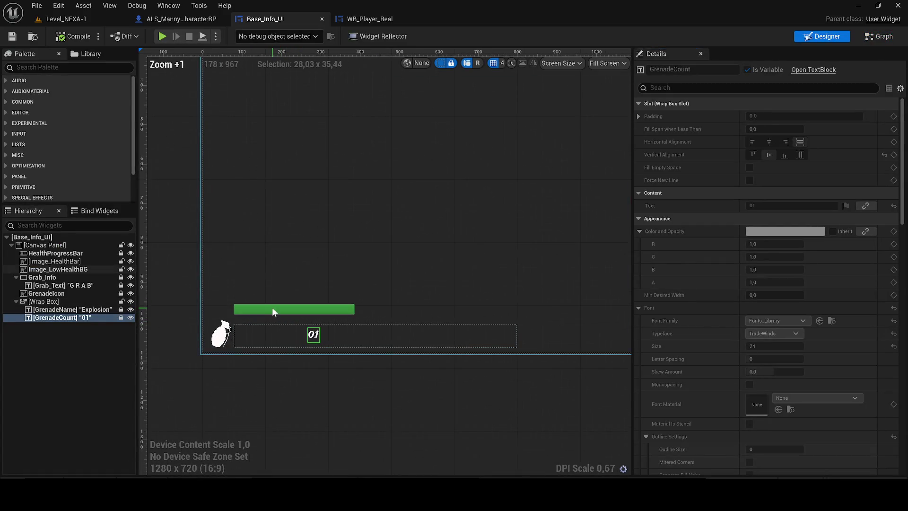
click(272, 308)
scroll(272, 308, up, 3)
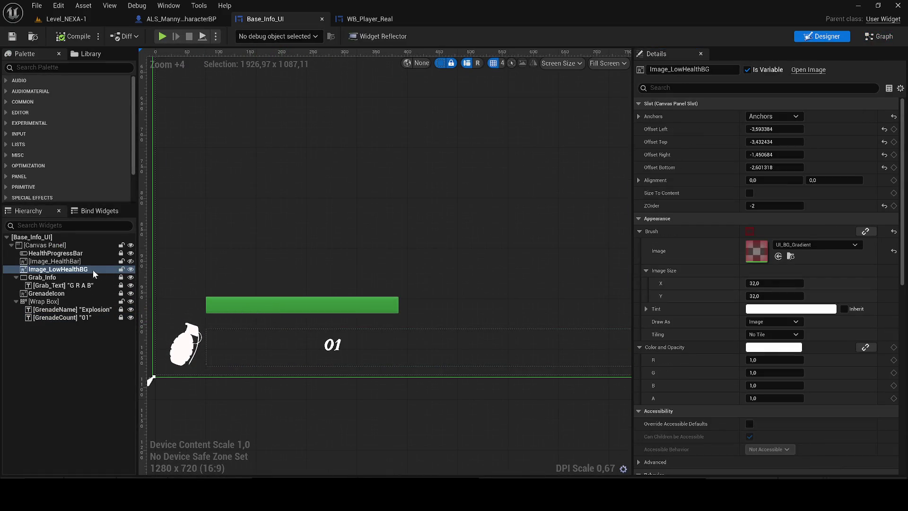
click(71, 261)
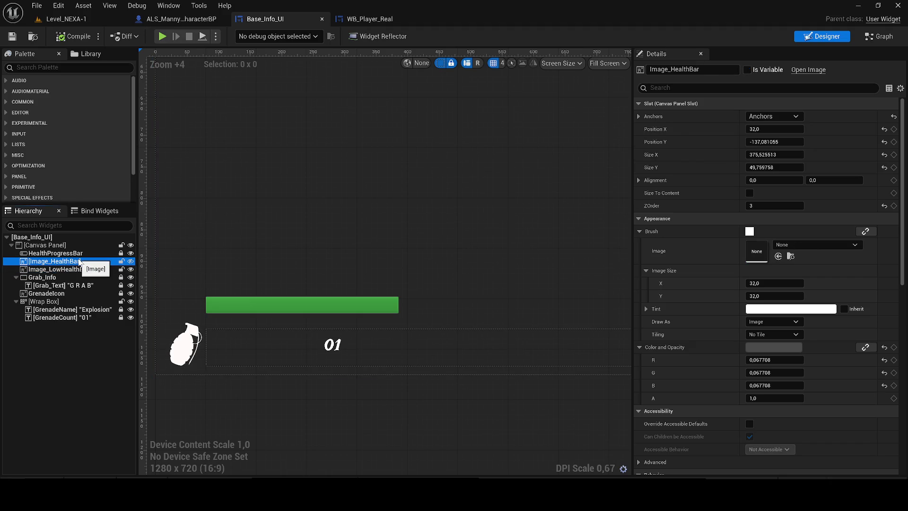
click(55, 253)
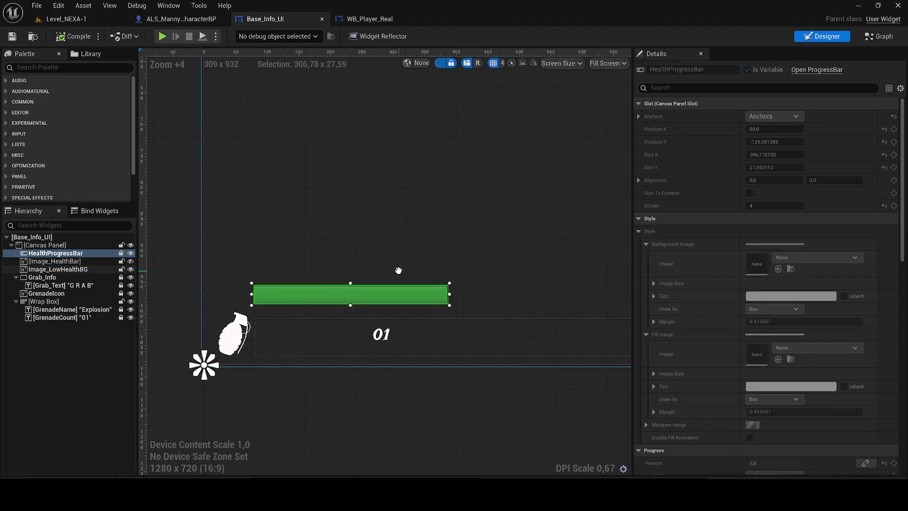
mouse_move(902, 127)
mouse_down()
mouse_move(880, 332)
mouse_move(901, 156)
mouse_up()
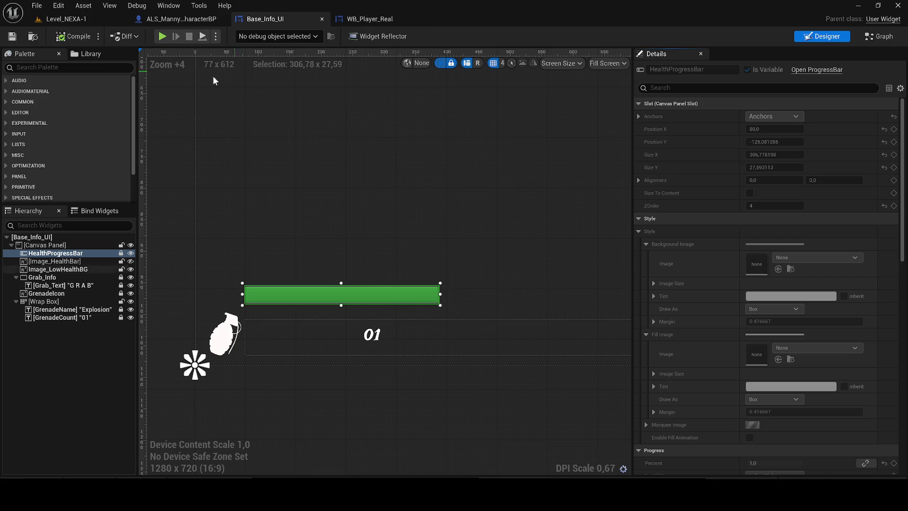
click(70, 67)
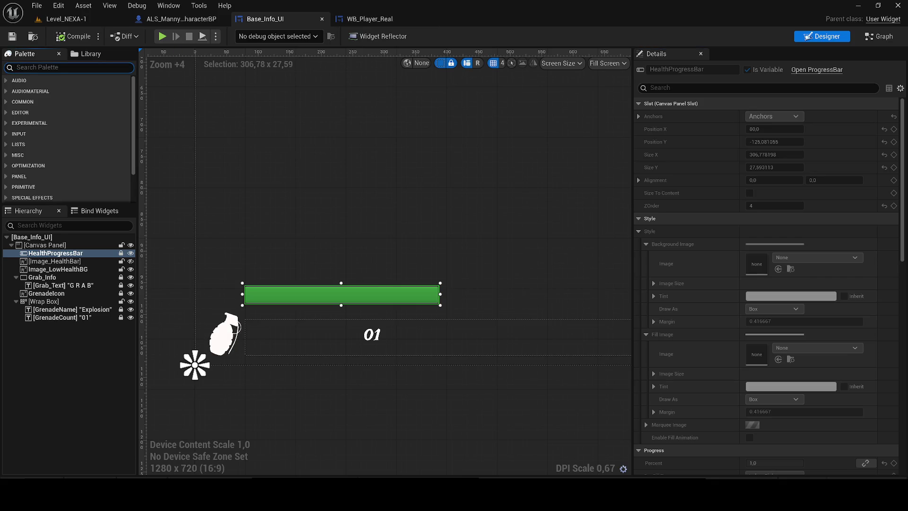
Step: Drop WB Player Real onto the HUD canvas, resize it and move it over the bar, then return to Level_NEXA-1
text(wb_pla)
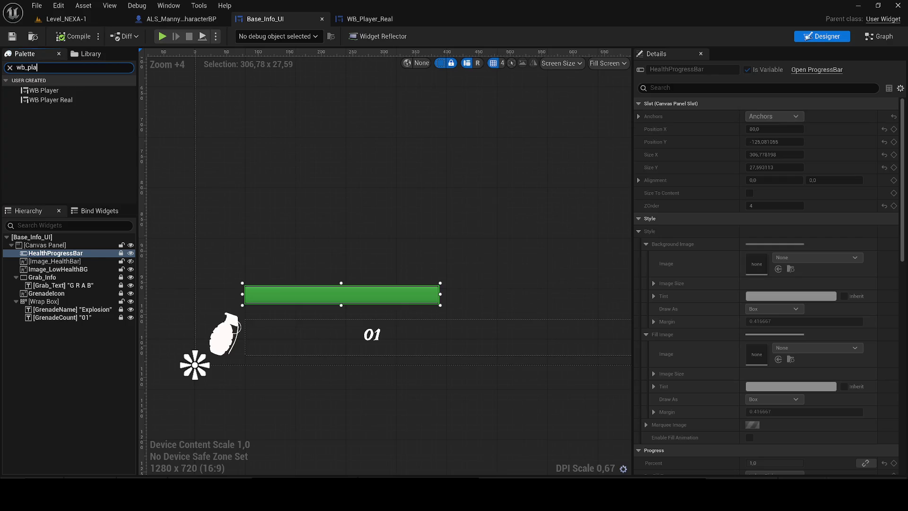
click(62, 100)
mouse_move(68, 103)
mouse_down()
mouse_move(295, 219)
mouse_move(234, 180)
mouse_up()
scroll(276, 185, down, 2)
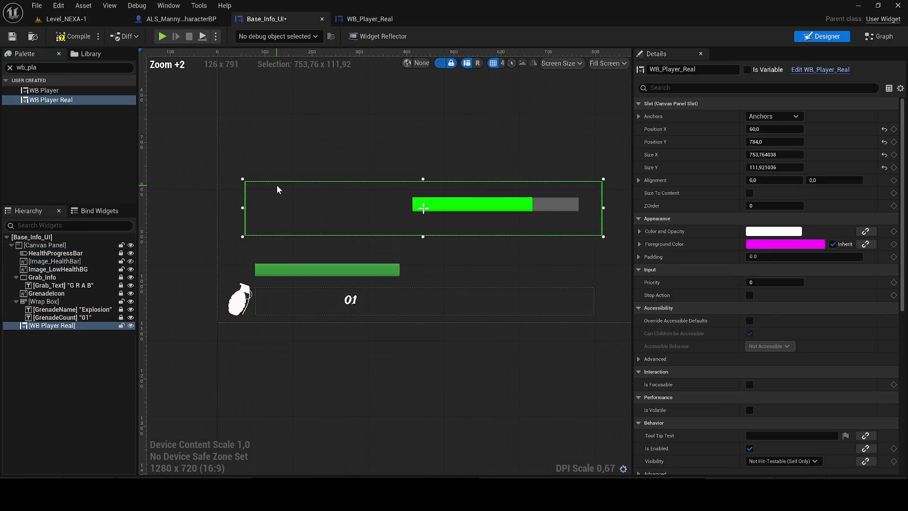
mouse_move(597, 180)
mouse_down()
mouse_move(406, 204)
mouse_move(416, 162)
mouse_up()
key(ctrl+z)
mouse_move(344, 204)
mouse_down()
mouse_move(361, 197)
mouse_move(189, 262)
mouse_move(232, 243)
mouse_up()
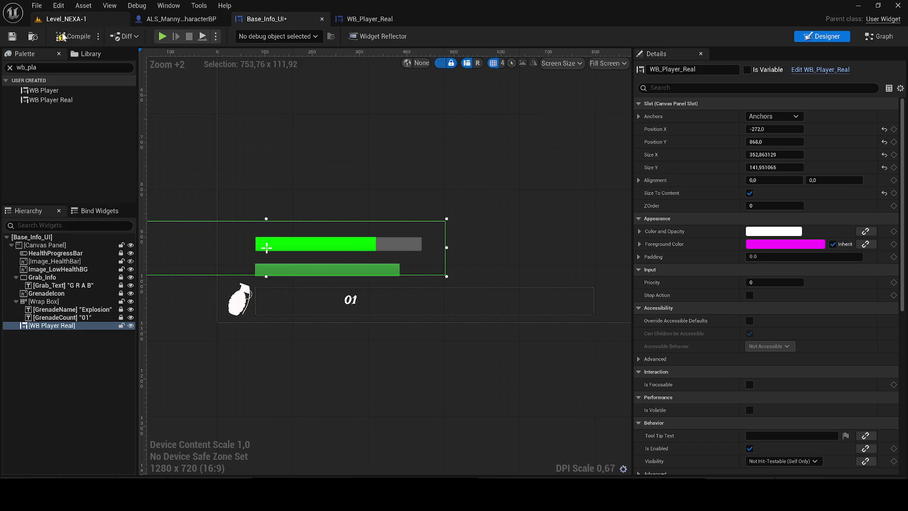
click(59, 20)
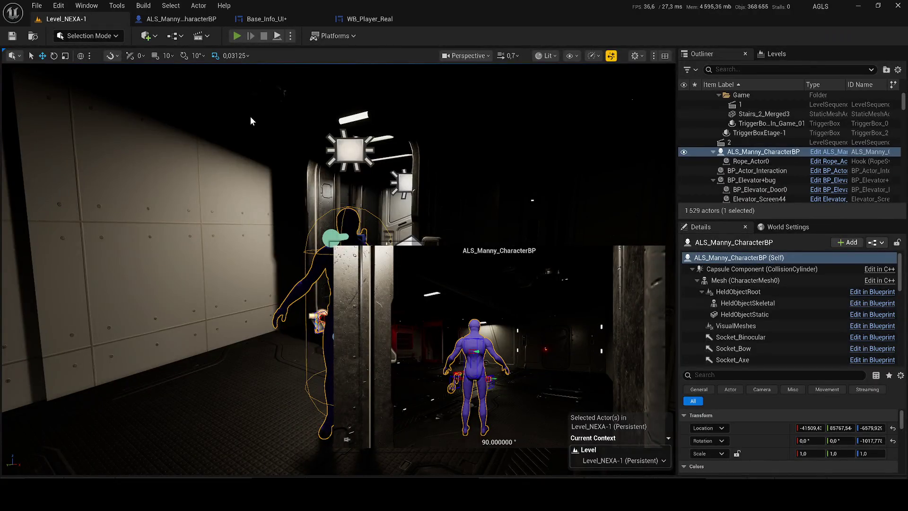
Step: Briefly play-test the level, then go back to the Base_Info_UI layout
key(alt+p)
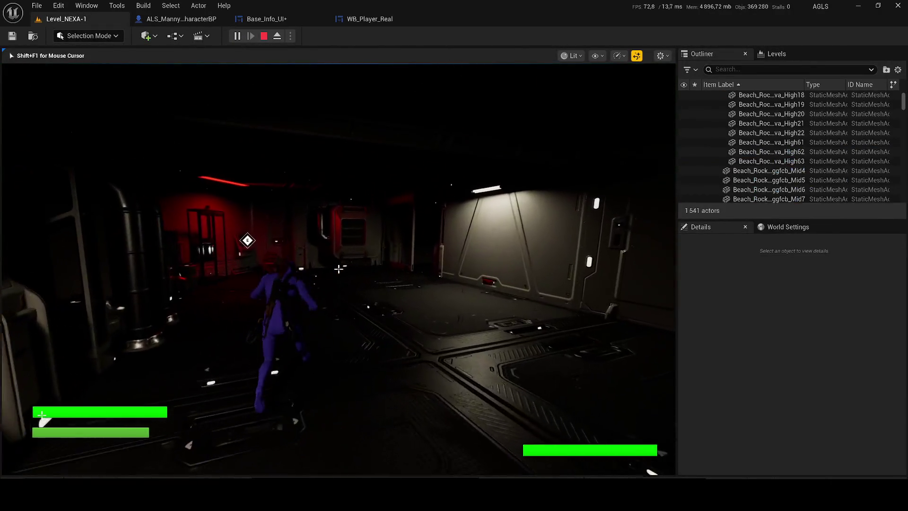
key(Escape)
click(392, 18)
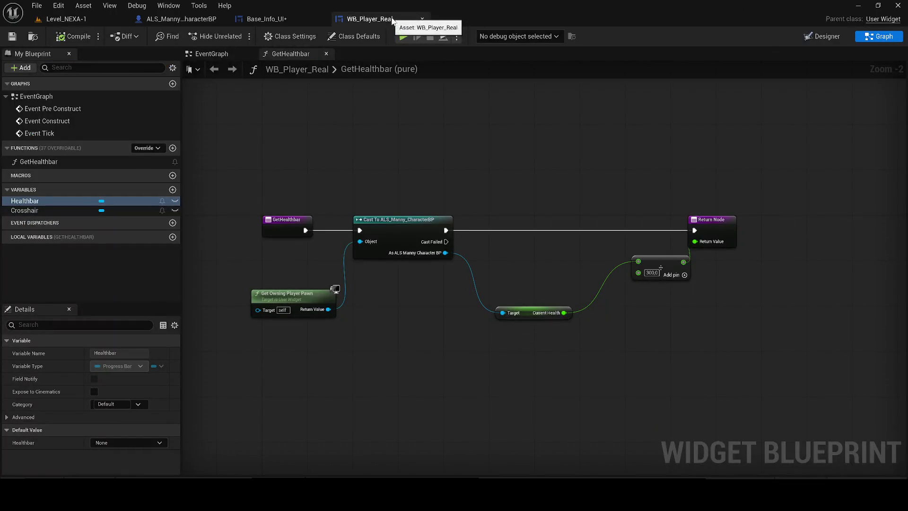
click(187, 18)
click(259, 19)
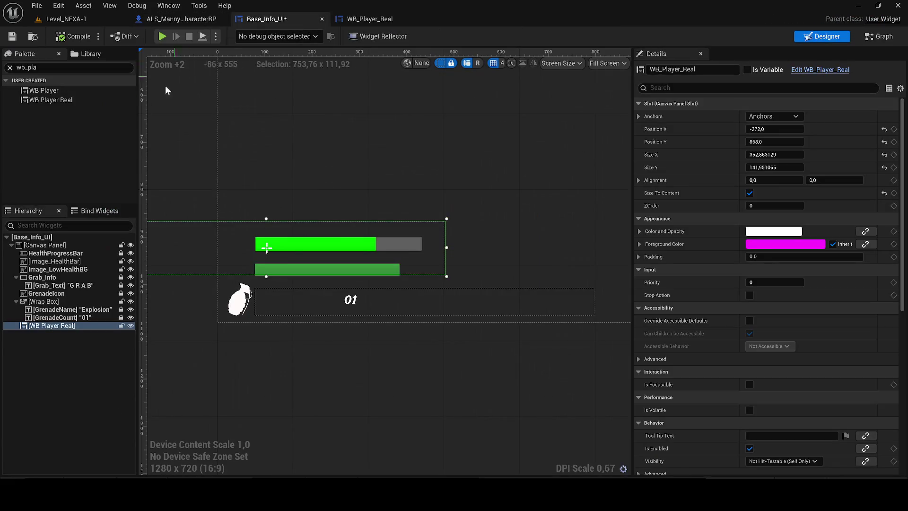
Step: Undo the player widget's move, its Size To Content change and its placement
drag(290, 227, 331, 179)
scroll(339, 205, down, 4)
scroll(339, 205, down, 2)
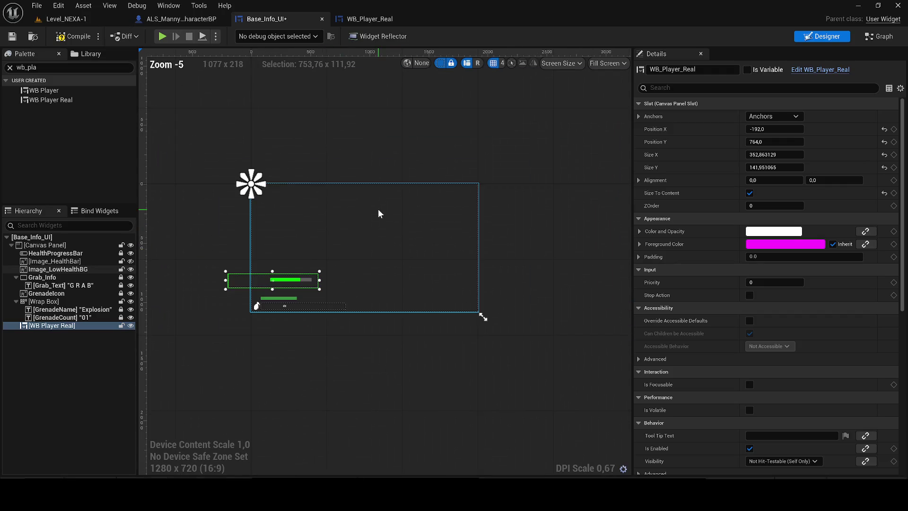
key(ctrl+z)
scroll(345, 216, up, 1)
key(ctrl+z)
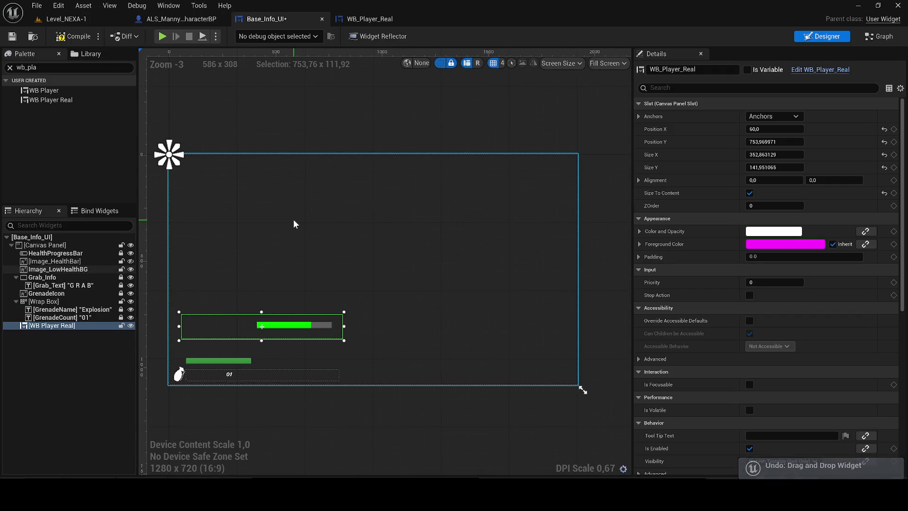
key(ctrl+z)
key(ctrl+z)
key(ctrl+z)
key(ctrl+z)
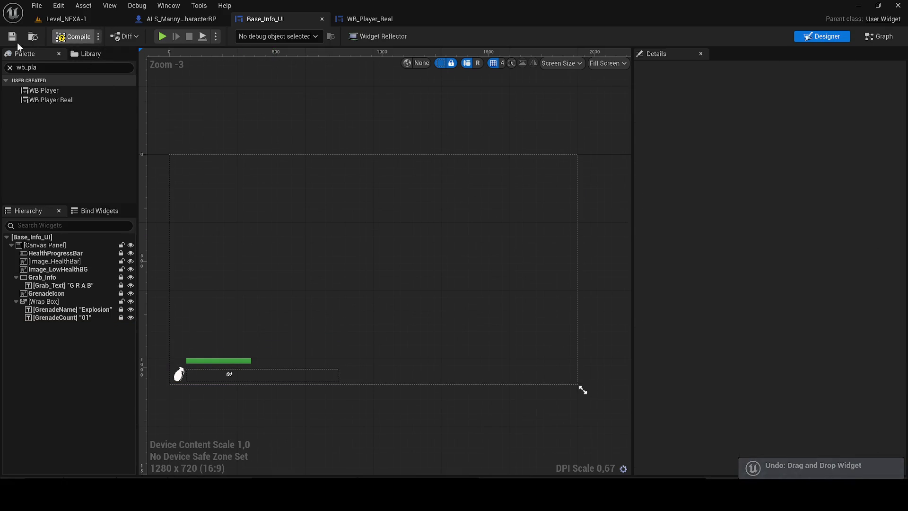
Step: Place WB Player Real at the canvas top-left and enlarge it to about 380x241
drag(47, 100, 154, 177)
drag(70, 243, 66, 243)
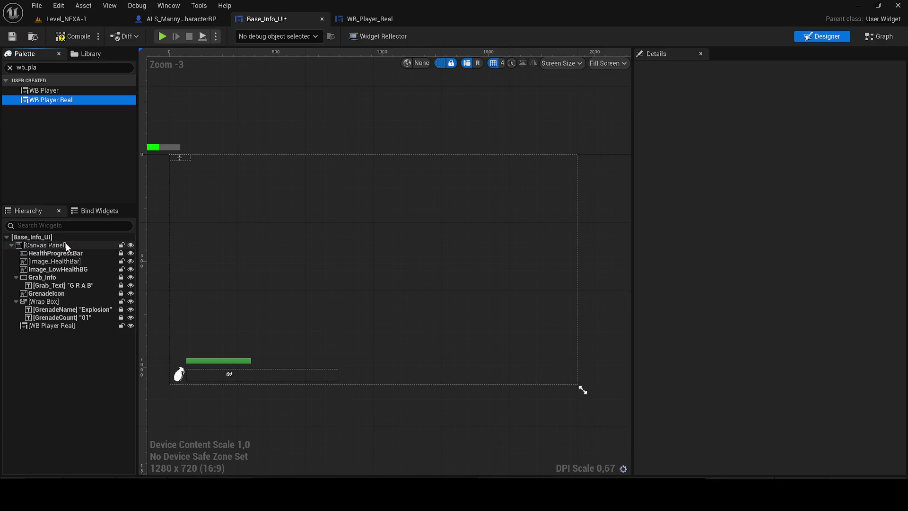
scroll(198, 169, up, 2)
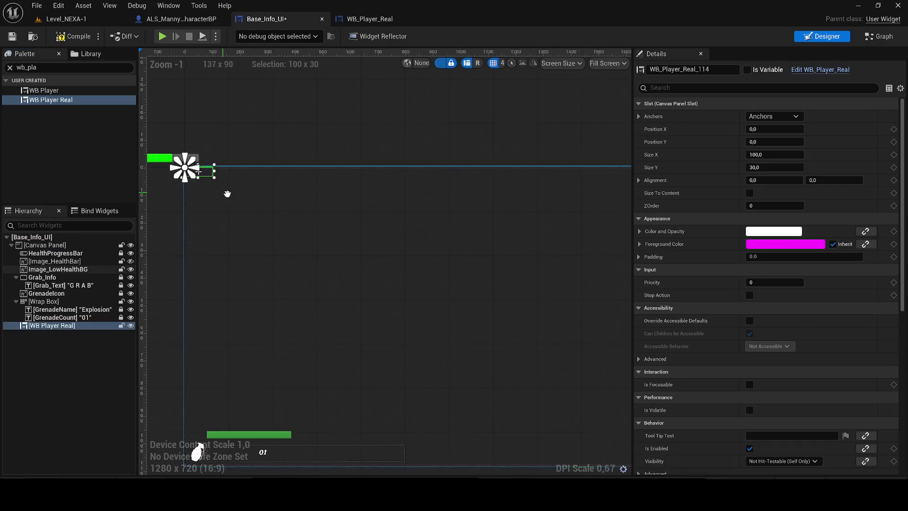
scroll(225, 196, up, 5)
mouse_move(301, 197)
mouse_down()
mouse_move(400, 251)
mouse_move(477, 328)
mouse_up()
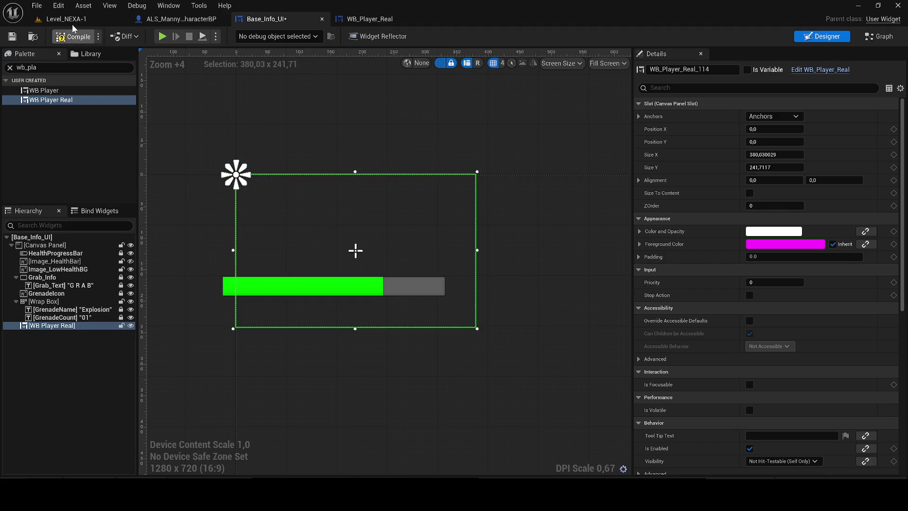
Step: Play Level_NEXA-1 and walk the character forward to check the new health bar
click(91, 21)
click(237, 37)
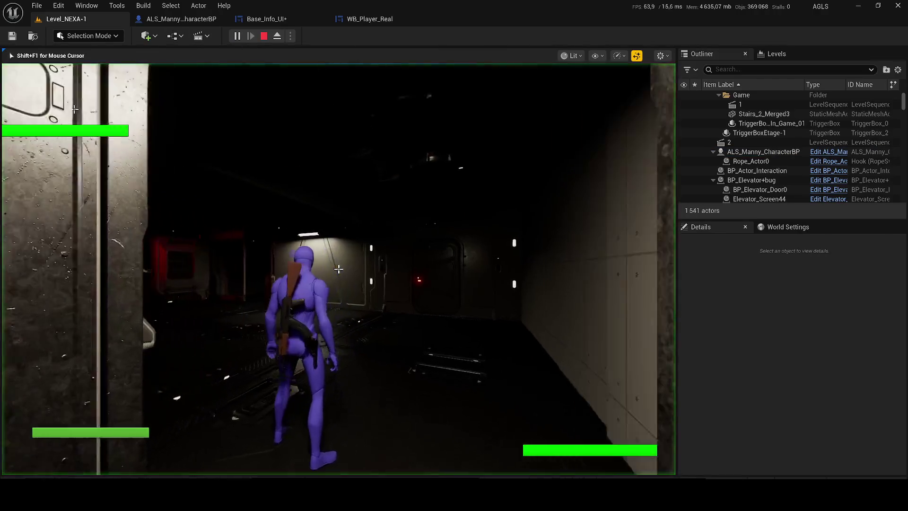
key(w)
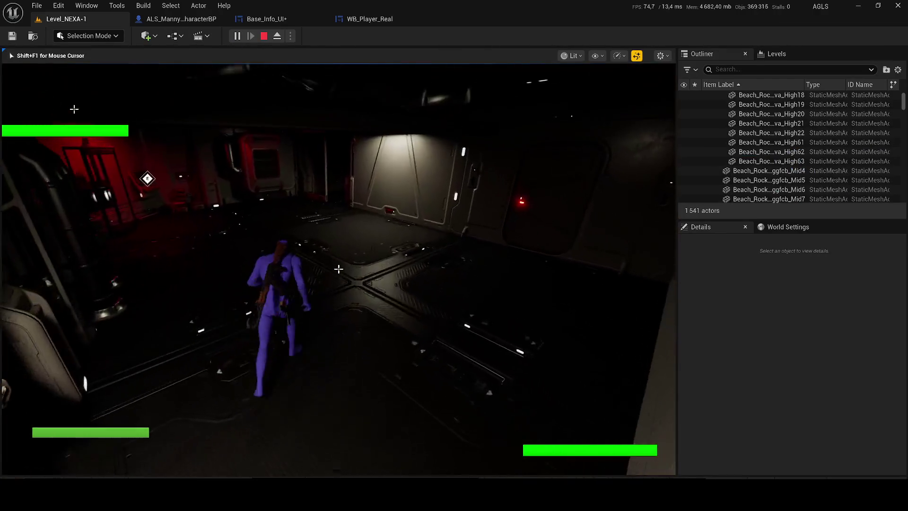
key(w)
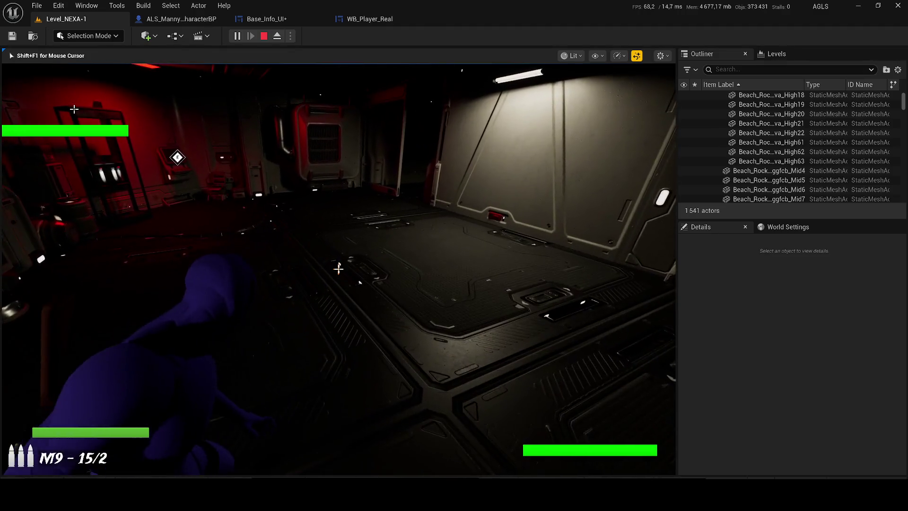
key(shift+F1)
click(370, 19)
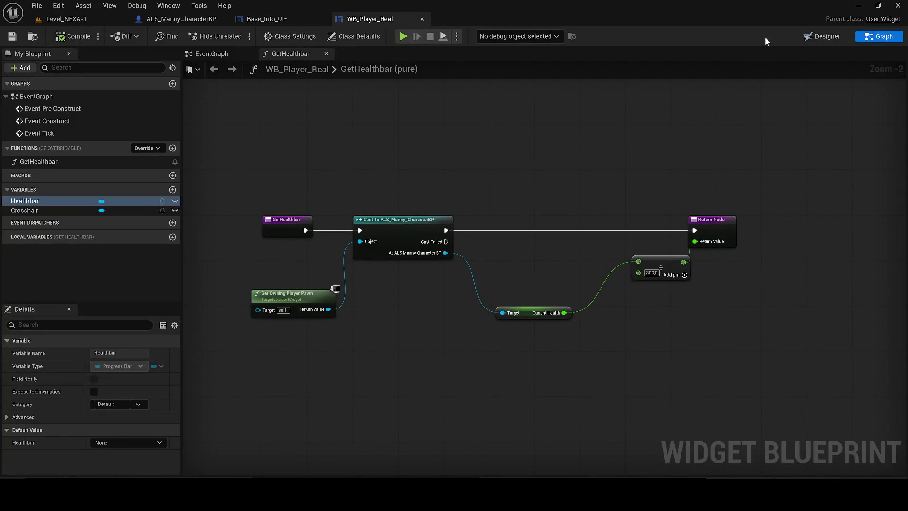
Step: Delete the Crosshair from WB_Player_Real's layout, leaving only the Healthbar, then return to Level_NEXA-1
click(827, 38)
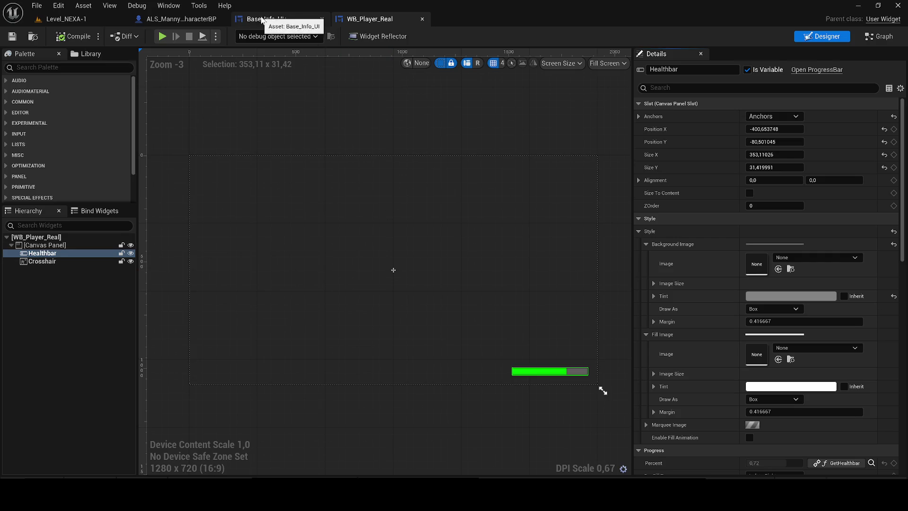
click(393, 275)
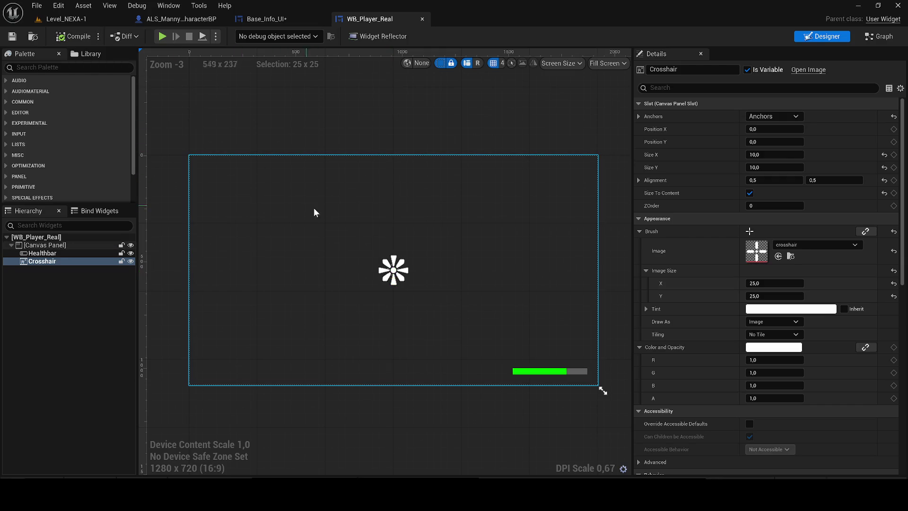
key(Delete)
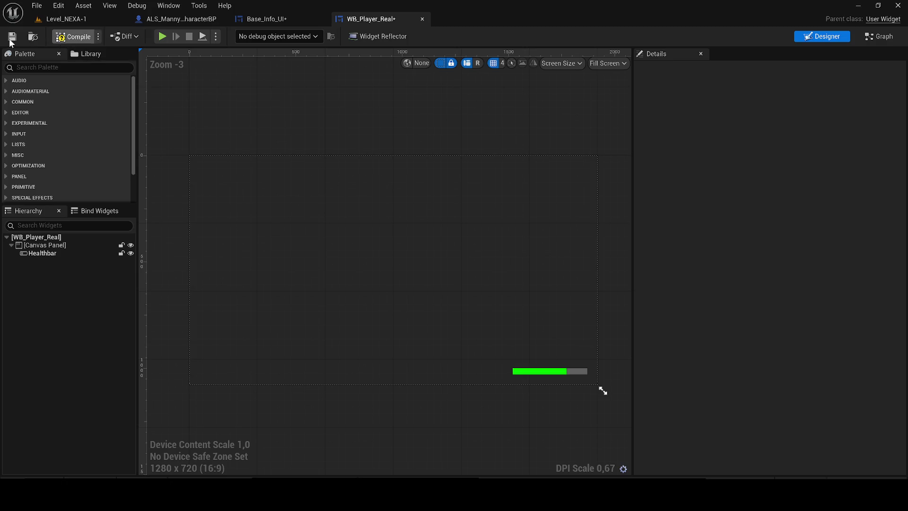
click(66, 19)
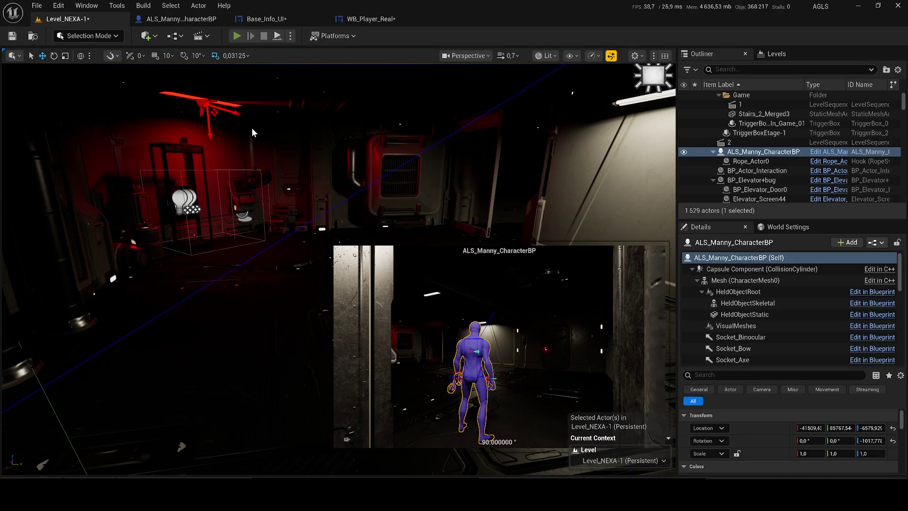
key(alt+p)
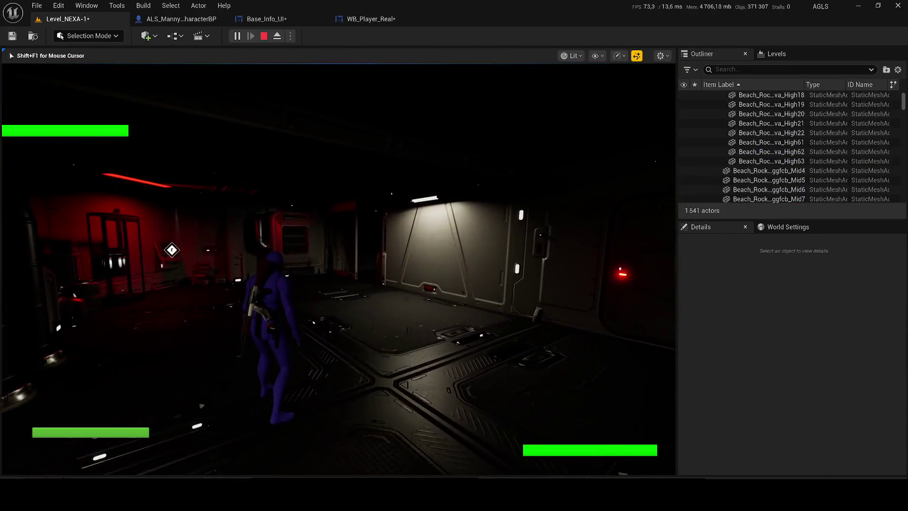
key(1)
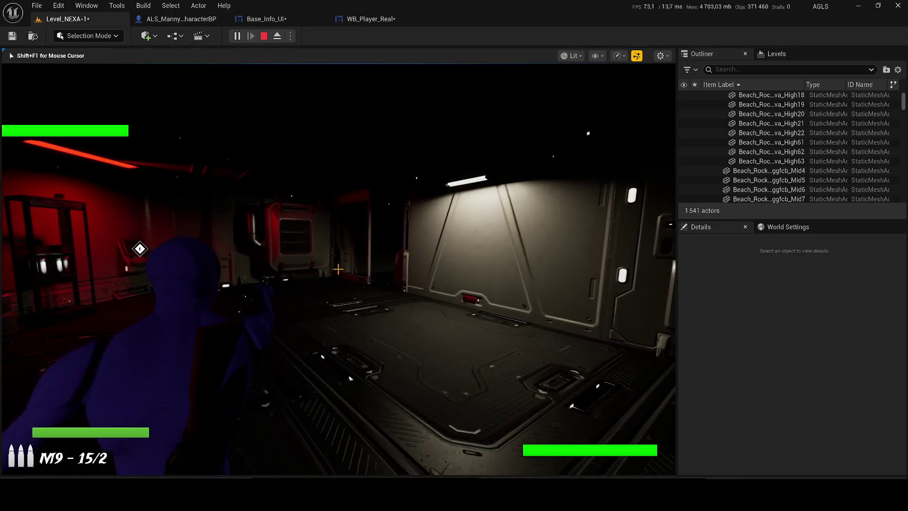
mouse_move(338, 269)
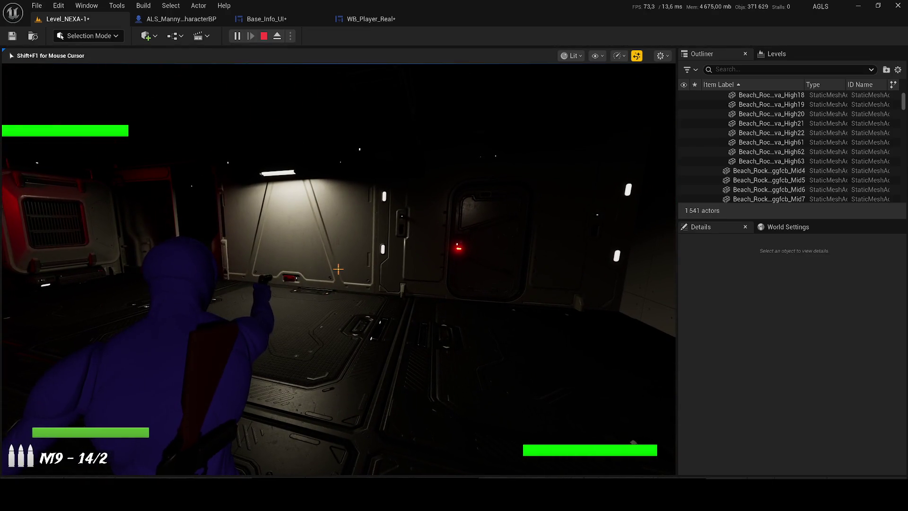
key(2)
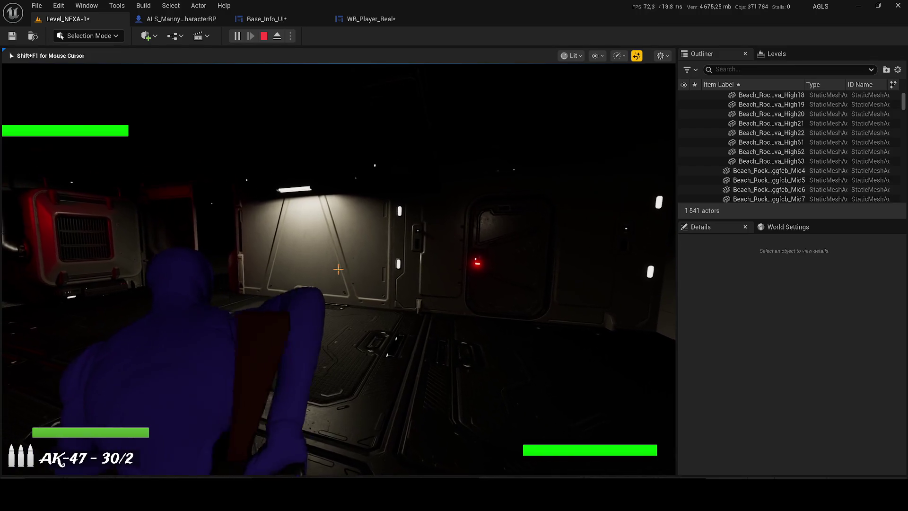
click(338, 269)
click(338, 269)
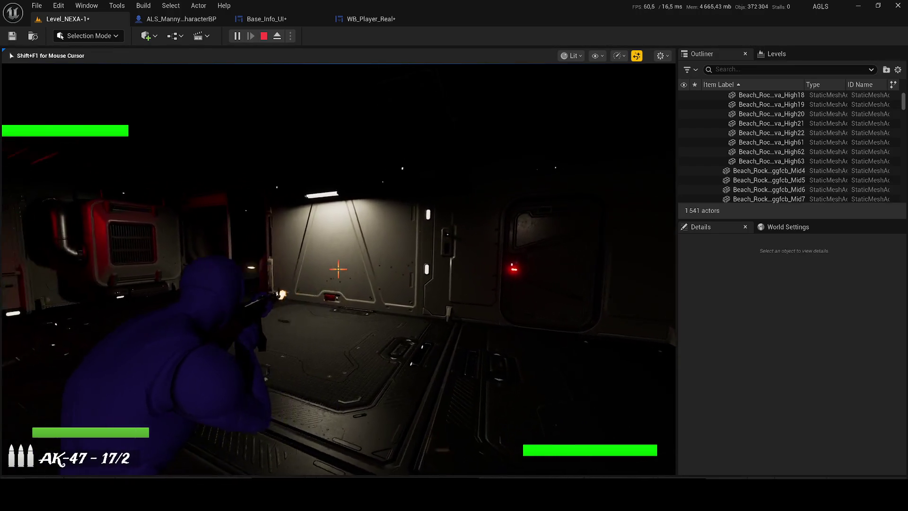
click(338, 269)
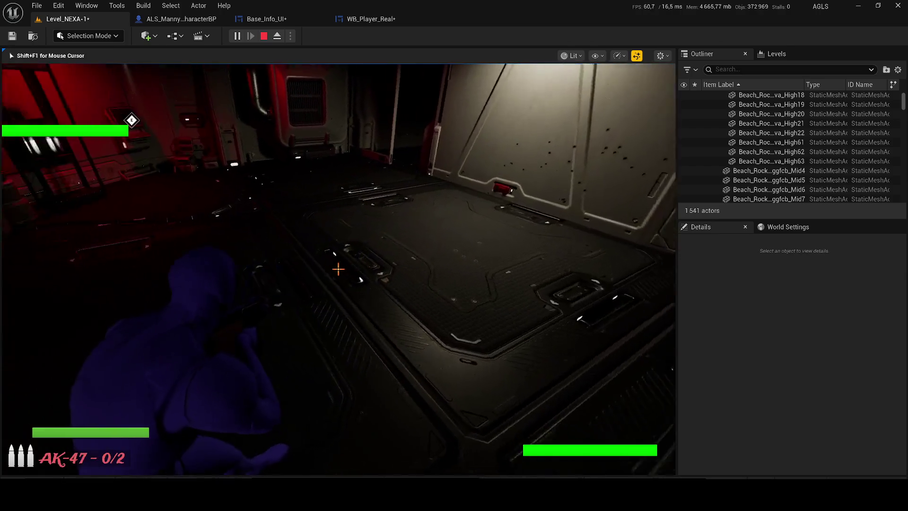
key(r)
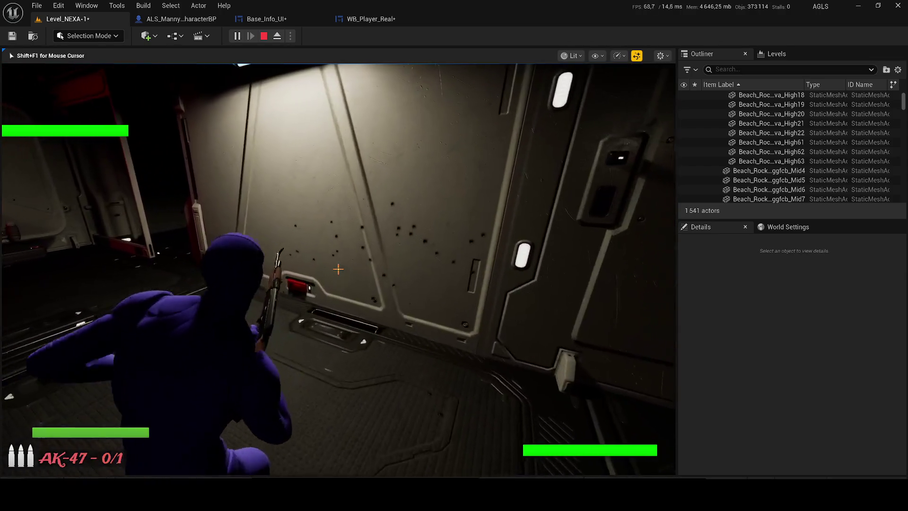
click(338, 268)
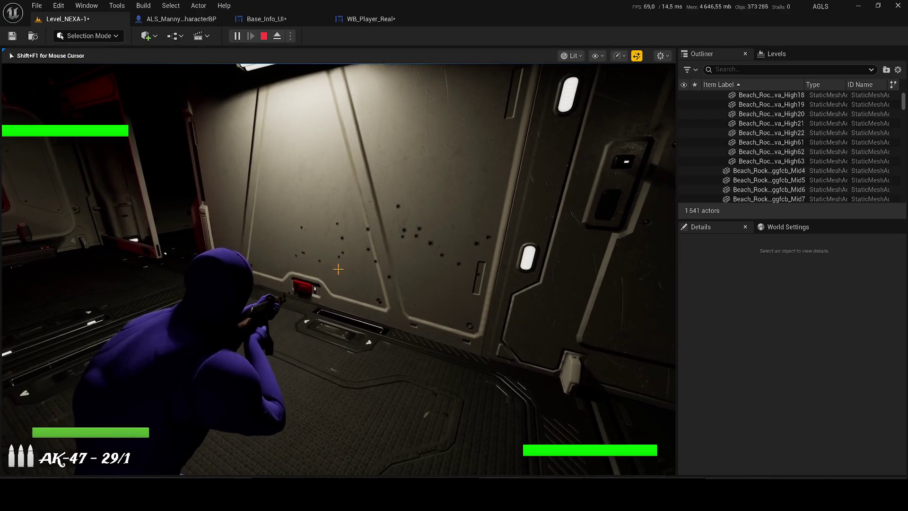
click(338, 269)
key(g)
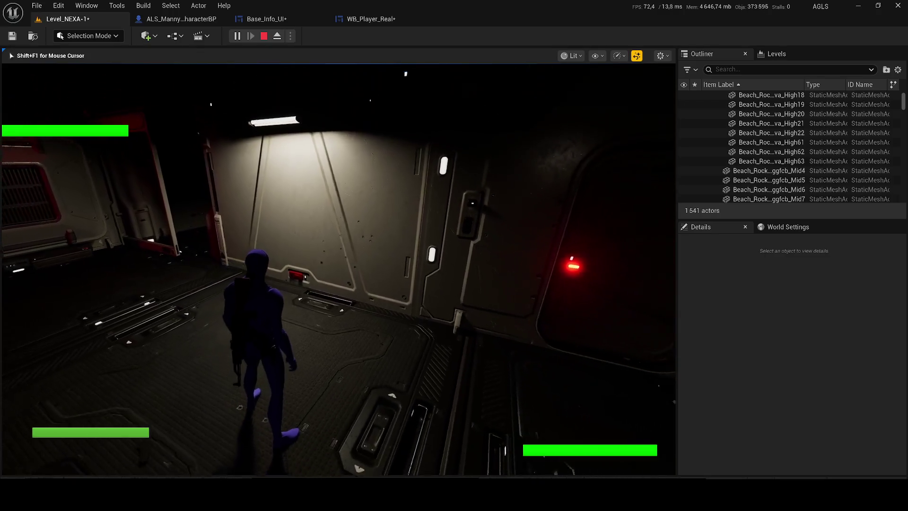
key(2)
click(338, 269)
click(338, 269)
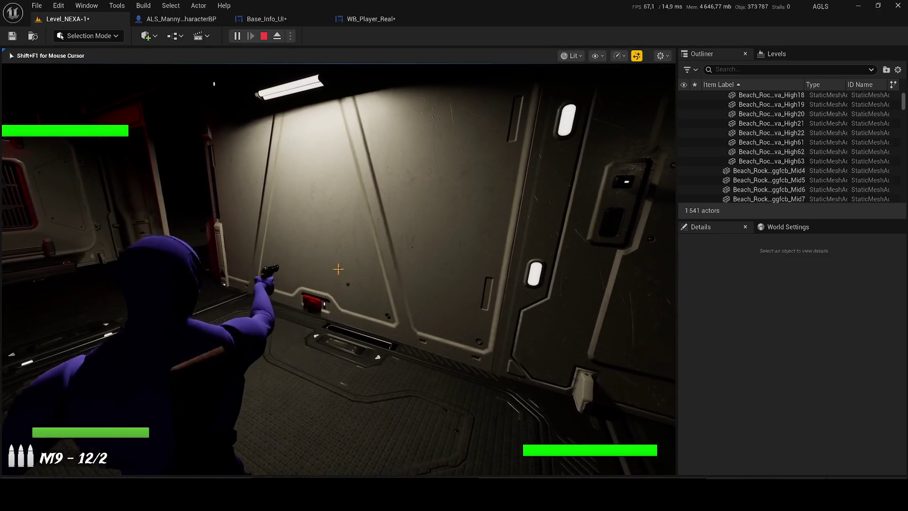
click(338, 269)
click(338, 269)
click(338, 269)
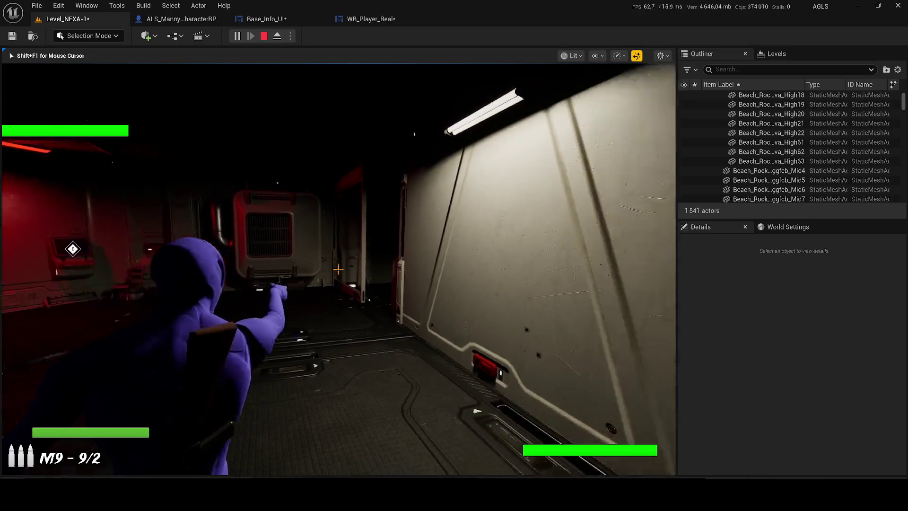
key(w)
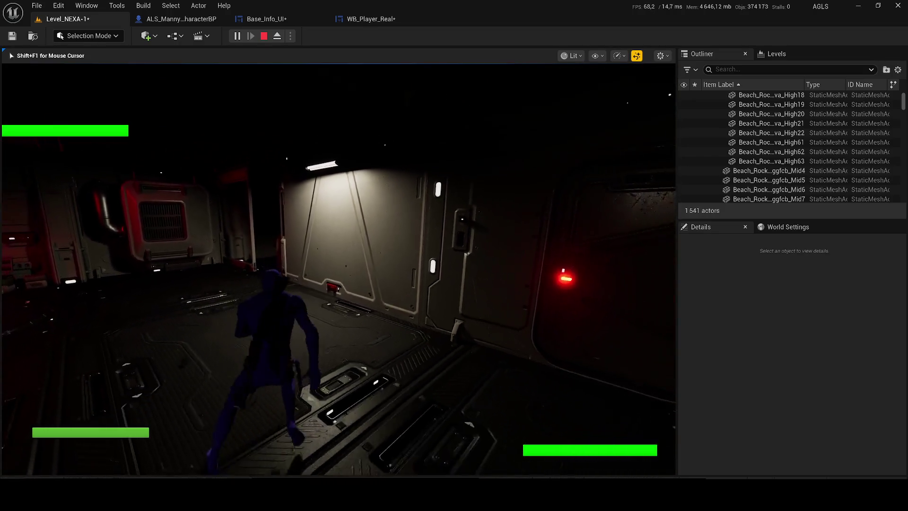
key(shift+F1)
click(277, 36)
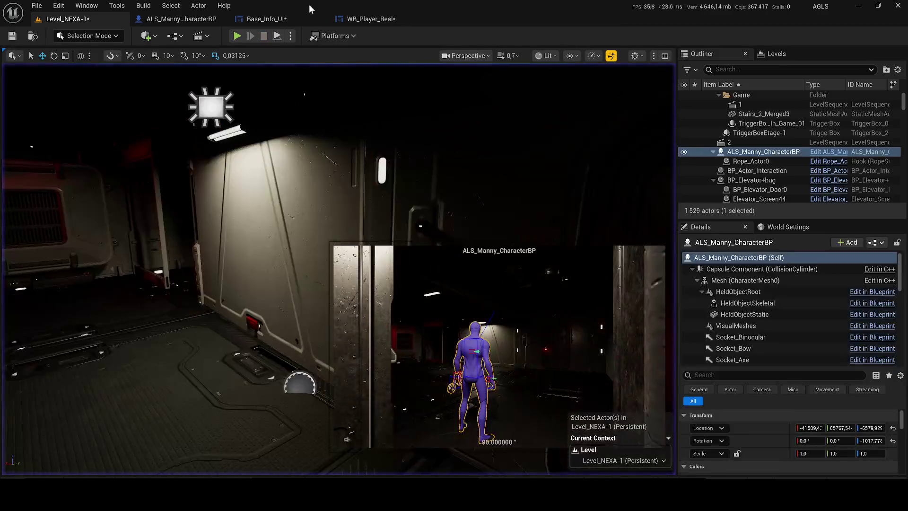
Step: Append ' Health Temps' to ALS_Manny_CharacterBP's Begin play comment title, then return to WB_Player_Real
click(360, 20)
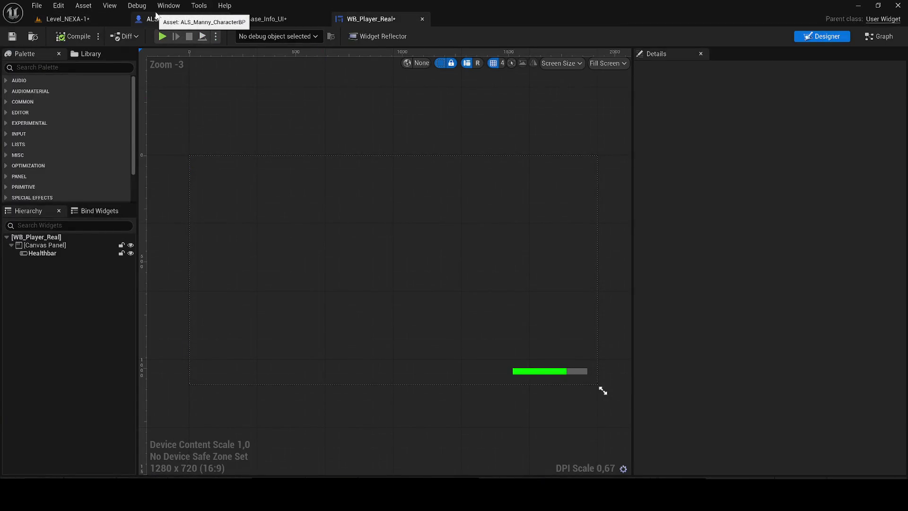
click(156, 18)
click(517, 286)
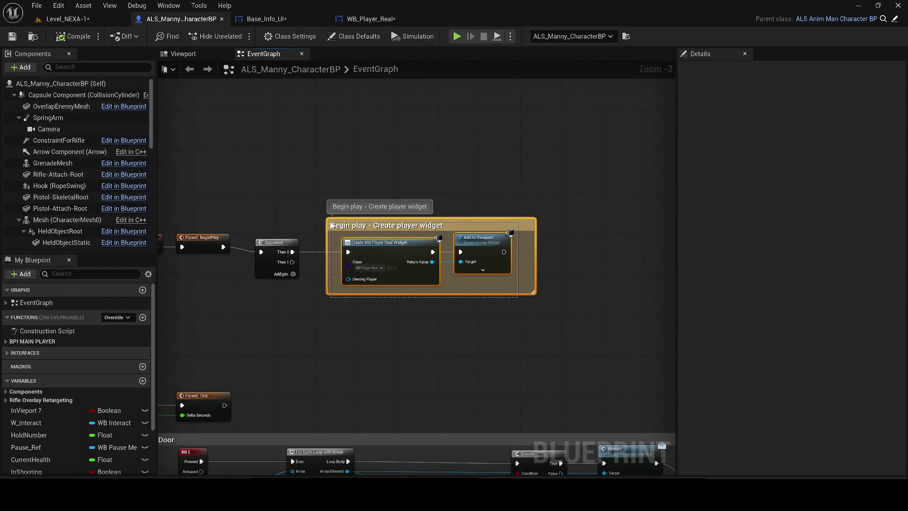
scroll(353, 244, up, 2)
double_click(402, 221)
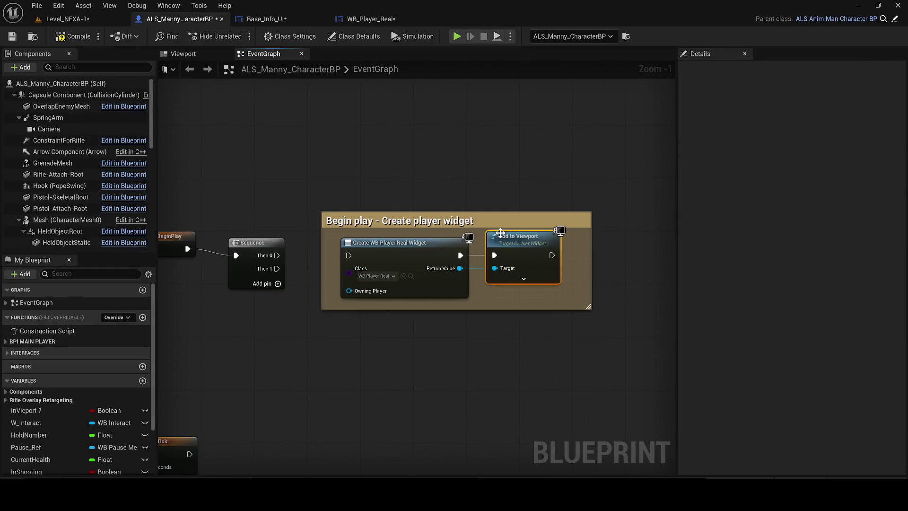
text(Health Temps)
key(Return)
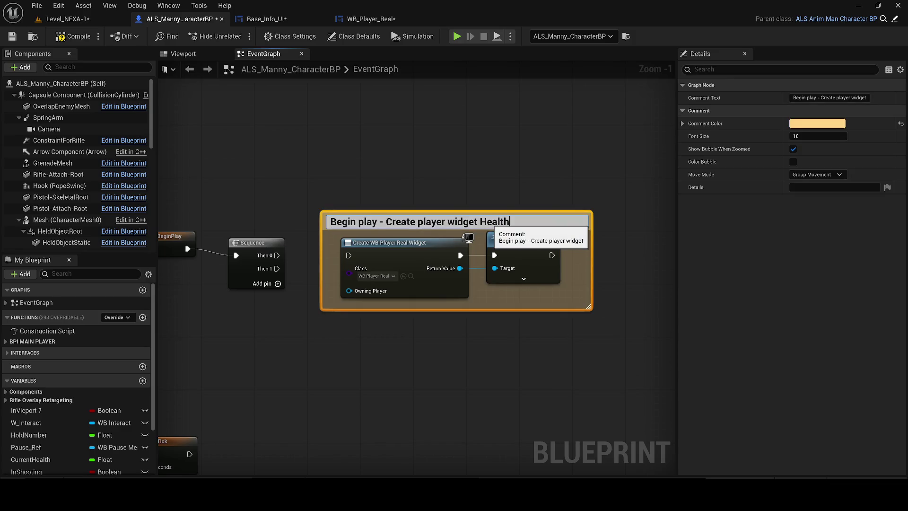
key(Return)
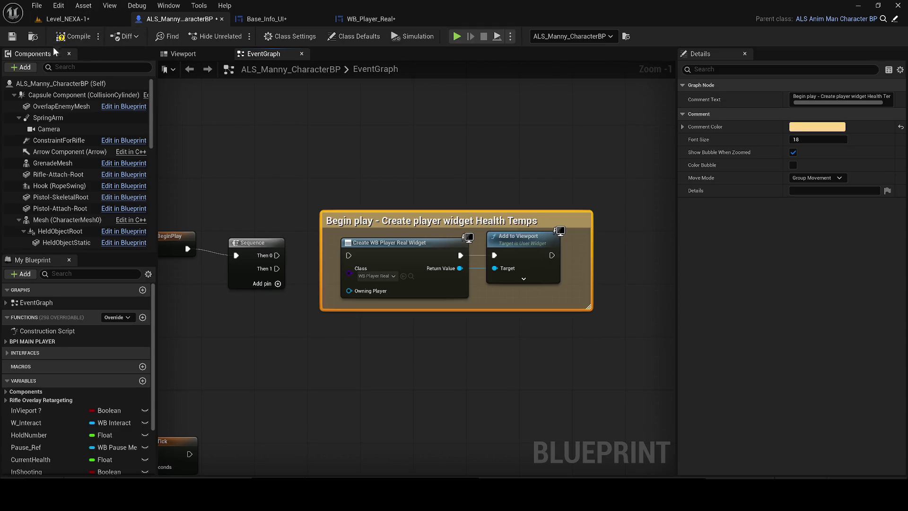
click(259, 17)
click(385, 21)
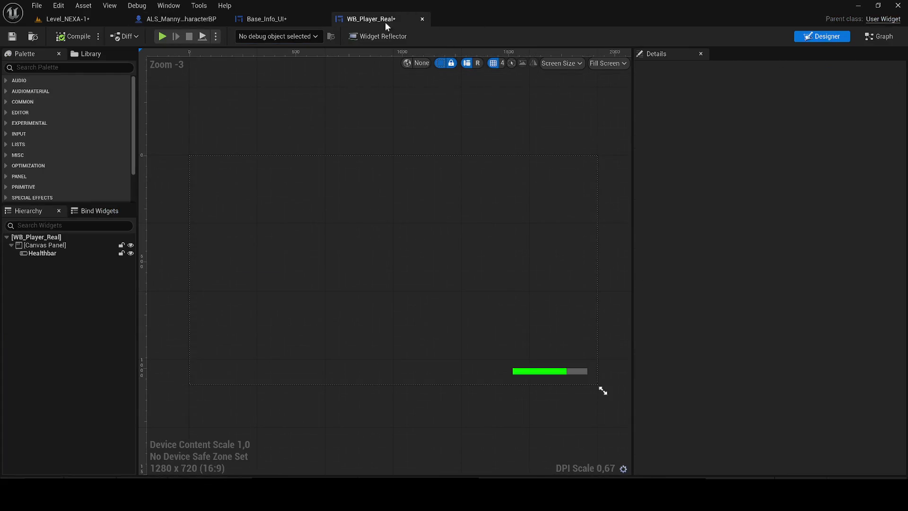
Step: Close WB_Player_Real, then move the WB Player Real widget lower and shrink it
click(422, 20)
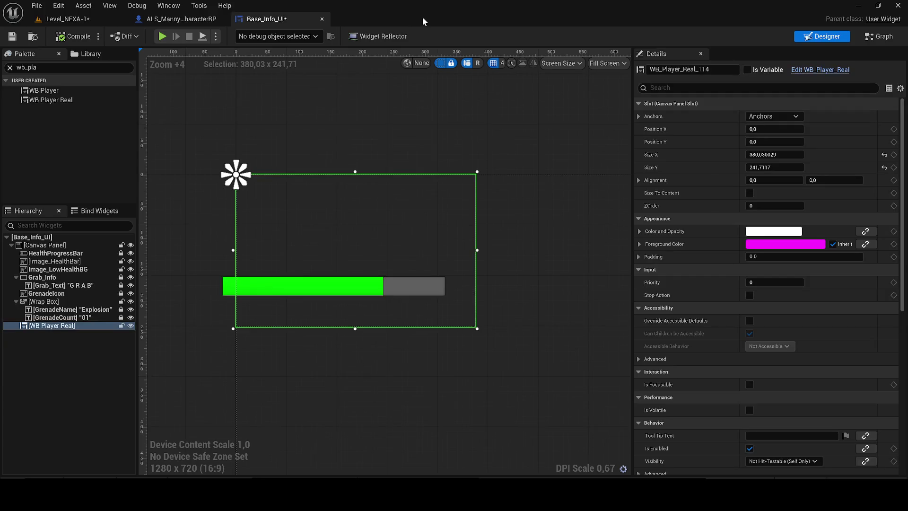
mouse_move(328, 281)
mouse_down()
mouse_move(362, 362)
mouse_move(360, 238)
mouse_move(357, 352)
mouse_up()
scroll(357, 353, up, 3)
scroll(357, 352, up, 4)
drag(364, 284, 377, 325)
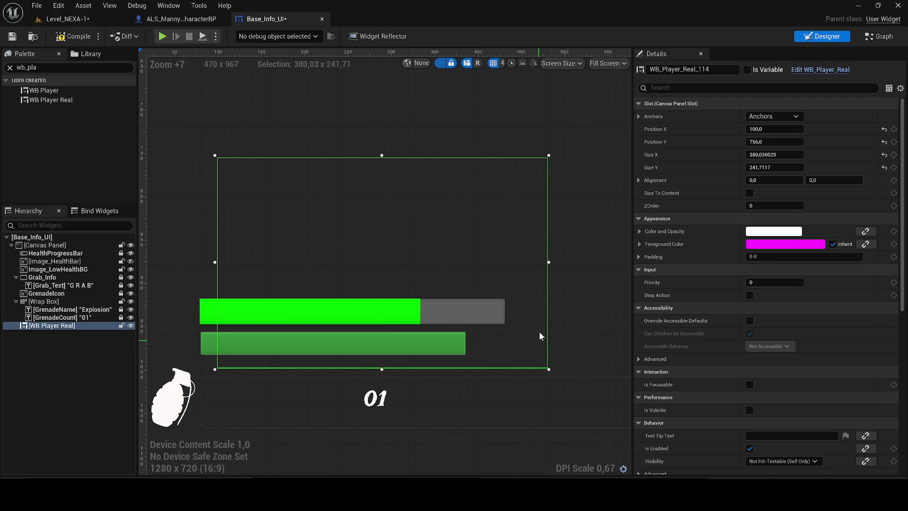
mouse_move(548, 156)
mouse_down()
mouse_move(515, 199)
mouse_move(496, 294)
mouse_move(486, 249)
mouse_up()
drag(377, 307, 415, 303)
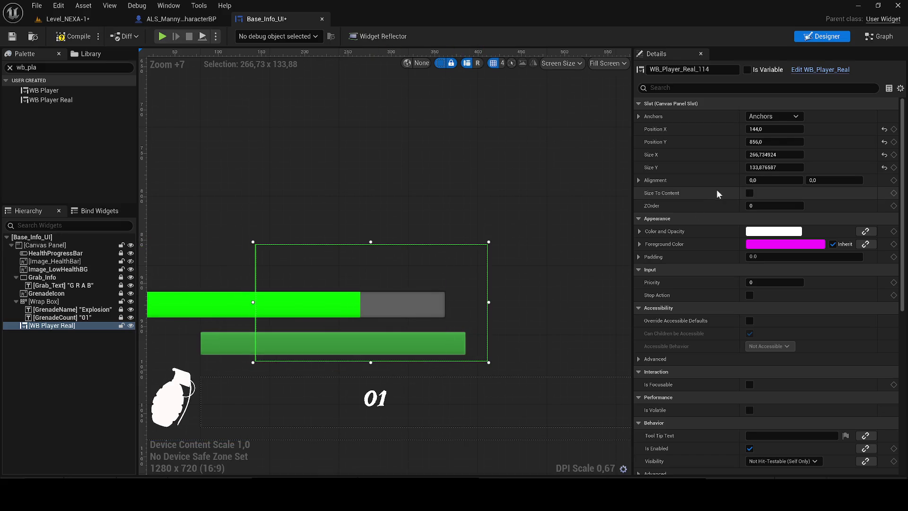
Step: Enable Size To Content, shift the widget left and up, and set its size field to 0
click(749, 193)
drag(505, 301, 378, 276)
scroll(378, 277, down, 3)
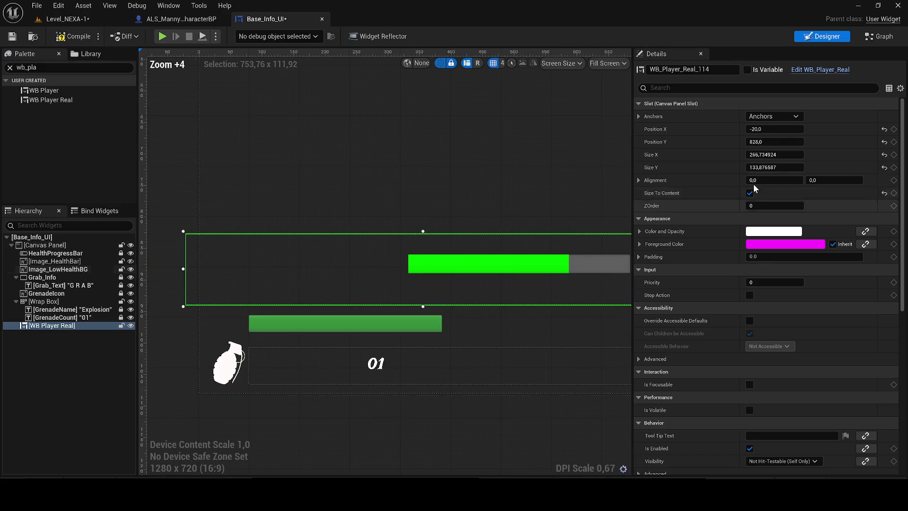
mouse_move(776, 142)
mouse_down()
mouse_move(738, 142)
mouse_move(768, 141)
mouse_move(757, 156)
mouse_move(776, 168)
mouse_up()
text(0)
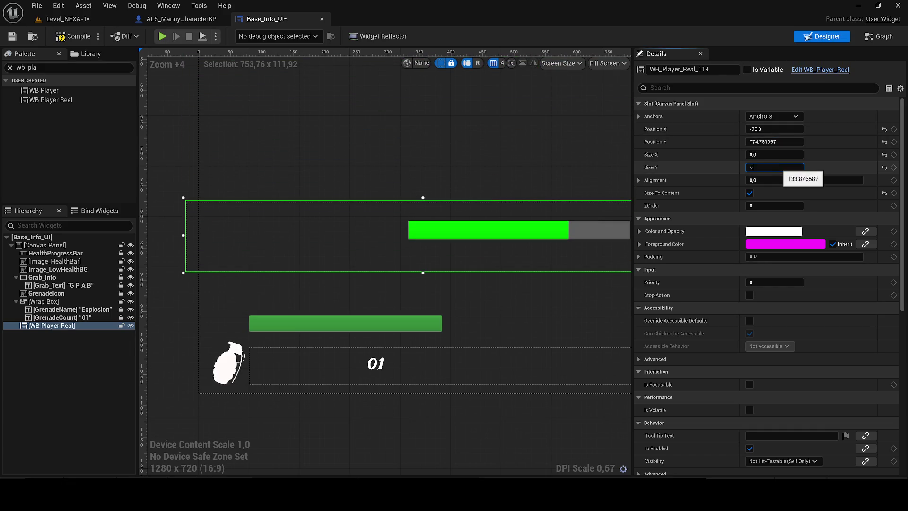
key(Tab)
text(0)
key(Return)
Step: Move the widget lower-left, disable Size To Content, enlarge it above the grenade count, then compile and save
scroll(480, 288, down, 6)
drag(381, 149, 317, 355)
scroll(318, 355, up, 7)
drag(341, 300, 346, 318)
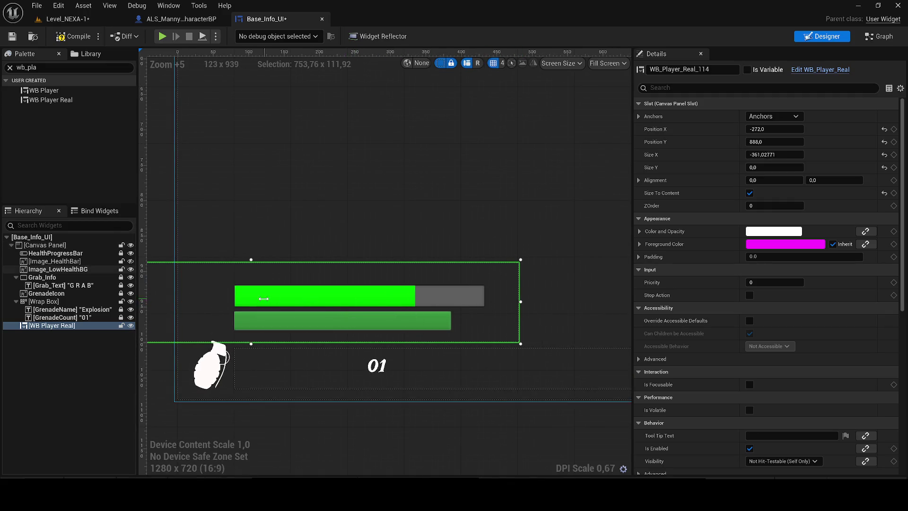
click(749, 193)
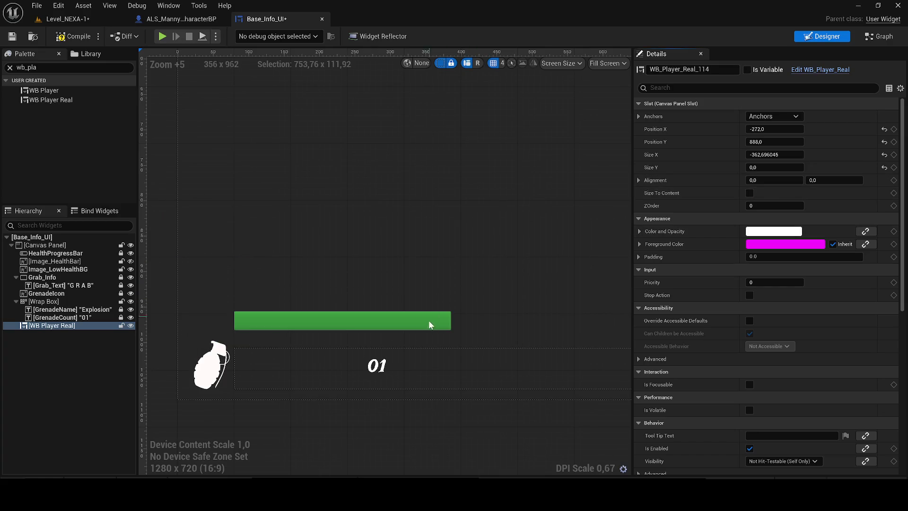
scroll(254, 276, down, 7)
mouse_move(210, 265)
mouse_down()
mouse_move(399, 293)
mouse_move(376, 286)
mouse_up()
scroll(385, 291, up, 3)
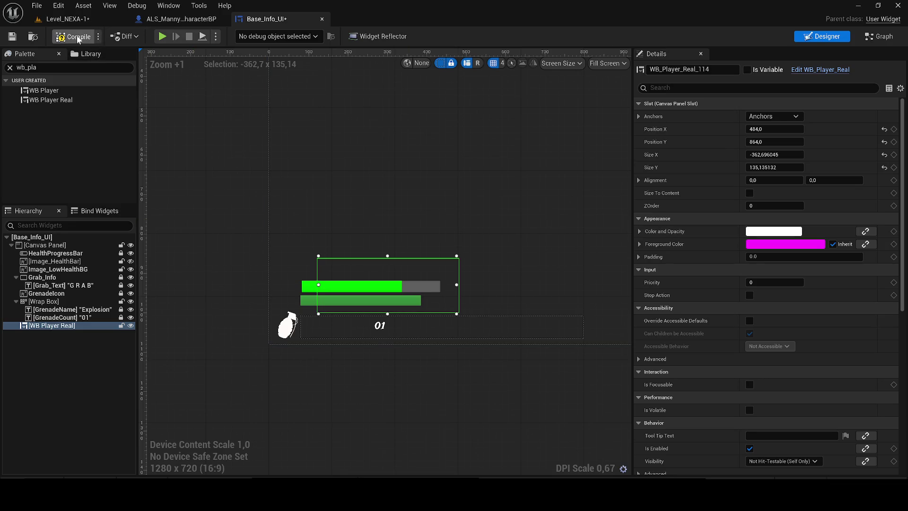
click(12, 37)
click(94, 19)
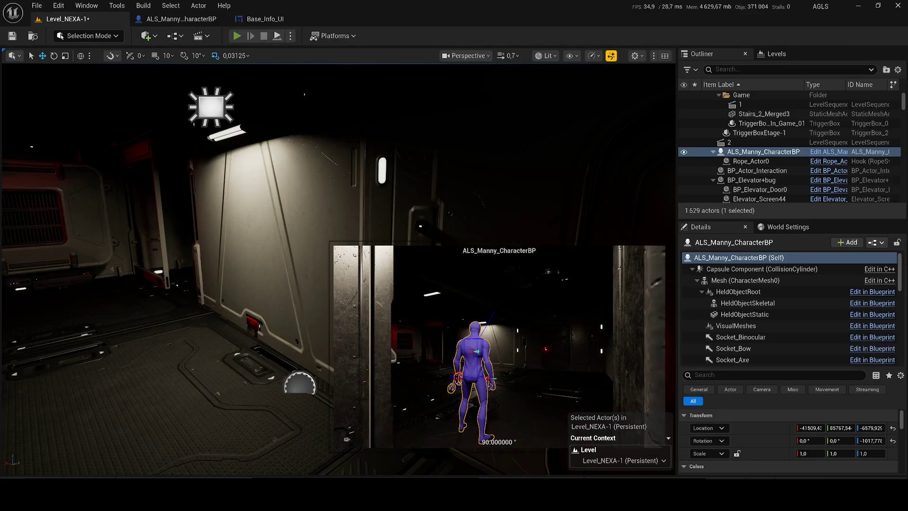
Step: Play-test the level to watch the lower health bar drain and refill, then return to Base_Info_UI
click(237, 36)
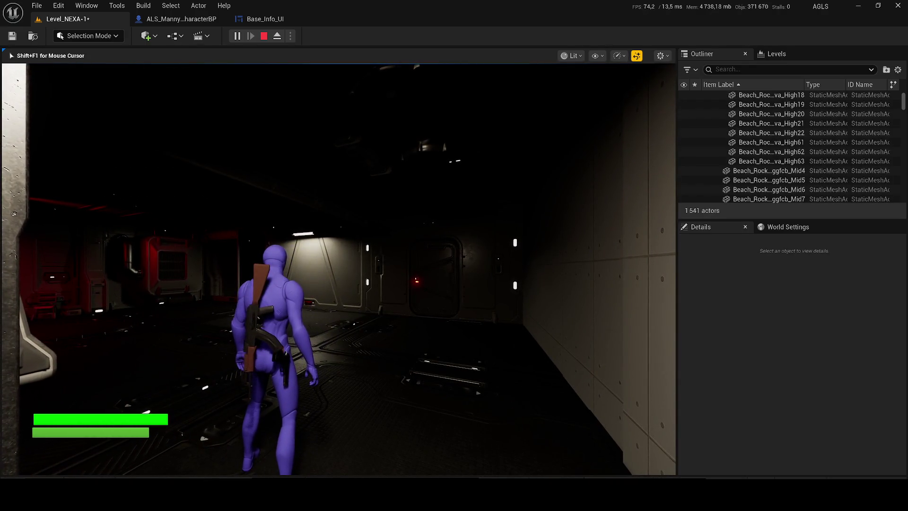
key(Escape)
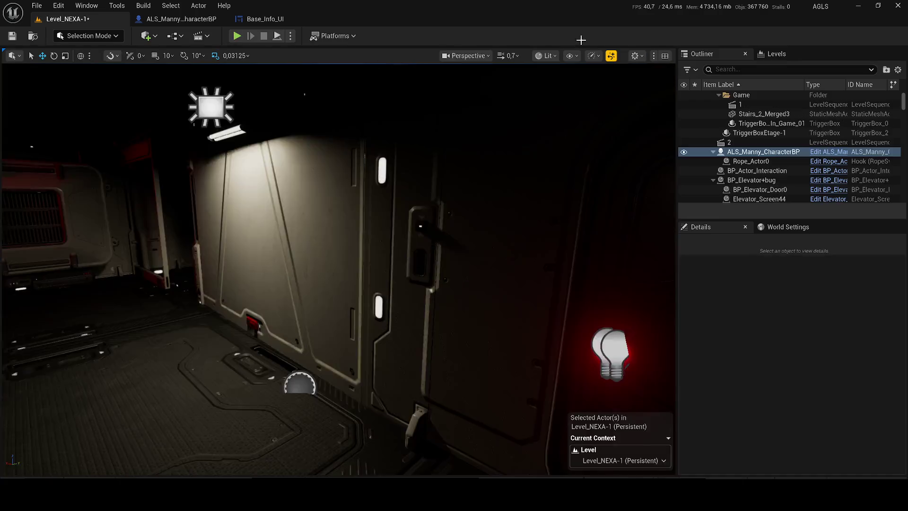
click(283, 17)
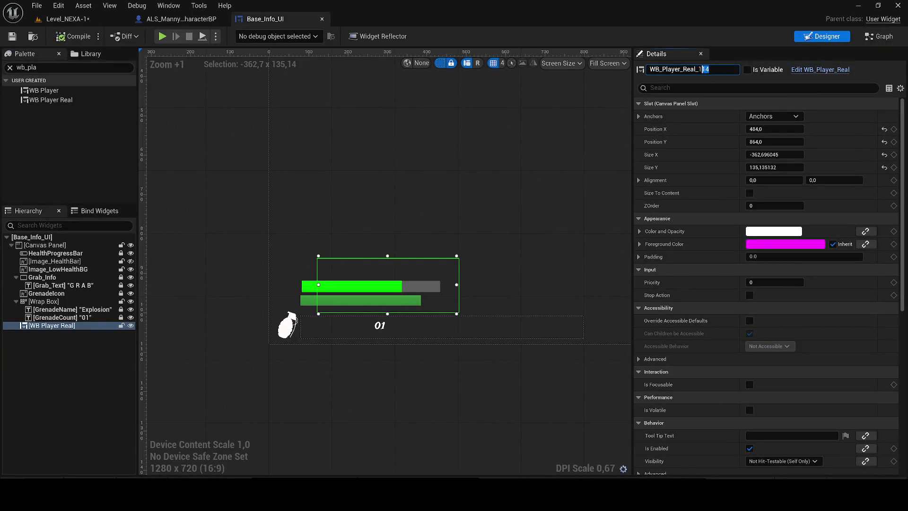
Step: Save Base_Info_UI while reviewing its EventGraph health logic and Grab_Info variable, then return to Designer
click(869, 40)
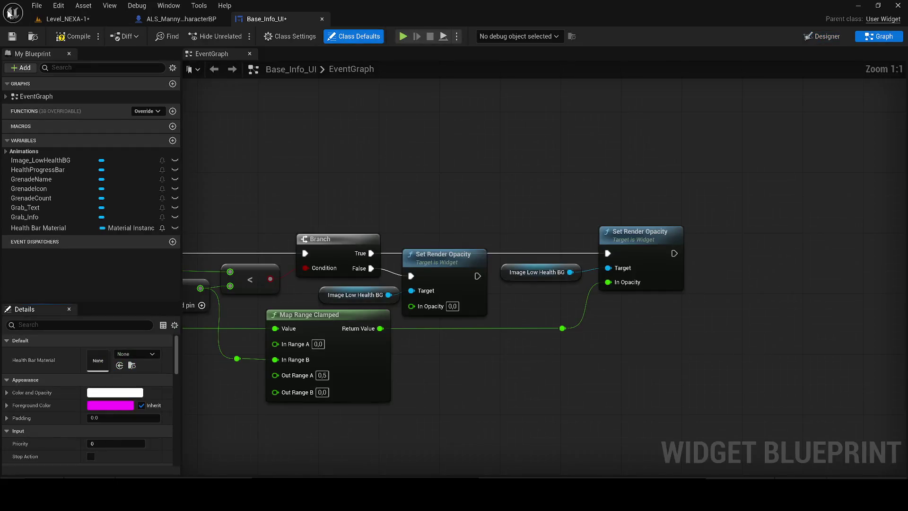
click(19, 38)
scroll(521, 189, down, 3)
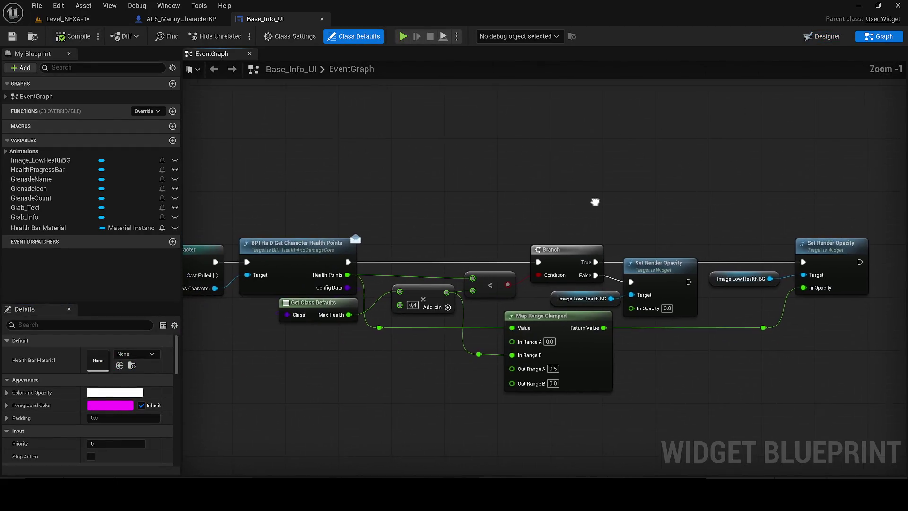
drag(491, 208, 601, 219)
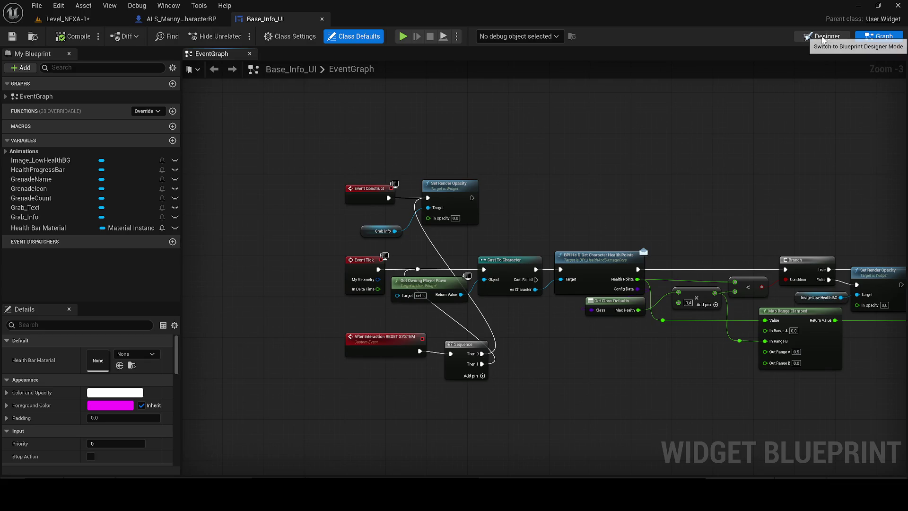
click(59, 217)
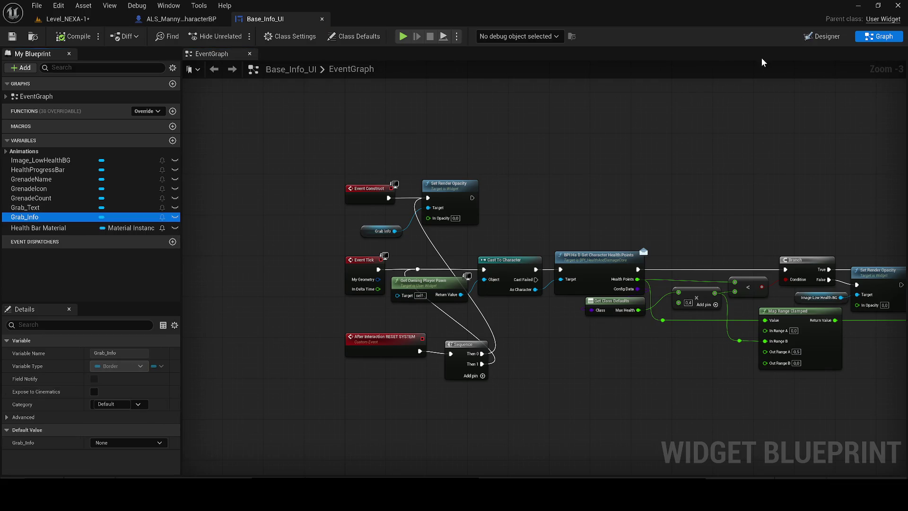
click(825, 38)
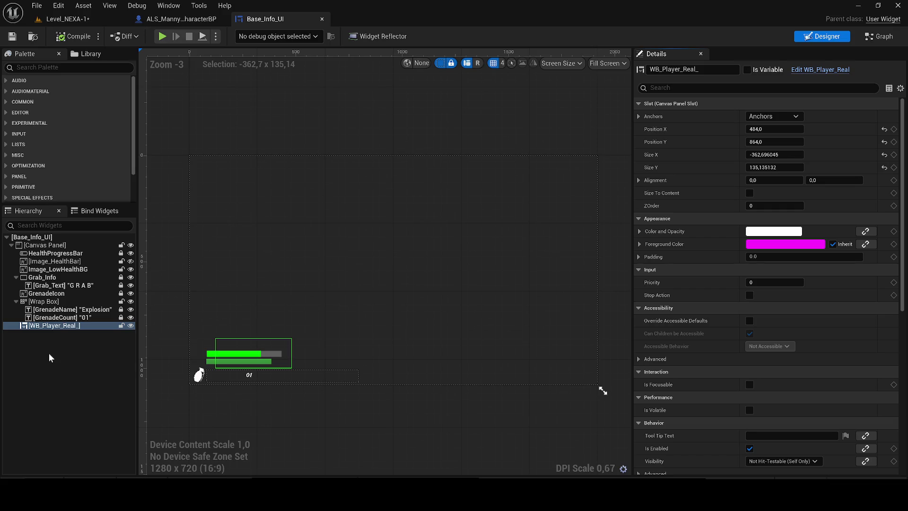
Step: Set Image_HealthBar's Visibility to Visible, found by searching 'visi' in Details
scroll(217, 362, up, 6)
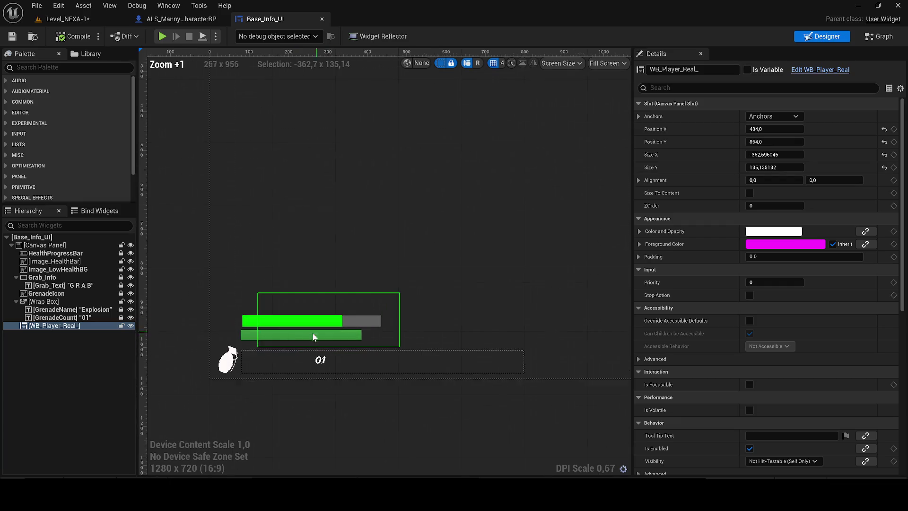
click(254, 330)
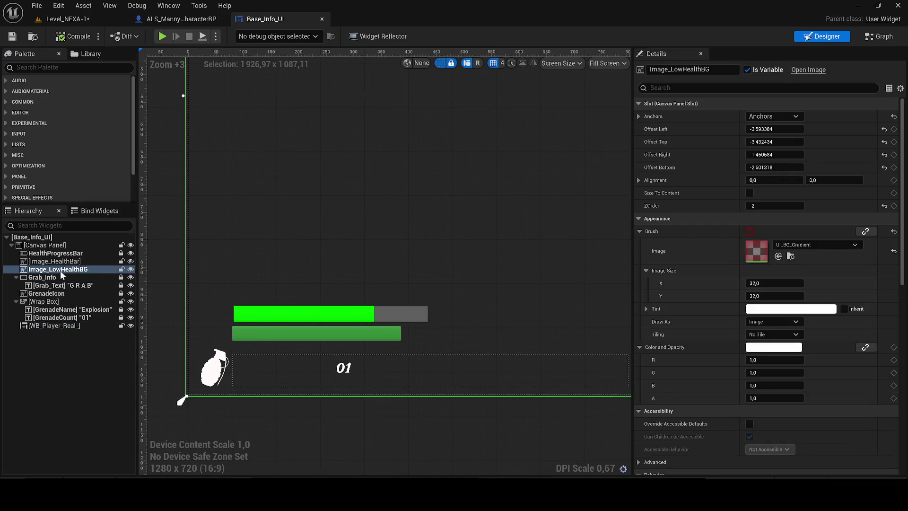
drag(307, 312, 331, 299)
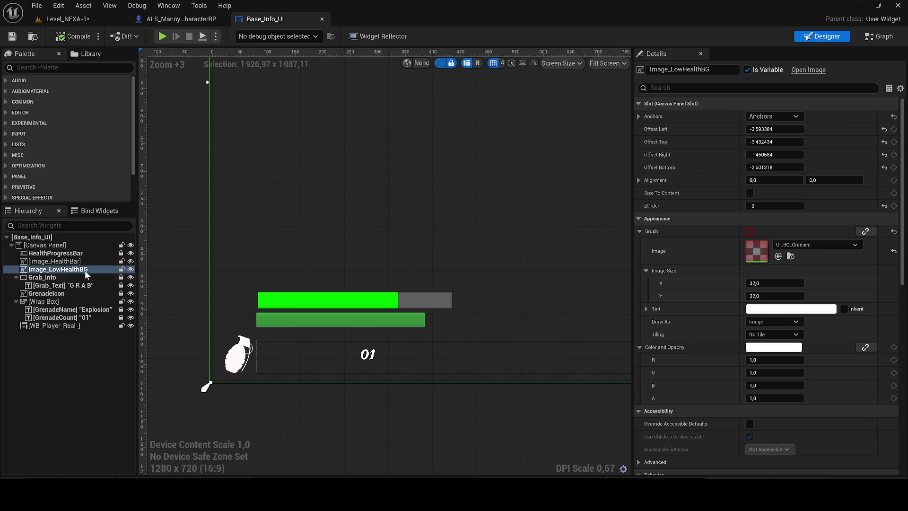
click(62, 261)
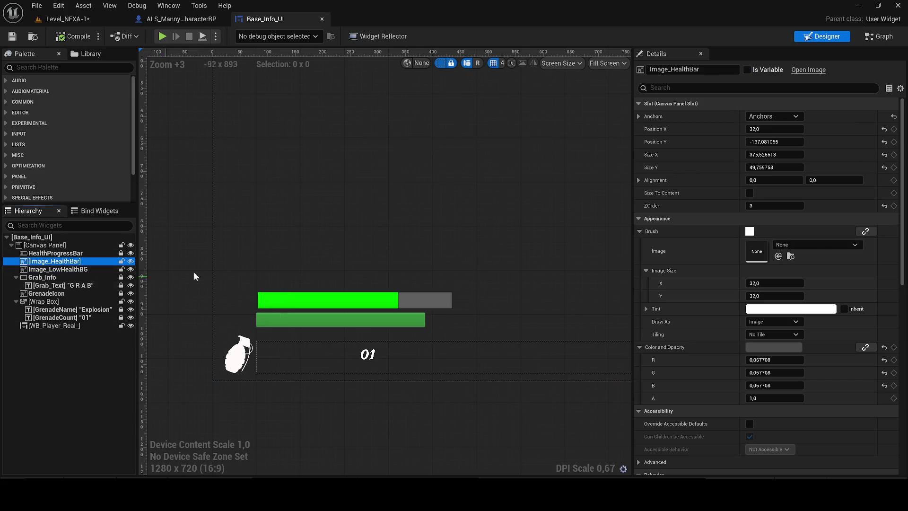
scroll(364, 253, down, 3)
click(694, 88)
text(visi)
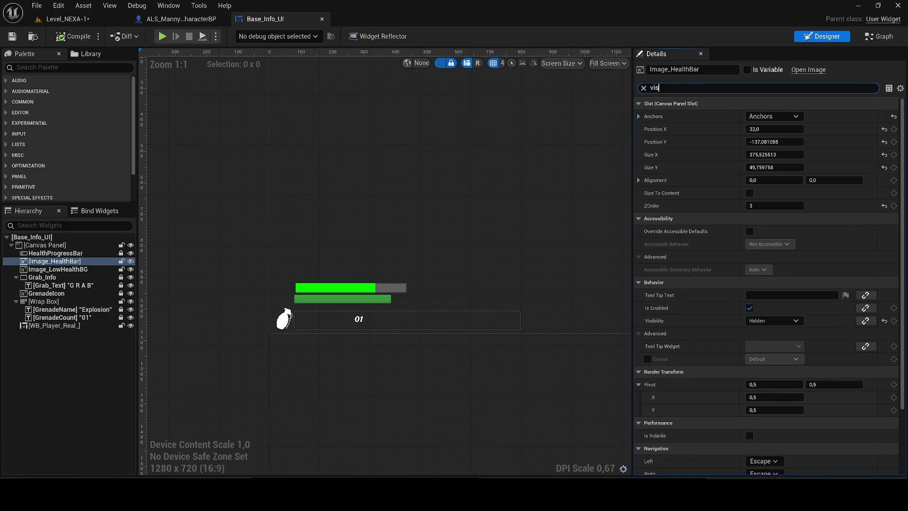
click(775, 116)
click(765, 126)
click(86, 23)
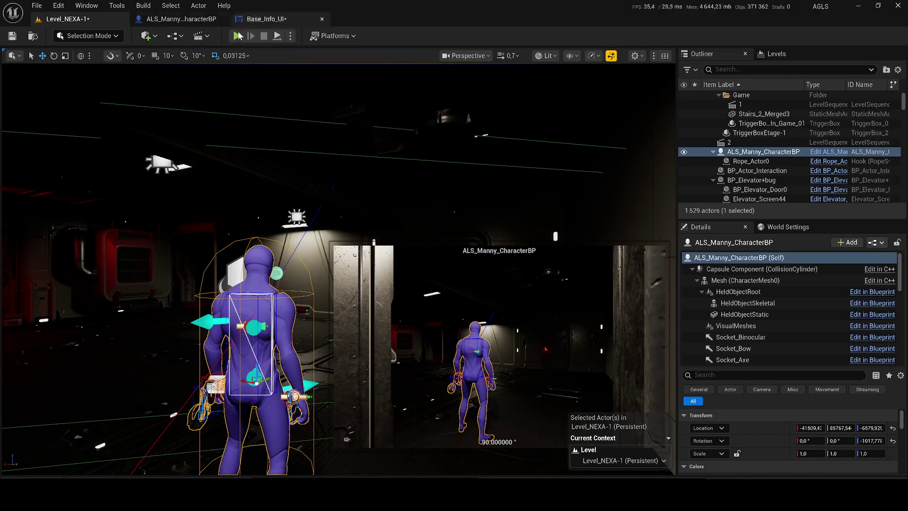
Step: Play-test the HUD with a quick walk, then clear Base_Info_UI's Details search filter
click(240, 88)
key(w)
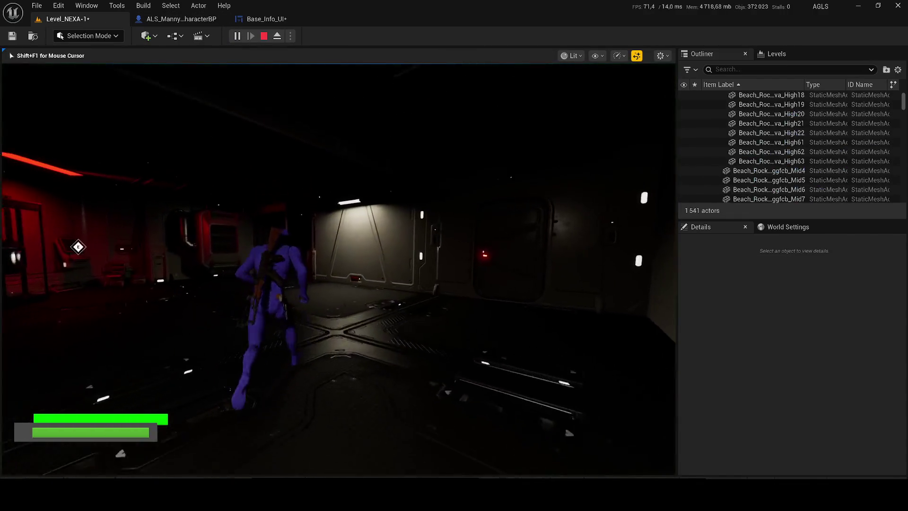
key(Escape)
click(258, 18)
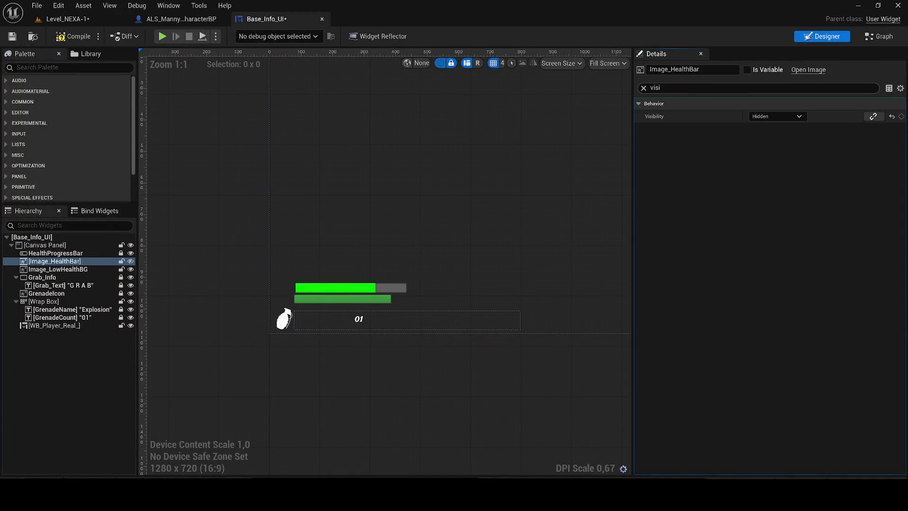
click(643, 88)
Step: Replay the level briefly, then select WB_Player_Real_ in the Base_Info_UI designer
click(66, 19)
click(239, 37)
key(Escape)
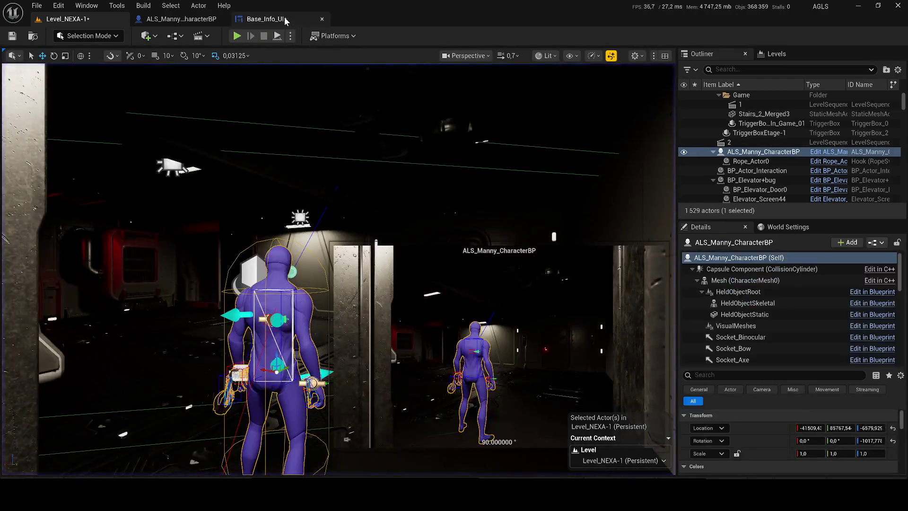
click(285, 19)
click(425, 266)
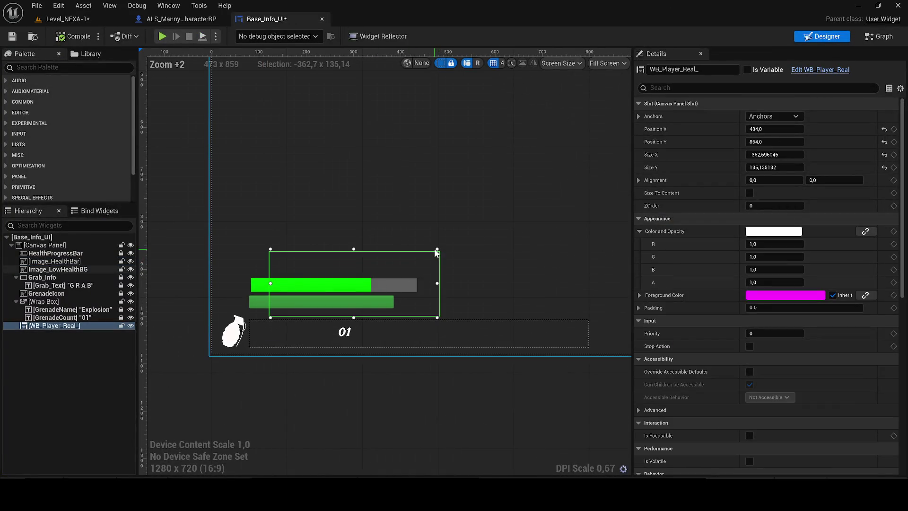
Step: Adjust WB_Player_Real_'s height and canvas position and enable Size To Content
click(775, 167)
mouse_move(775, 168)
mouse_down()
mouse_move(832, 167)
mouse_move(791, 171)
mouse_up()
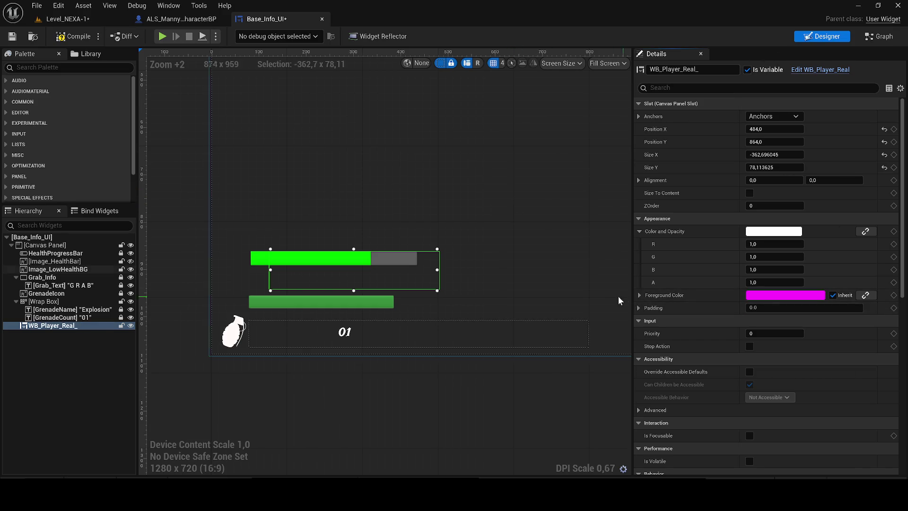
scroll(687, 345, down, 3)
scroll(736, 357, down, 3)
mouse_move(355, 270)
mouse_down()
mouse_move(332, 273)
mouse_move(349, 298)
mouse_up()
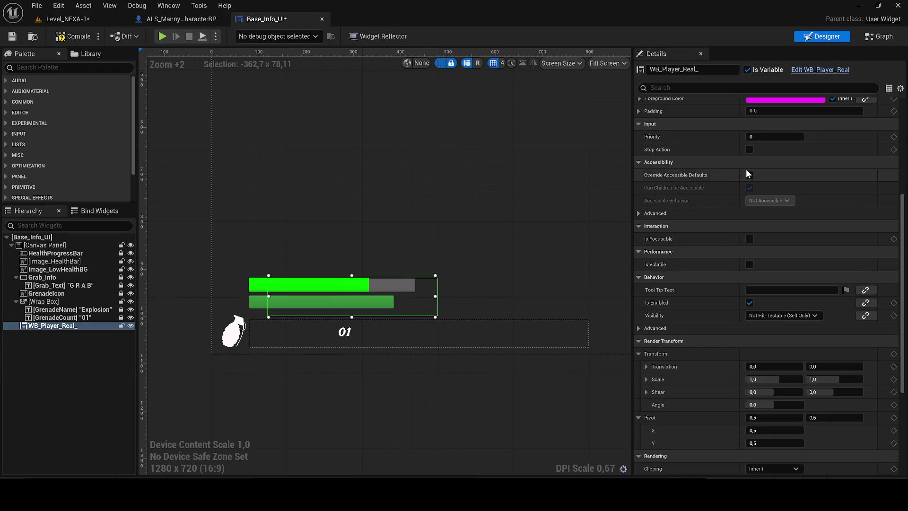
scroll(761, 149, up, 6)
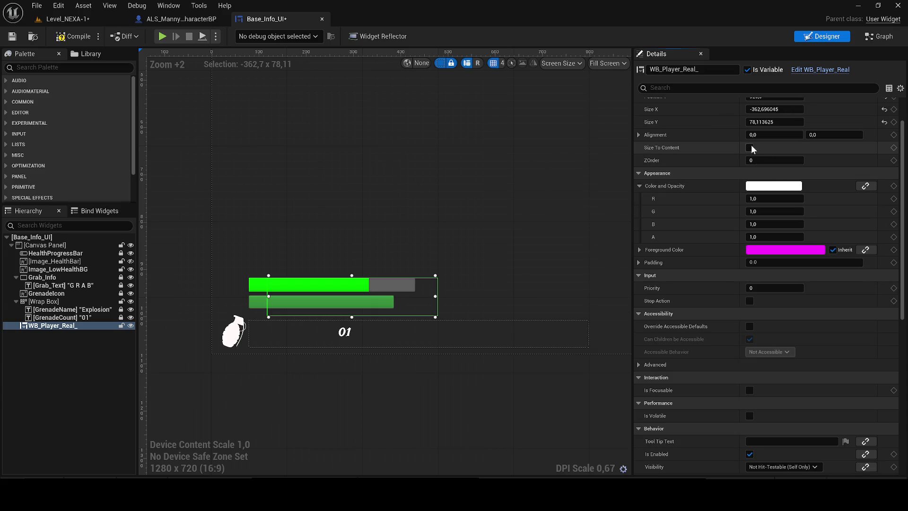
click(749, 147)
mouse_move(450, 324)
mouse_down()
mouse_move(218, 235)
mouse_move(319, 244)
mouse_up()
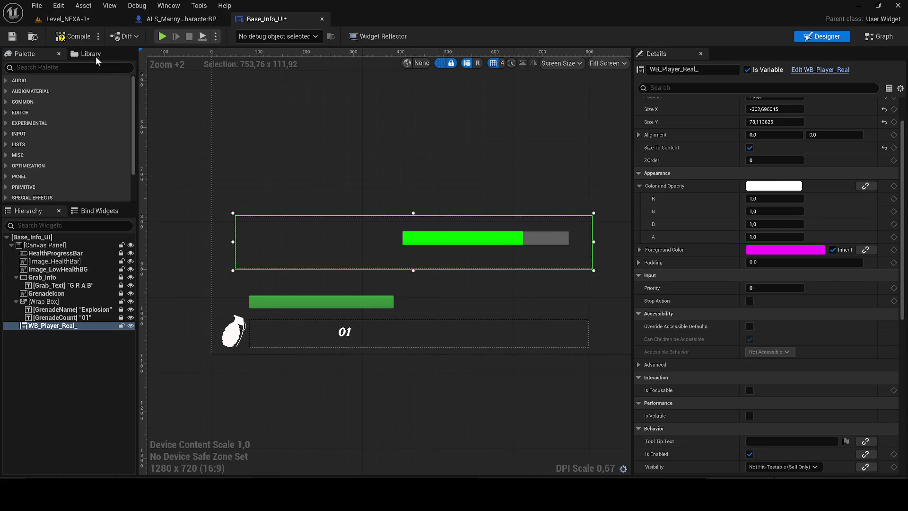
click(171, 20)
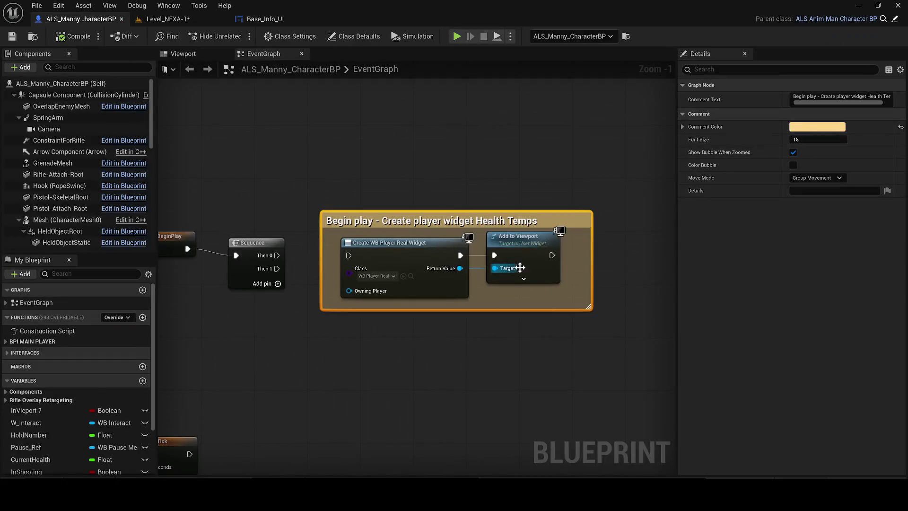
Step: Open WB_Player_Real from the Content Browser and delete its Canvas Panel
click(410, 275)
double_click(294, 345)
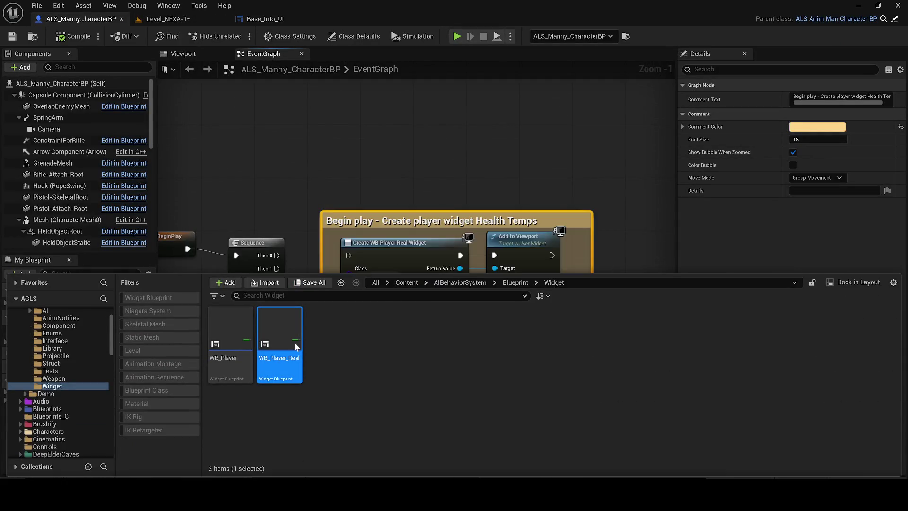
click(556, 373)
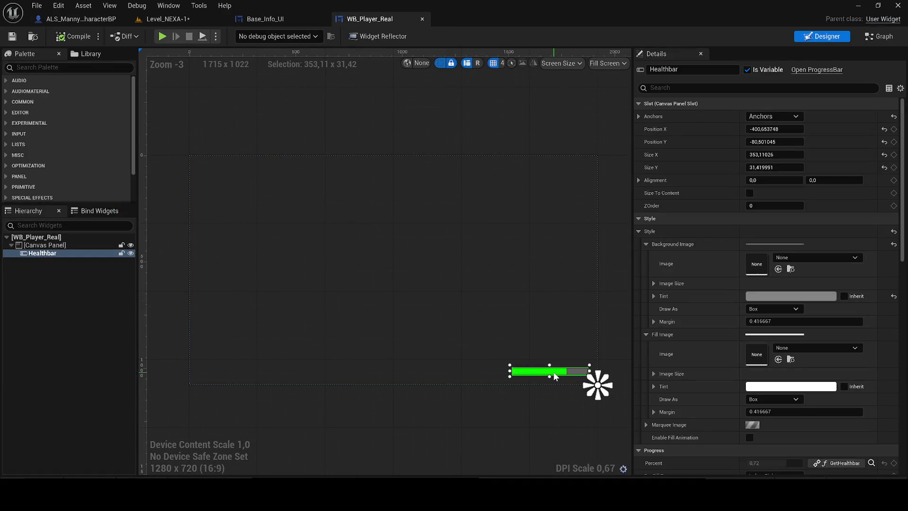
click(63, 244)
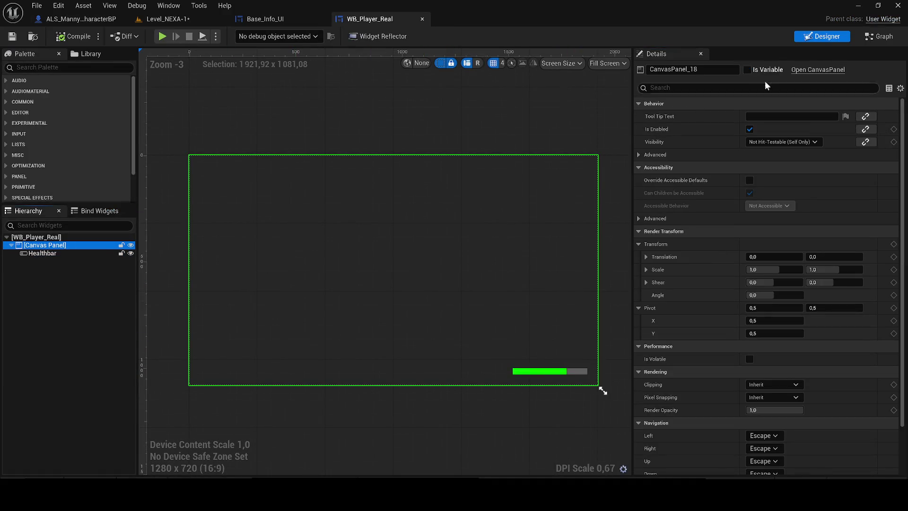
click(62, 254)
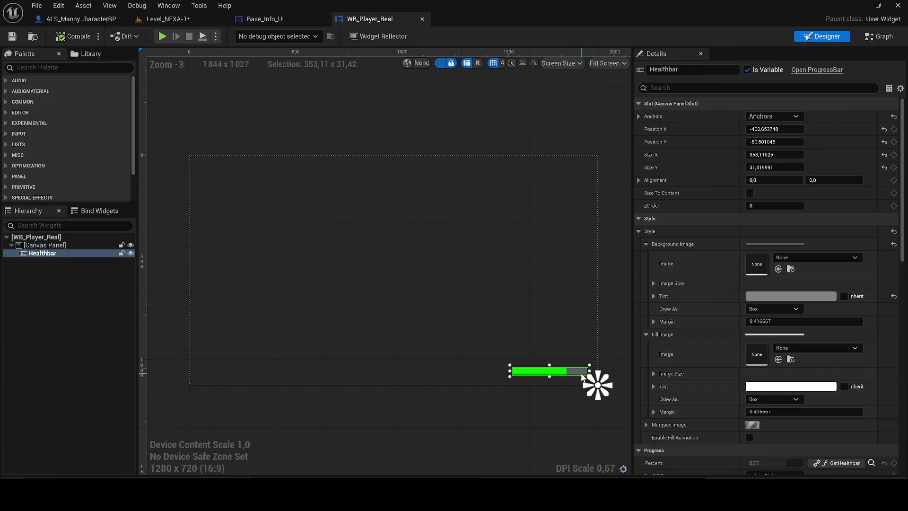
click(62, 245)
key(Delete)
click(73, 236)
scroll(347, 288, down, 4)
drag(376, 293, 355, 302)
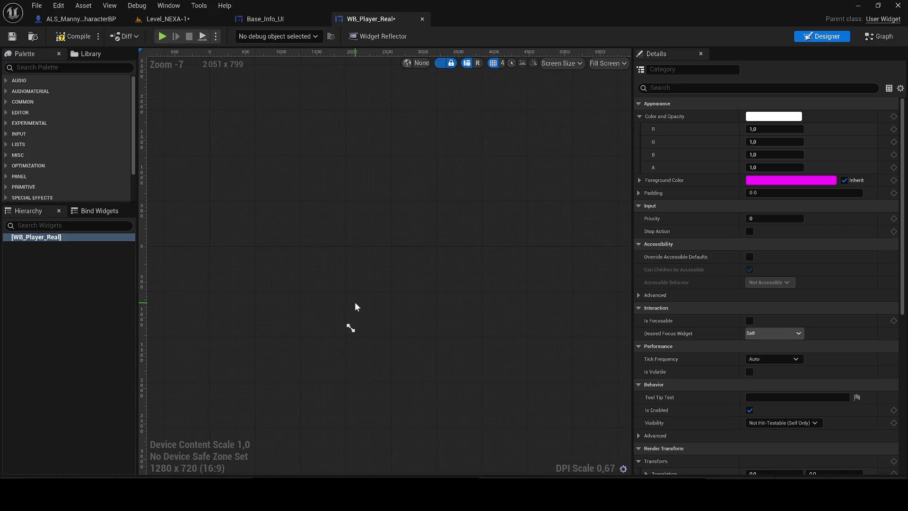
Step: Undo the Canvas Panel deletion and drop Healthbar onto it, keeping its name
click(260, 20)
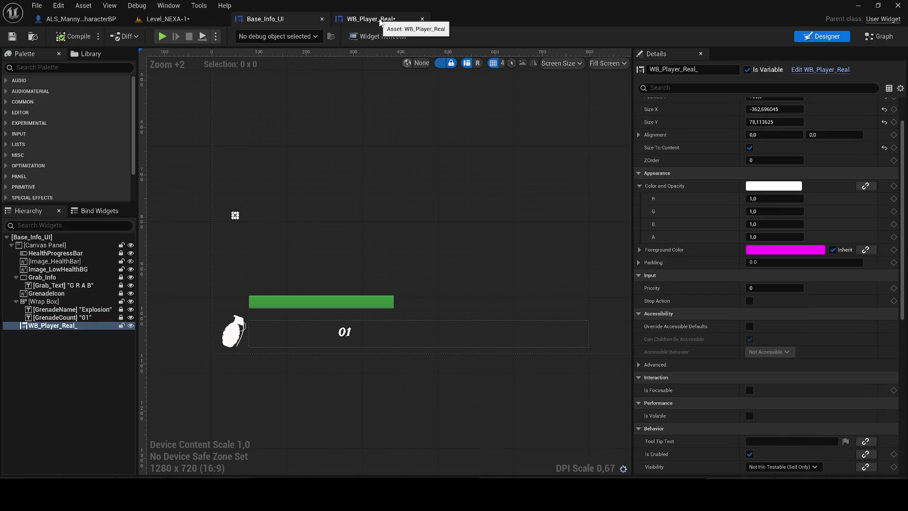
click(380, 20)
key(ctrl+z)
drag(43, 253, 52, 245)
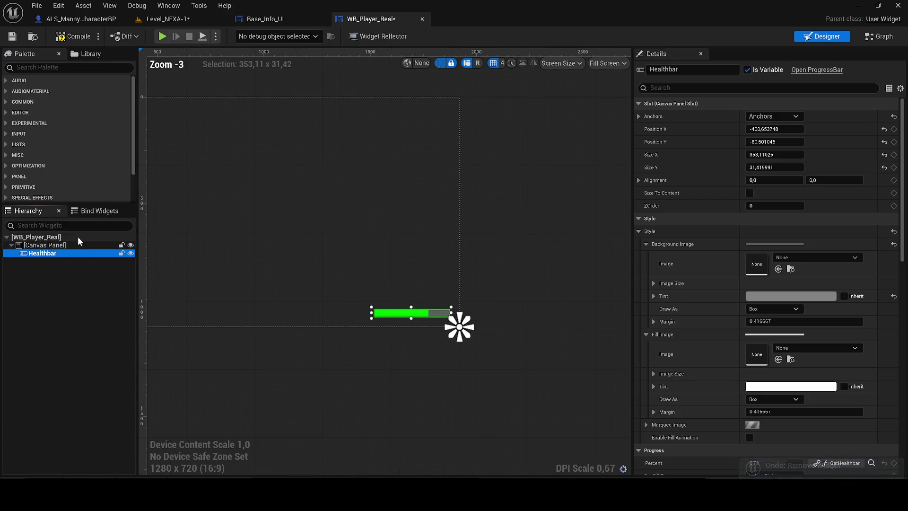
key(F2)
key(Return)
click(35, 245)
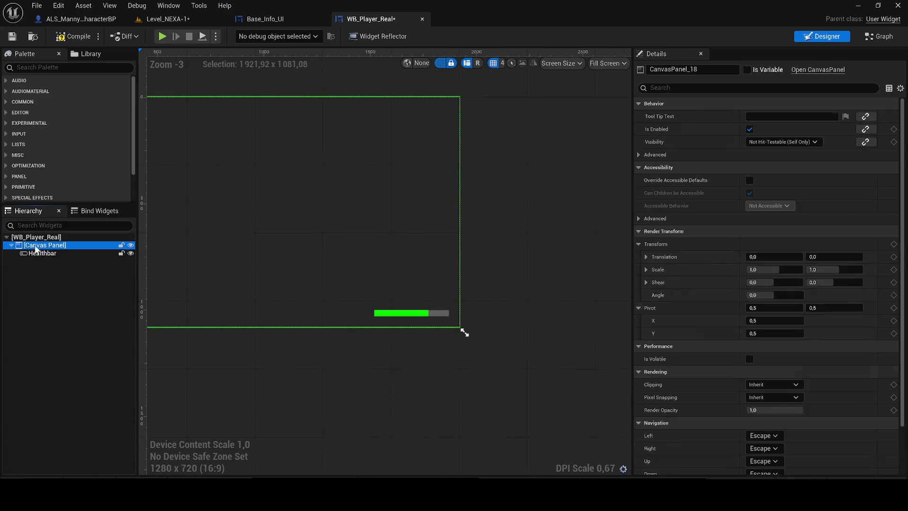
Step: Replace WB_Player_Real's Canvas Panel with a Vertical Box using Replace With
click(34, 252)
click(35, 246)
click(36, 237)
click(35, 246)
right_click(36, 245)
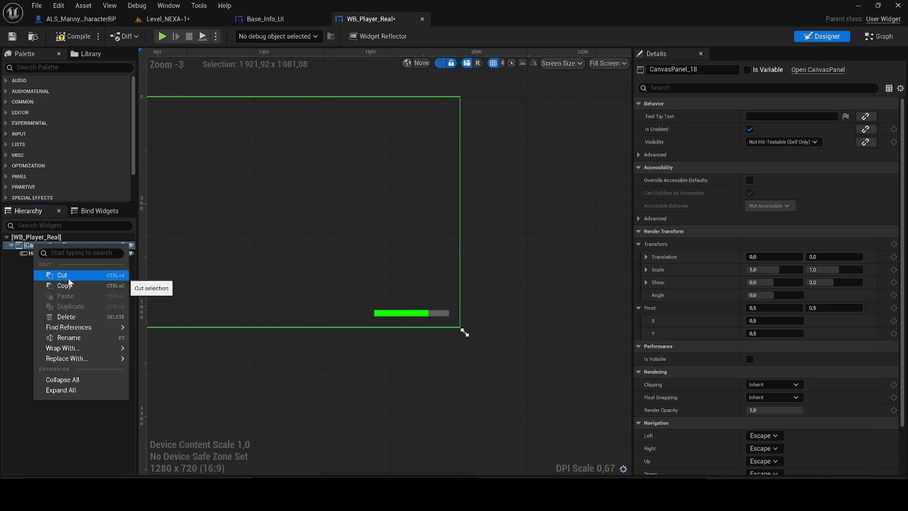
mouse_move(75, 359)
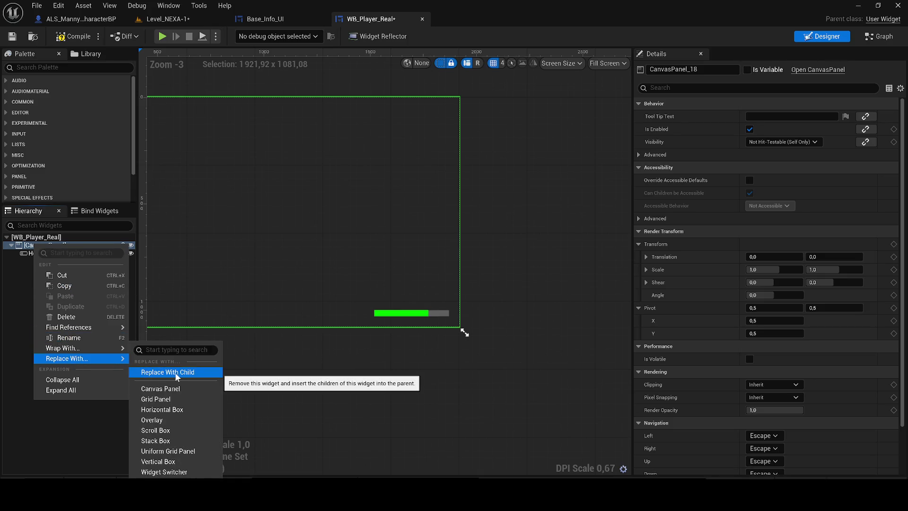
click(199, 460)
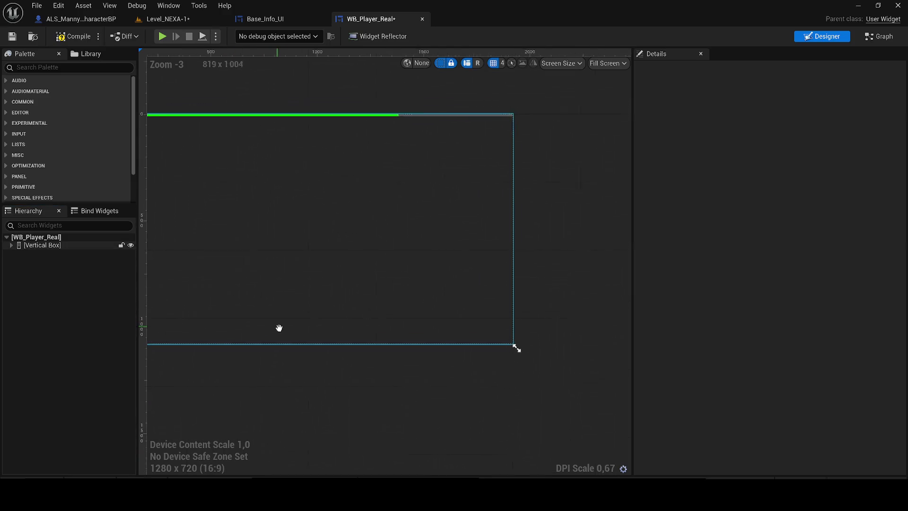
click(264, 280)
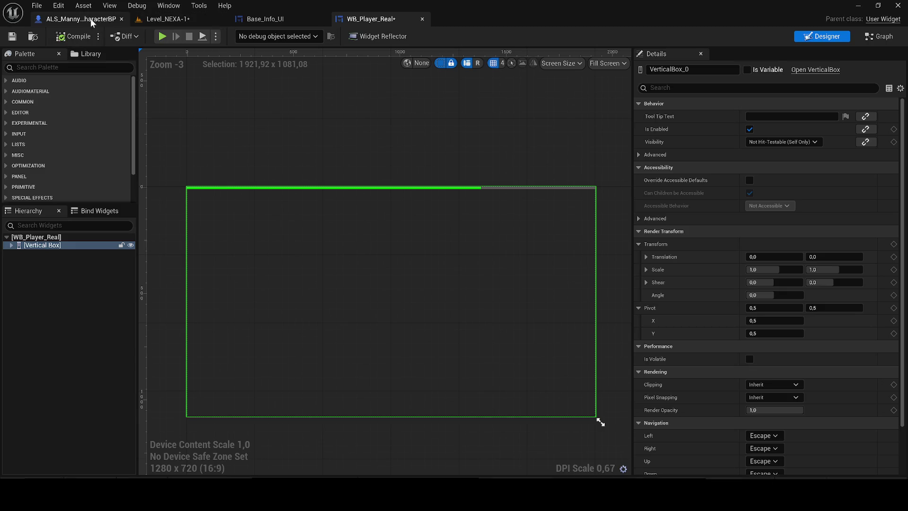
click(282, 21)
scroll(245, 218, up, 2)
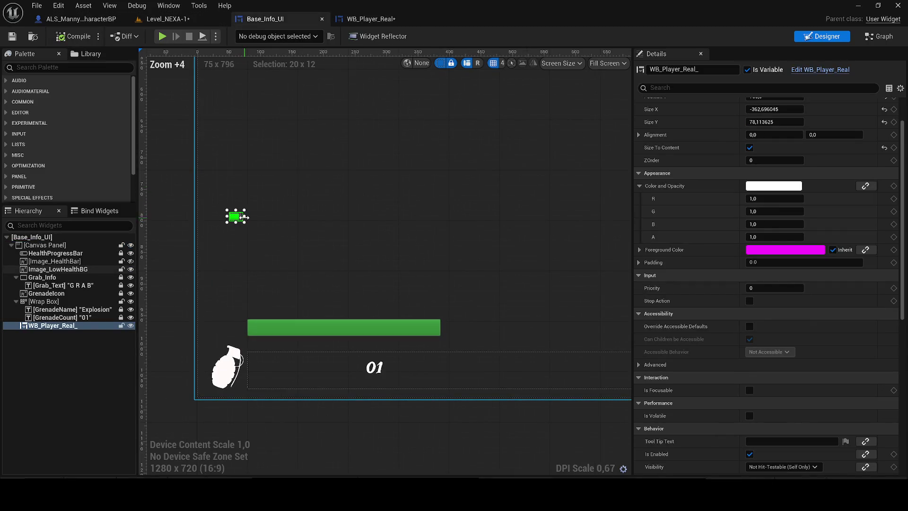
Step: Untick Size To Content on WB_Player_Real_ and resize it to about 322 × 267 at 80, 702
scroll(766, 212, up, 2)
click(750, 193)
scroll(206, 239, up, 2)
drag(220, 235, 410, 235)
mouse_move(325, 224)
mouse_down()
mouse_move(353, 304)
mouse_move(350, 353)
mouse_up()
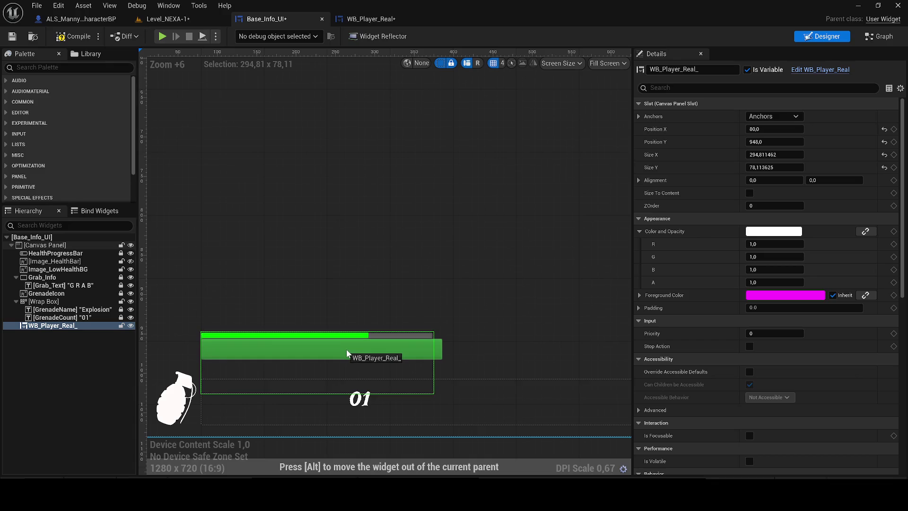
drag(316, 328, 317, 180)
mouse_move(776, 155)
mouse_down()
mouse_move(804, 154)
mouse_move(783, 155)
mouse_move(799, 142)
mouse_move(742, 142)
mouse_up()
Step: Undo WB_Player_Real's edits until its Canvas Panel container returns
click(372, 19)
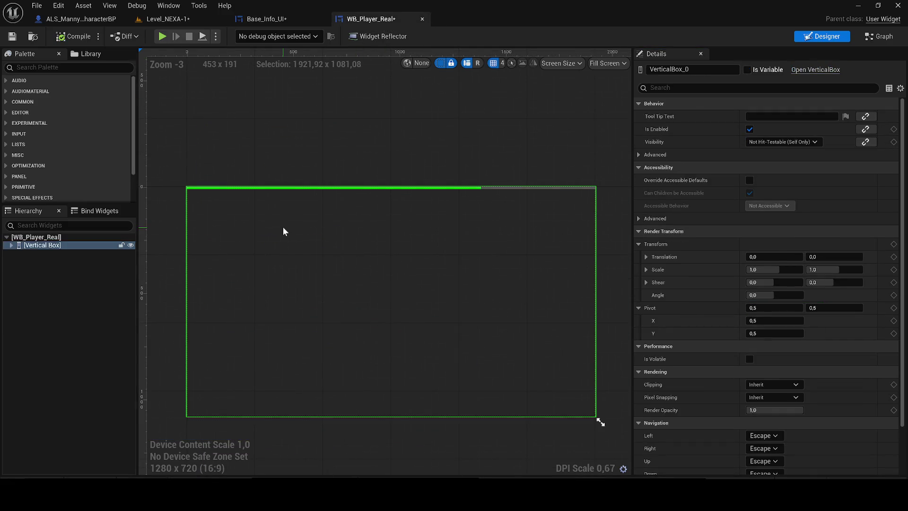
key(ctrl+z)
click(277, 216)
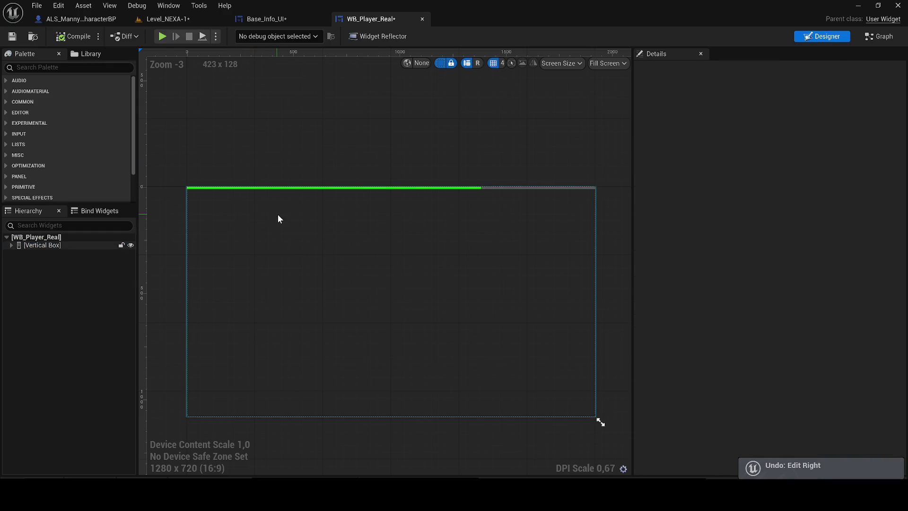
key(ctrl+z)
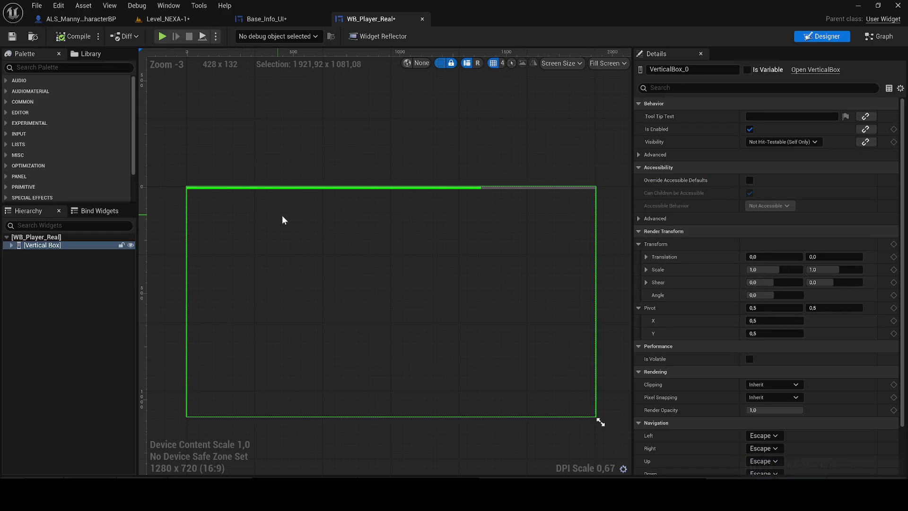
key(ctrl+z)
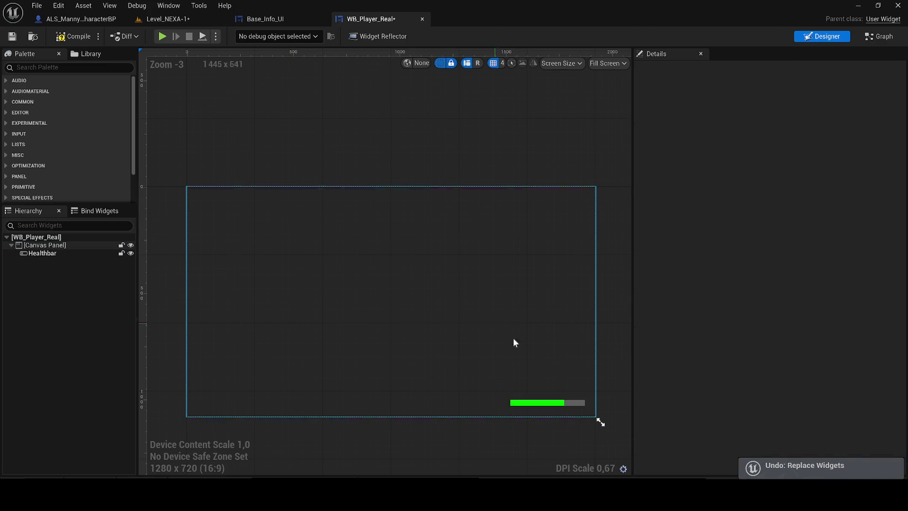
Step: Shrink WB_Player_Real's preview area to 179 × 36 around the Healthbar
mouse_move(607, 429)
mouse_down()
mouse_move(338, 298)
mouse_move(329, 273)
mouse_up()
scroll(297, 265, up, 3)
mouse_move(430, 319)
mouse_down()
mouse_move(306, 219)
mouse_move(355, 217)
mouse_move(336, 209)
mouse_up()
scroll(307, 215, up, 4)
scroll(231, 203, up, 3)
click(227, 201)
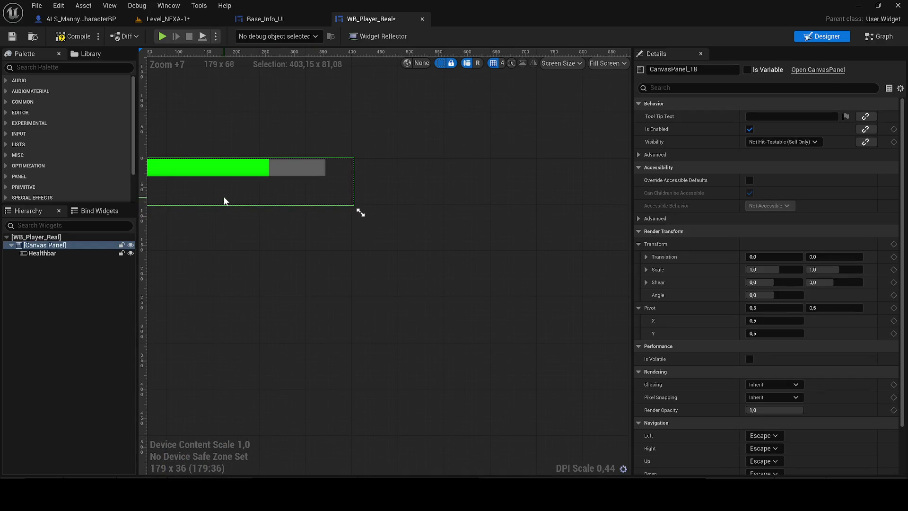
click(268, 19)
scroll(351, 257, down, 6)
Step: Untick Size To Content on WB_Player_Real_ and adjust its width, position and height
scroll(450, 284, up, 5)
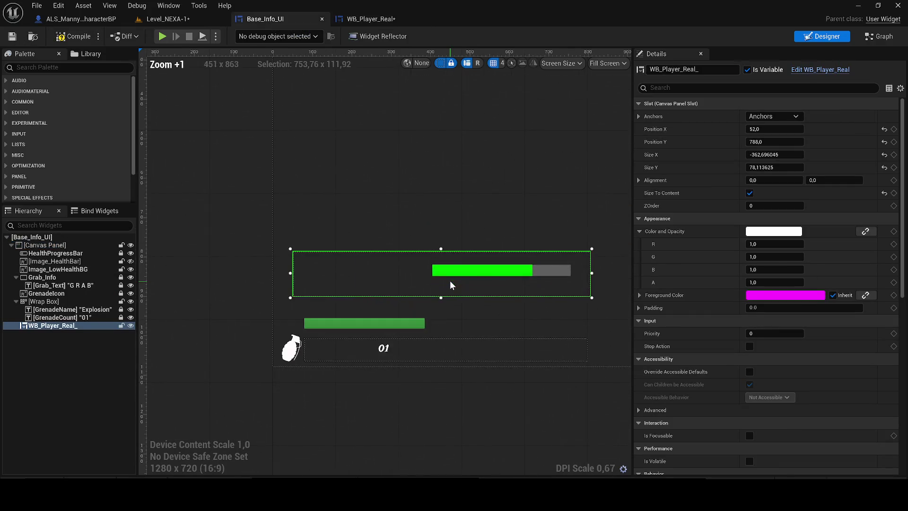
drag(590, 273, 492, 276)
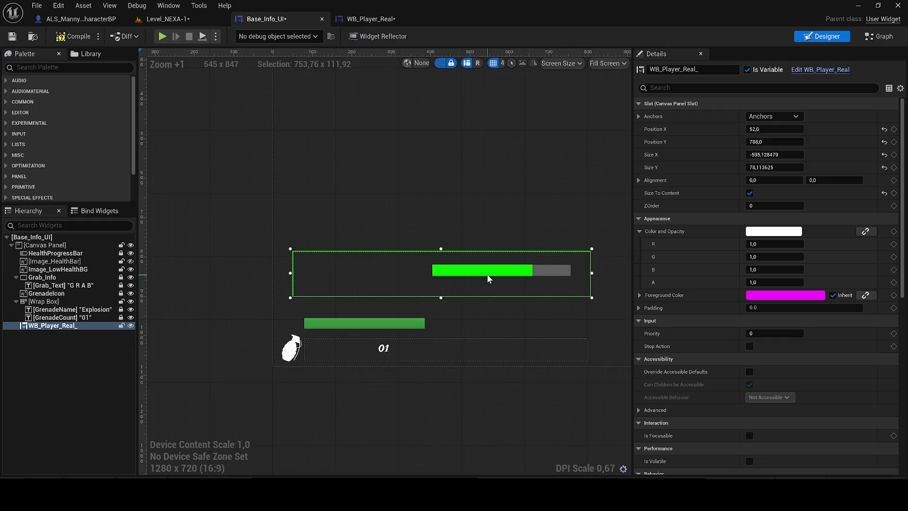
click(749, 193)
mouse_move(243, 269)
mouse_down()
mouse_move(448, 270)
mouse_move(479, 283)
mouse_move(428, 283)
mouse_move(439, 283)
mouse_up()
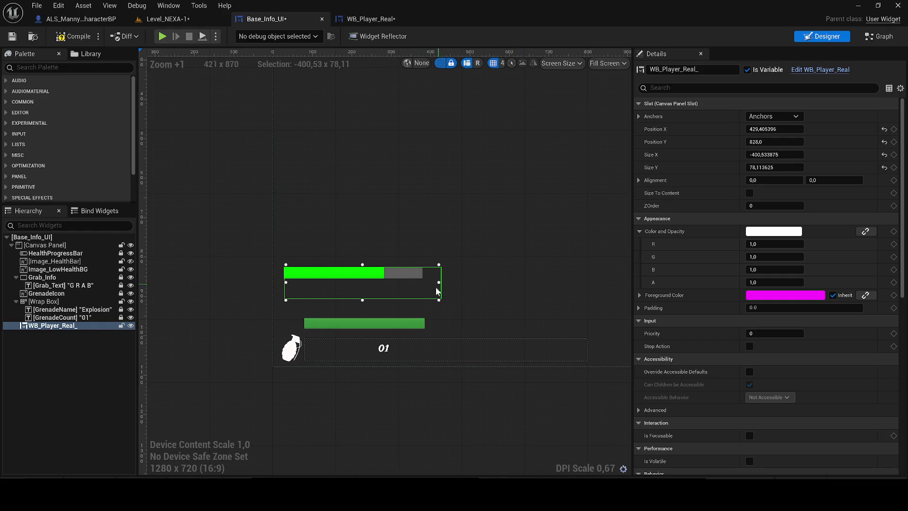
mouse_move(363, 298)
mouse_down()
mouse_move(363, 277)
mouse_move(363, 298)
mouse_move(395, 321)
mouse_move(388, 294)
mouse_up()
scroll(397, 331, up, 3)
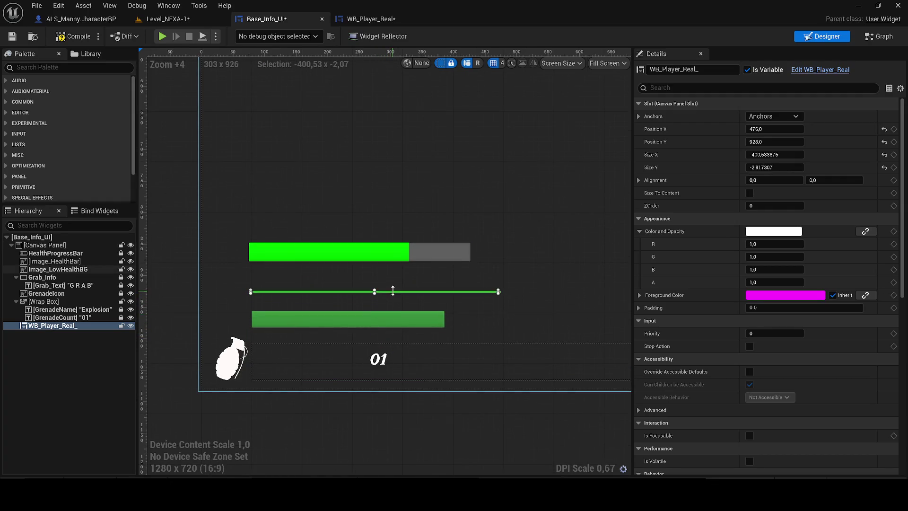
Step: Undo stray Image_LowHealthBG moves, place WB_Player_Real_ above the lower bar, and save
click(382, 250)
drag(381, 250, 359, 248)
key(ctrl+z)
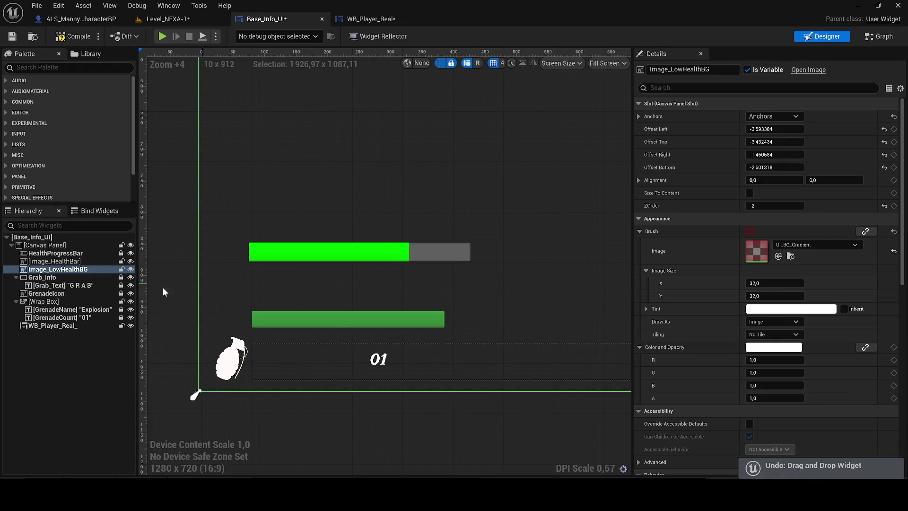
click(64, 325)
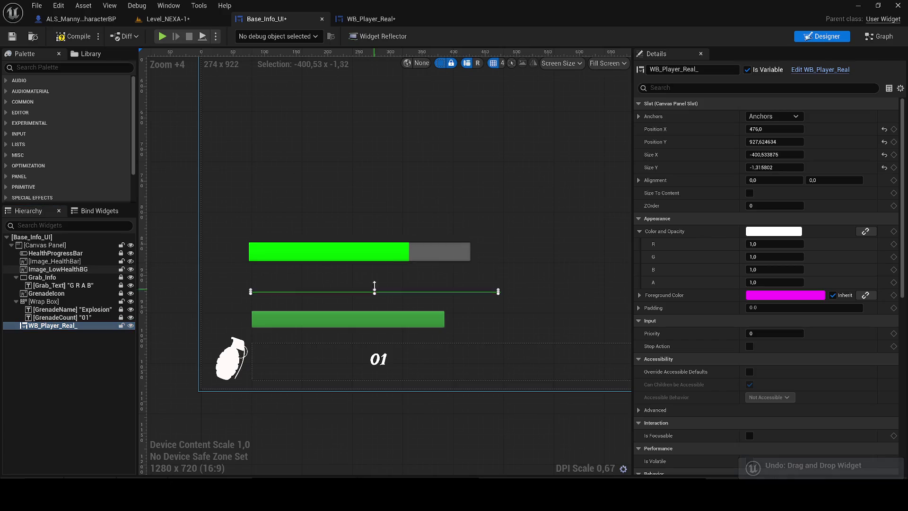
click(381, 259)
mouse_move(381, 260)
mouse_down()
mouse_move(382, 279)
mouse_move(362, 259)
mouse_up()
key(ctrl+z)
key(ctrl+z)
key(ctrl+z)
mouse_move(331, 237)
mouse_down()
mouse_move(352, 250)
mouse_move(367, 313)
mouse_move(368, 293)
mouse_up()
click(12, 36)
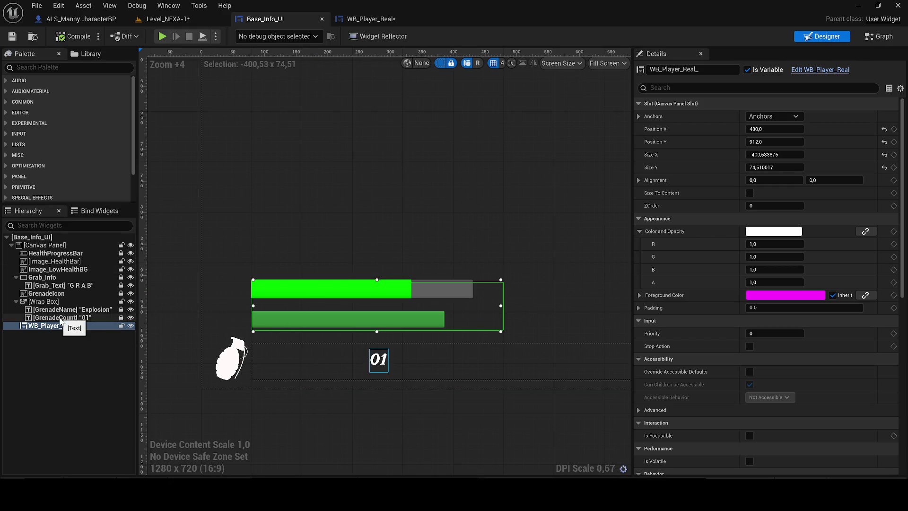
Step: Browse the HUD widgets and filter Image_LowHealthBG's Details for Visibility
click(56, 285)
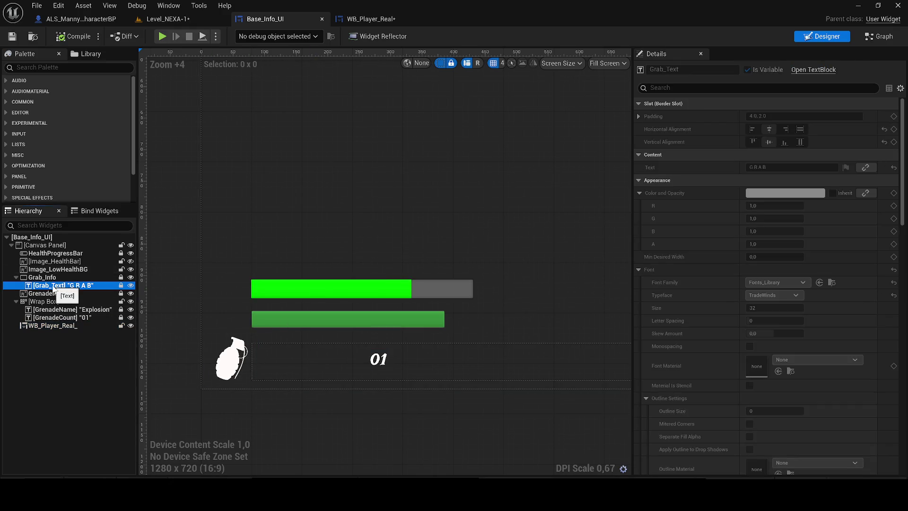
click(45, 278)
scroll(418, 279, down, 4)
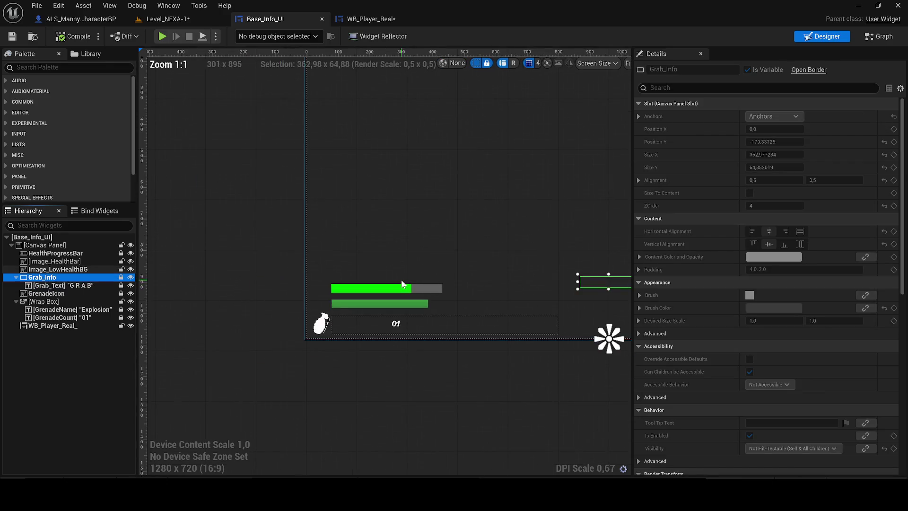
click(69, 273)
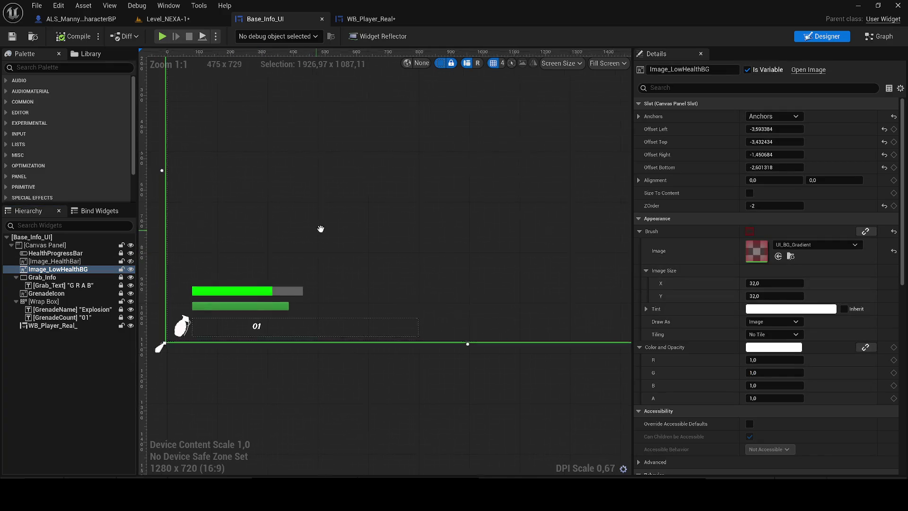
click(686, 88)
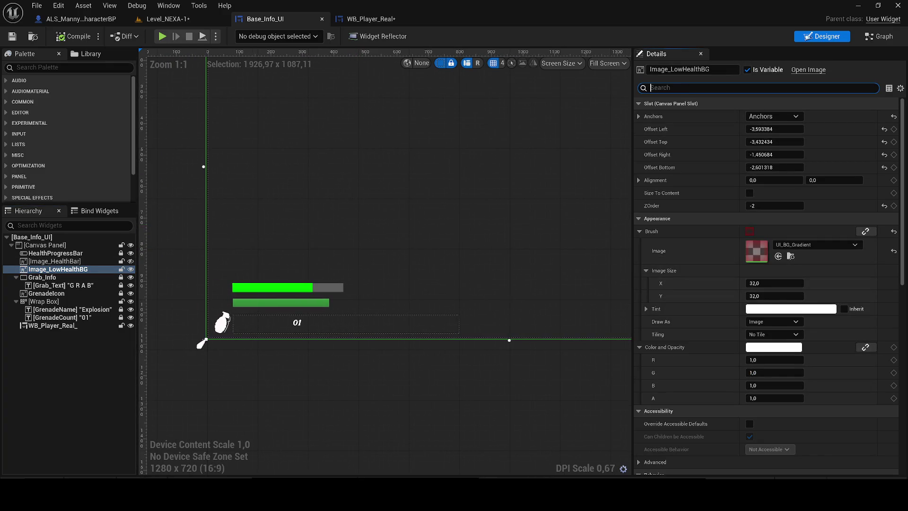
text(vsi)
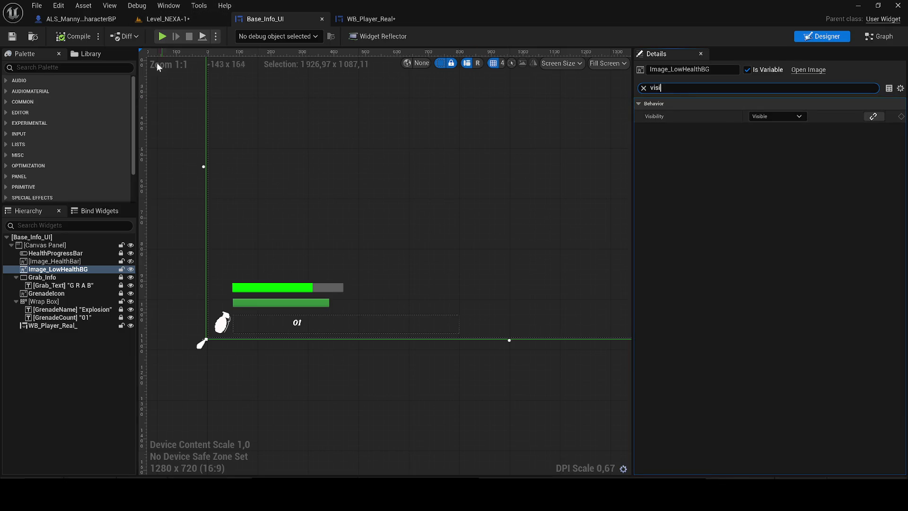
Step: Check Image_HealthBar and HealthProgressBar visibility, clear the filter, and bring Level_NEXA-1 forward
click(50, 261)
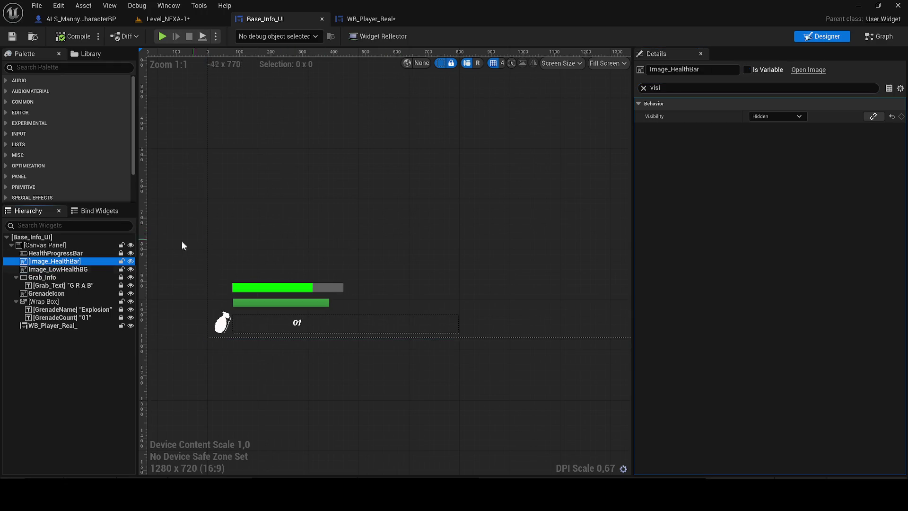
click(52, 253)
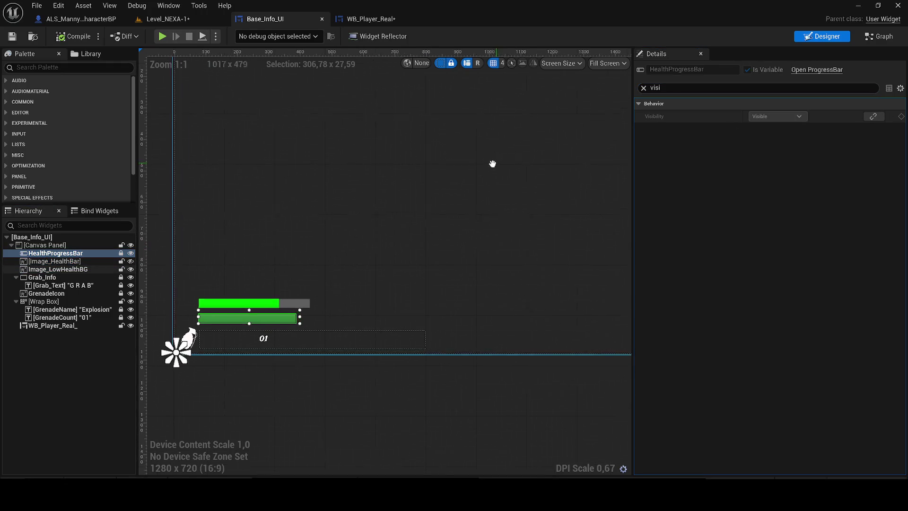
click(642, 88)
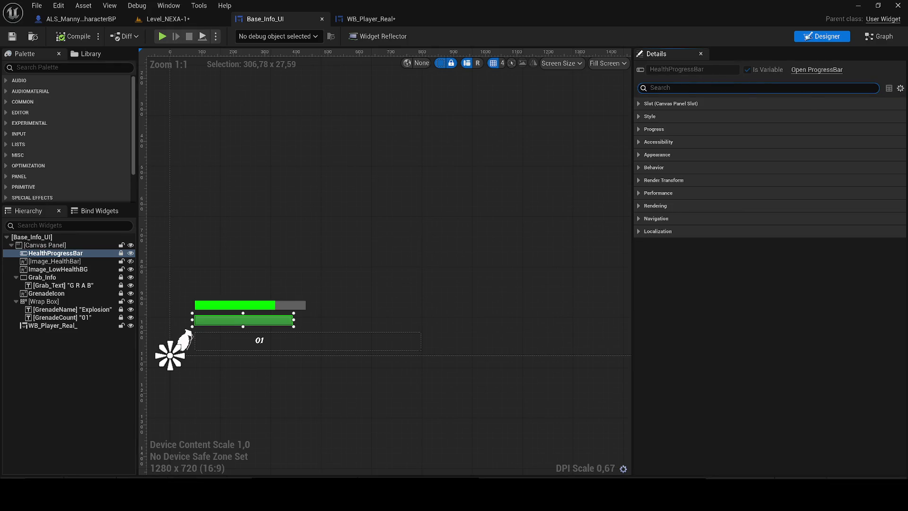
drag(164, 21, 71, 19)
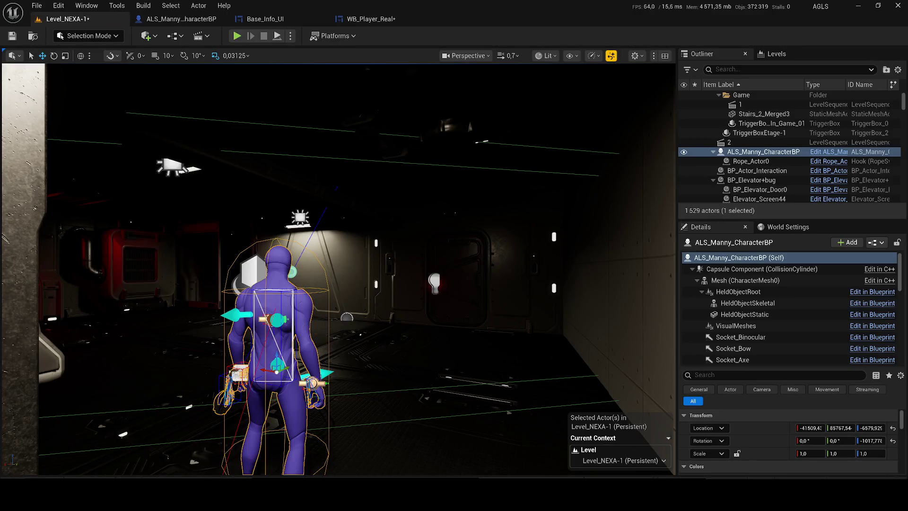
Step: Play-test the HUD health bars in game, then save the WB_Player_Real widget
click(237, 37)
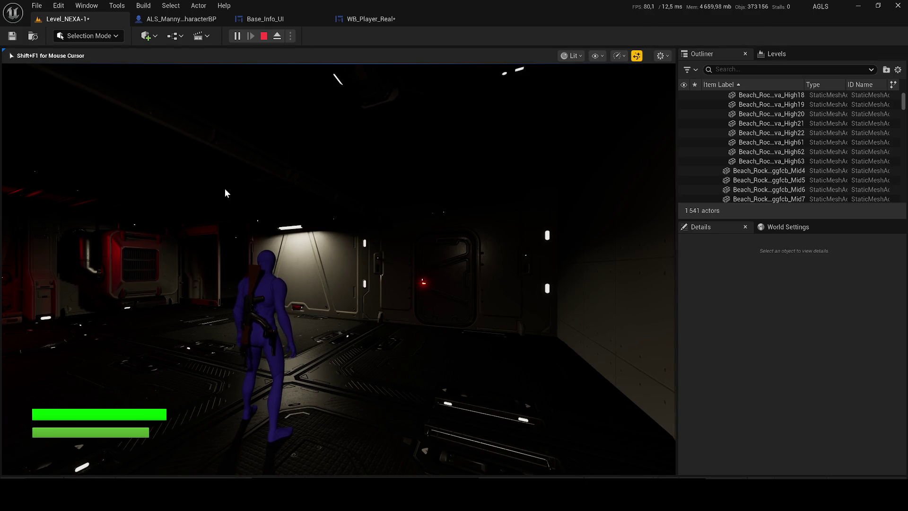
key(Escape)
click(371, 19)
click(12, 36)
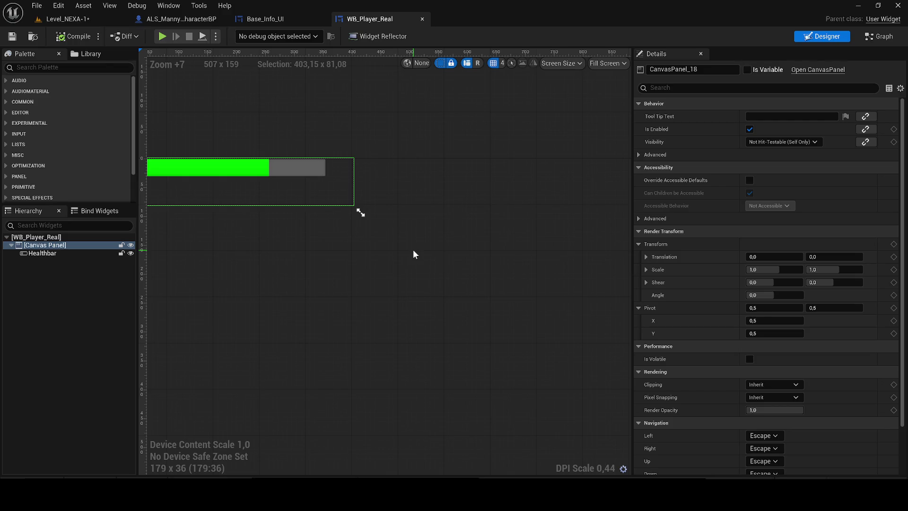
Step: Bring up the Base_Info_UI HUD widget's designer
key(XF86AudioLowerVolume)
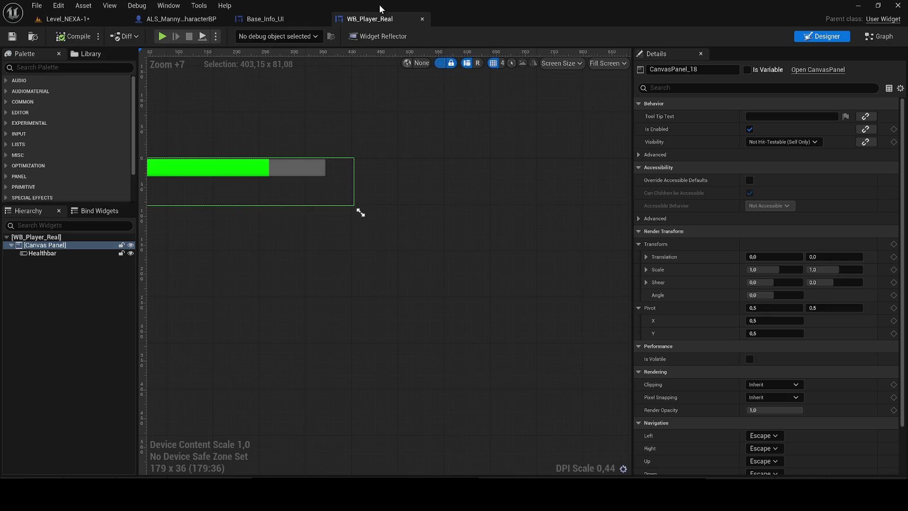
click(264, 19)
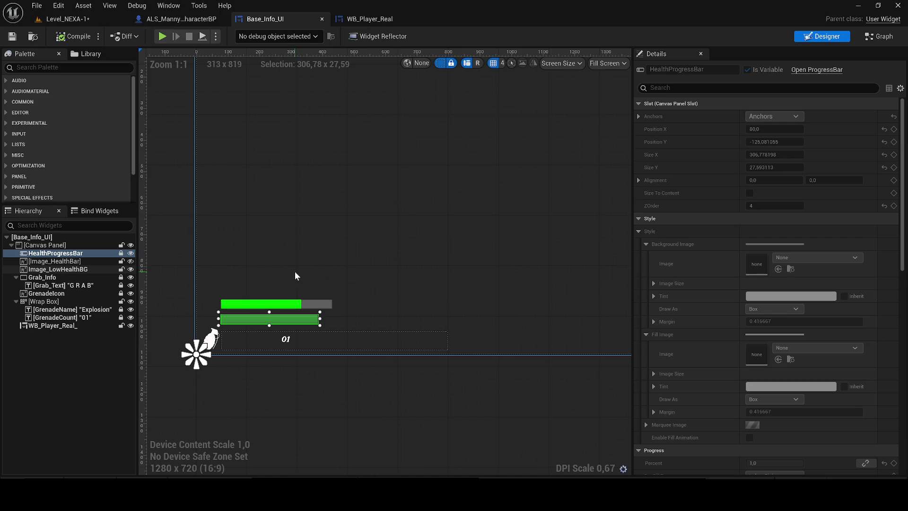
Step: Inspect the HUD's WB_Player_Real_, GrenadeCount, GrenadeIcon, Image_LowHealthBG and Image_HealthBar widgets
scroll(258, 321, up, 2)
click(255, 320)
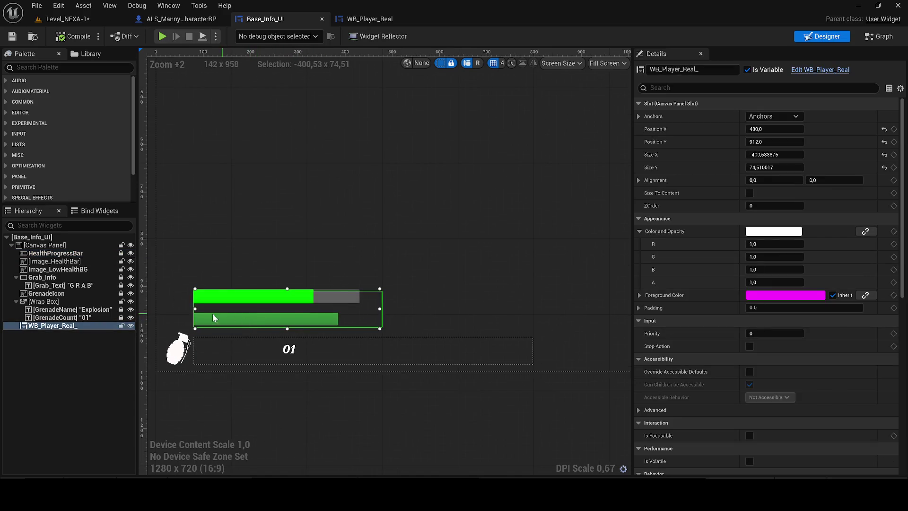
click(89, 317)
click(71, 294)
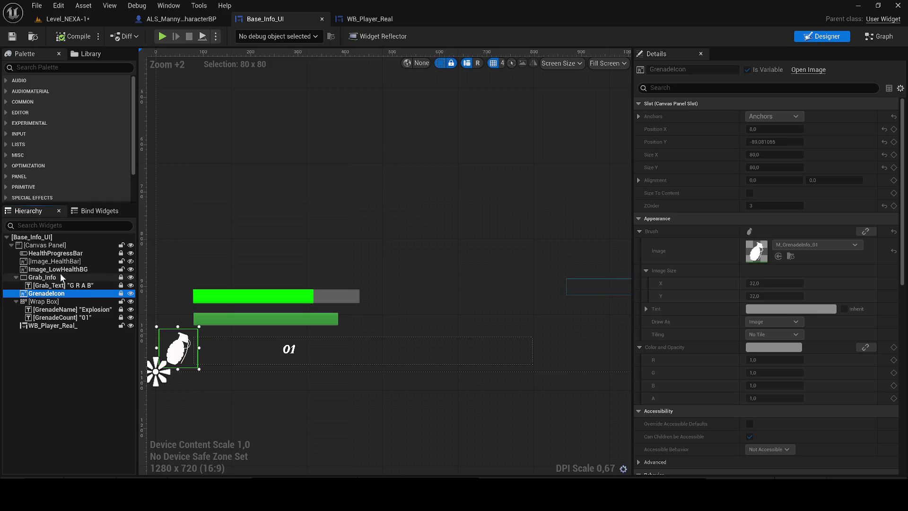
click(70, 270)
click(54, 261)
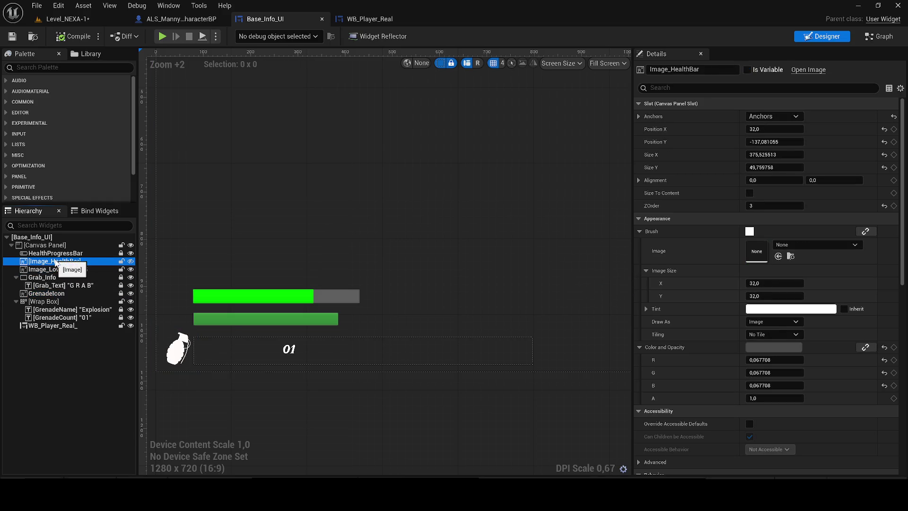
Step: Select HealthProgressBar and open its ProgressBar class source in Visual Studio
scroll(396, 264, down, 6)
scroll(331, 260, down, 3)
scroll(384, 243, up, 3)
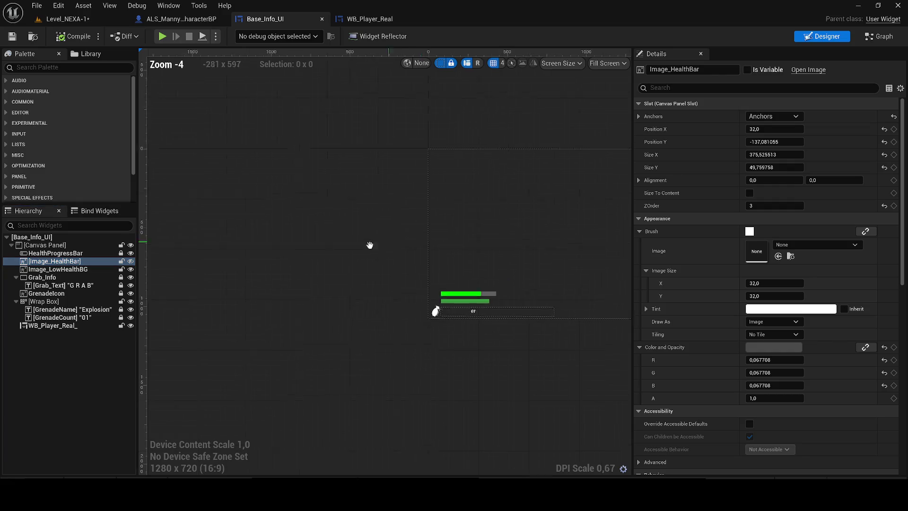
click(62, 254)
scroll(331, 350, up, 5)
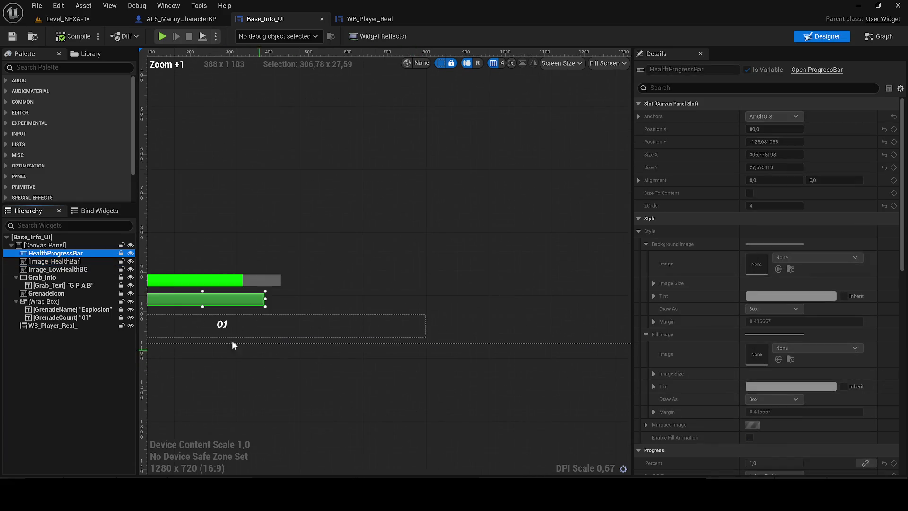
scroll(777, 387, down, 15)
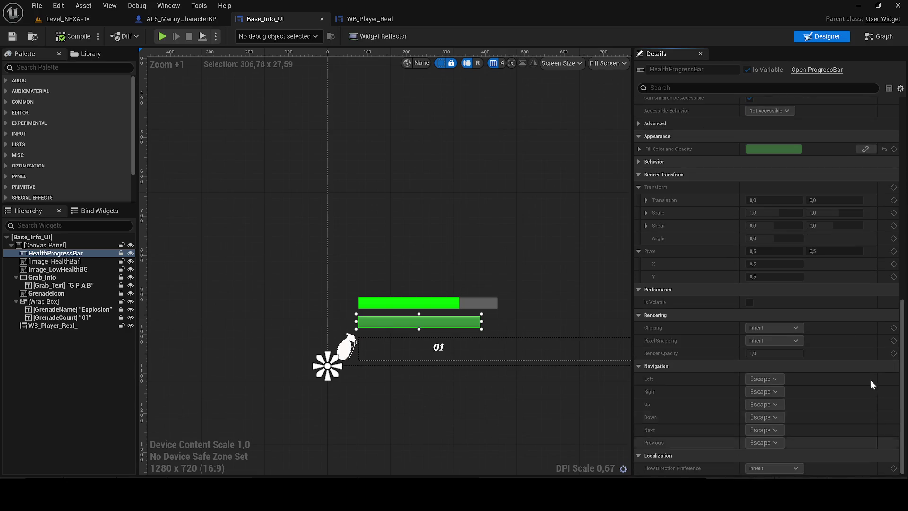
click(806, 71)
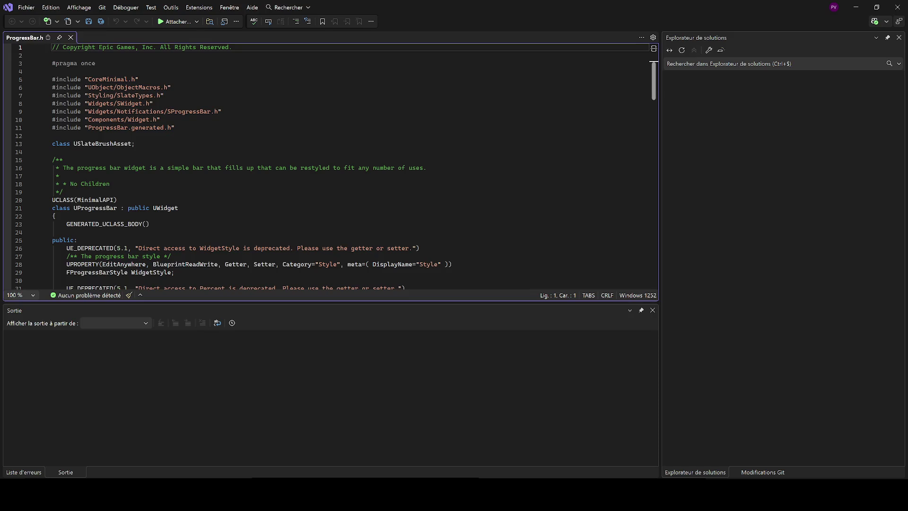
click(161, 119)
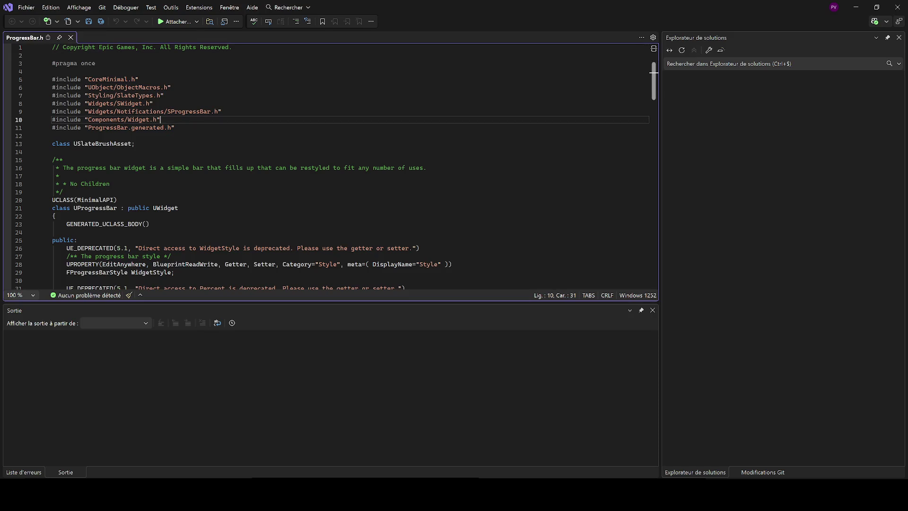
click(45, 48)
click(58, 47)
Step: Select all of ProgressBar.h, from the copyright comment down to the closing brace
right_click(140, 79)
key(Escape)
mouse_move(45, 47)
mouse_down()
mouse_move(45, 64)
mouse_move(189, 289)
mouse_move(237, 292)
mouse_move(246, 268)
mouse_move(246, 303)
mouse_up()
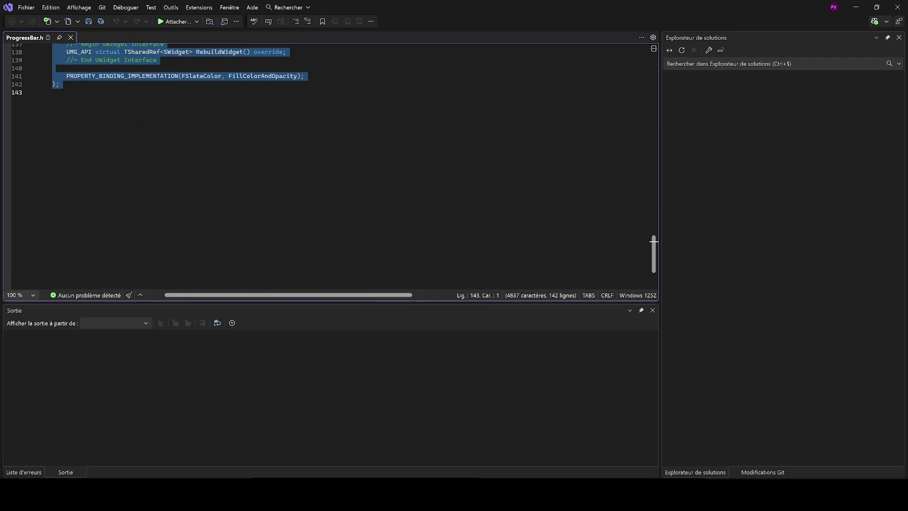
key(alt+Tab)
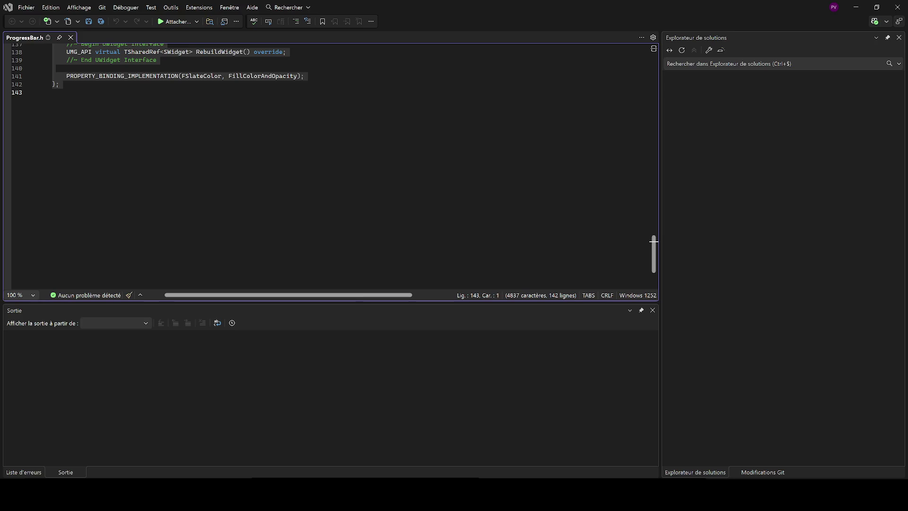
click(52, 92)
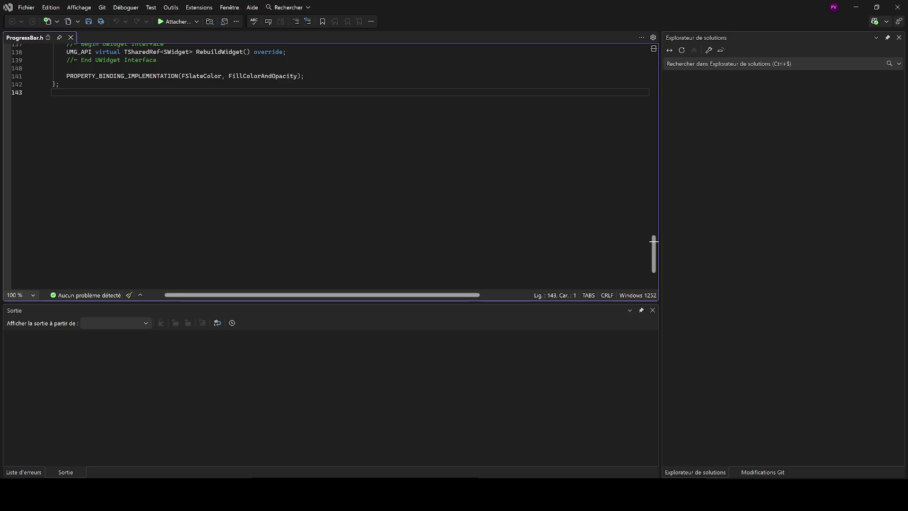
scroll(653, 241, up, 5)
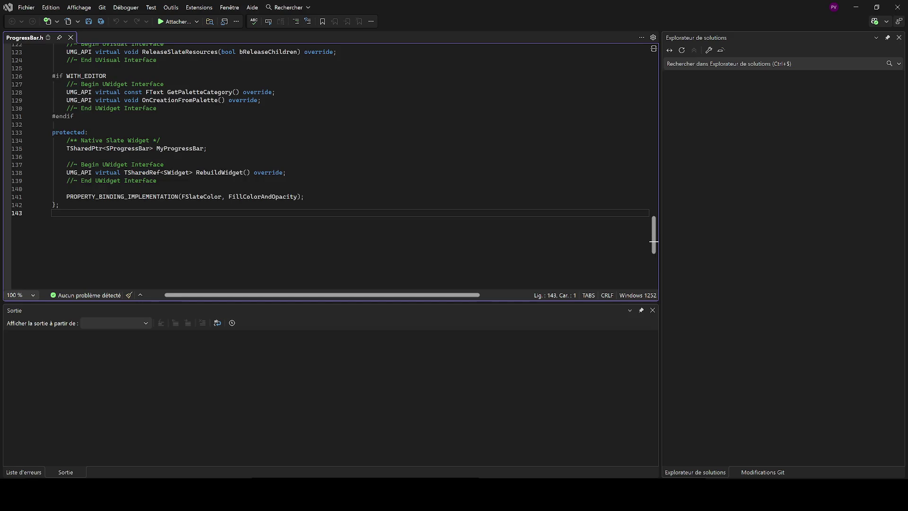
mouse_move(189, 212)
mouse_down()
mouse_move(149, 41)
mouse_move(150, 103)
mouse_move(150, 41)
mouse_move(101, 127)
mouse_move(52, 46)
mouse_up()
right_click(61, 86)
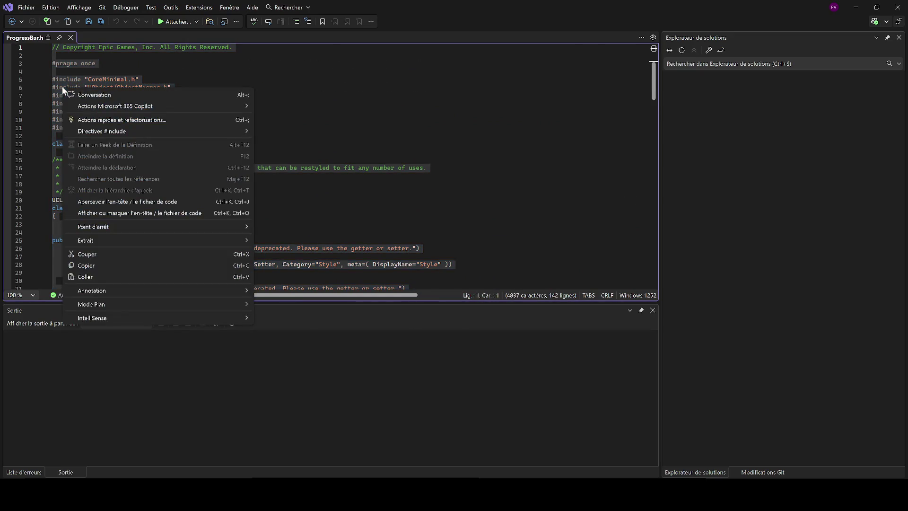
Step: Copy the selected ProgressBar.h code and minimize Visual Studio
click(102, 263)
key(alt+Tab)
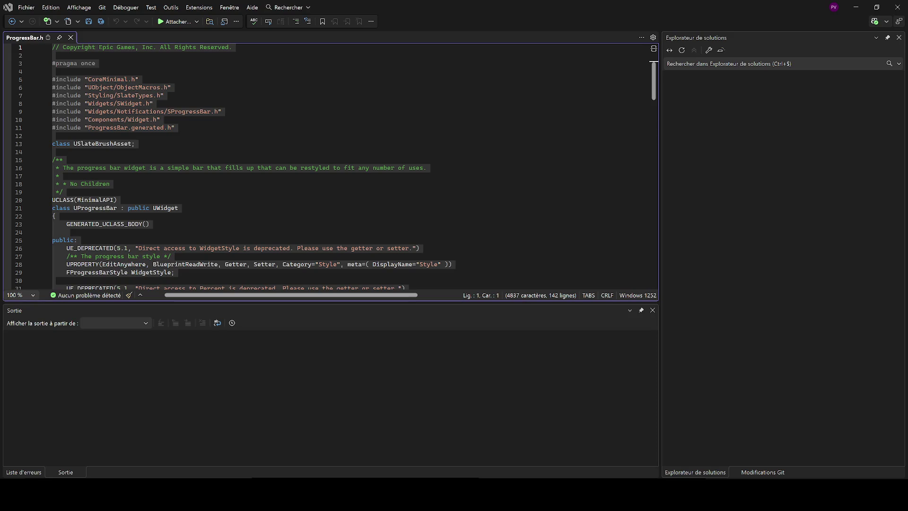
click(856, 7)
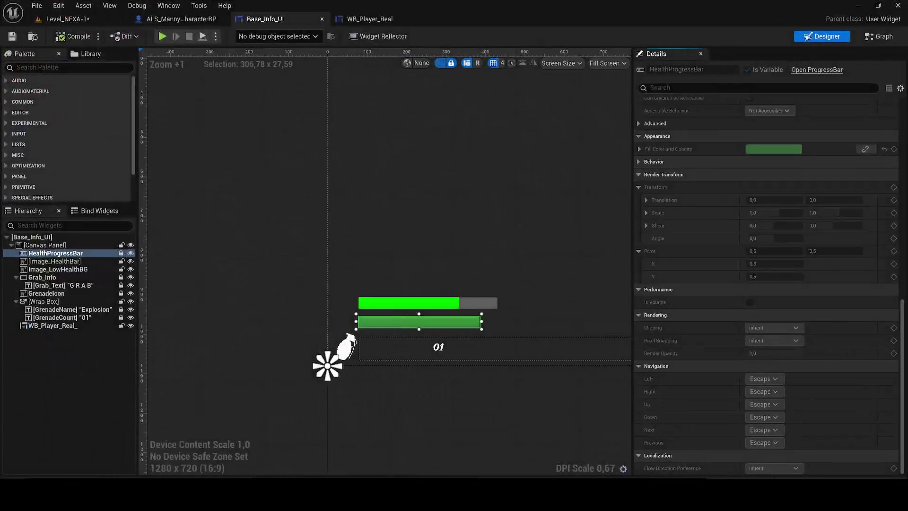
click(895, 494)
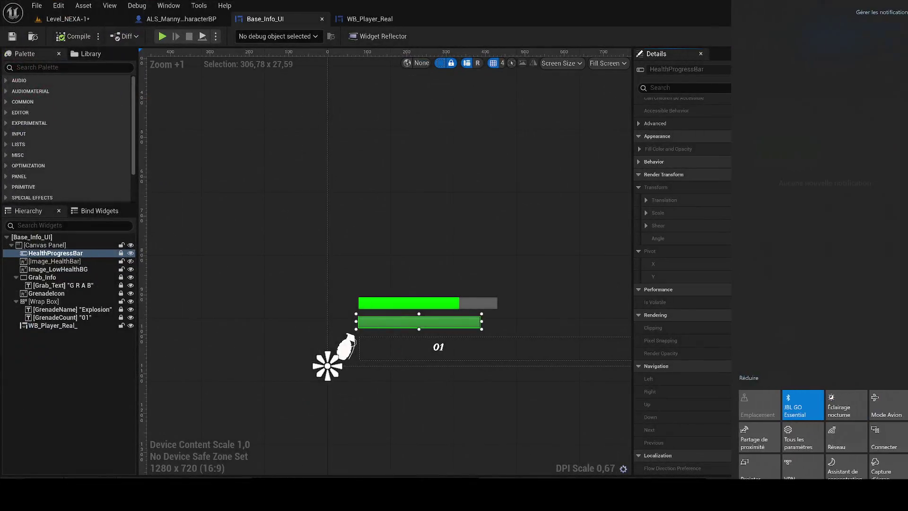
Step: Screenshot HealthProgressBar's Appearance settings and expand its green Fill Color and Opacity values
click(893, 474)
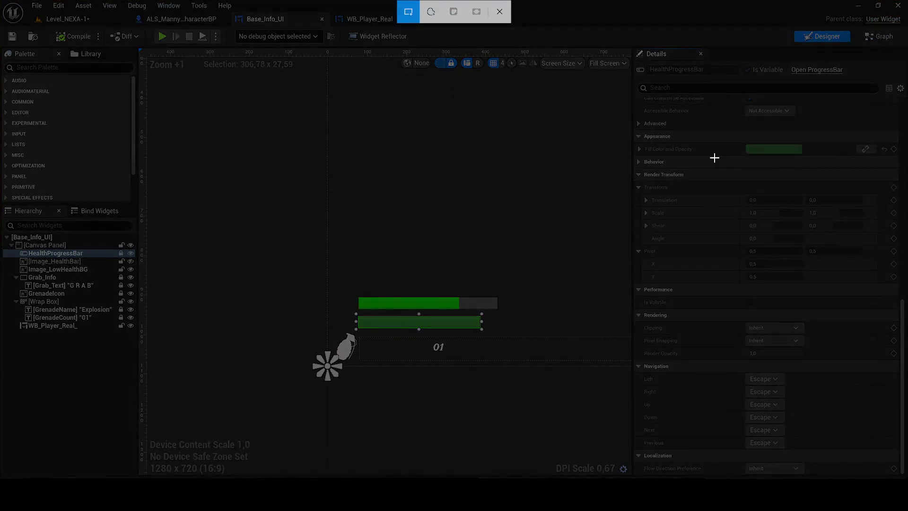
key(Escape)
scroll(702, 189, up, 8)
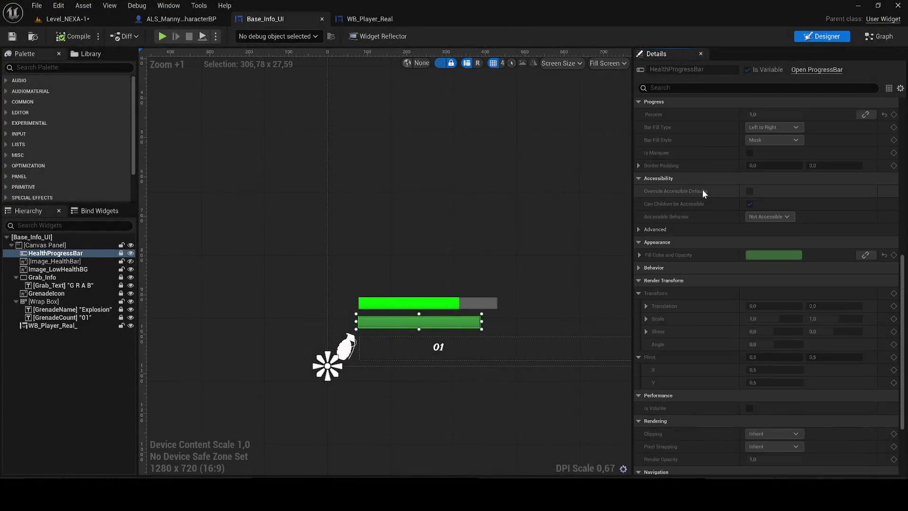
scroll(707, 182, up, 10)
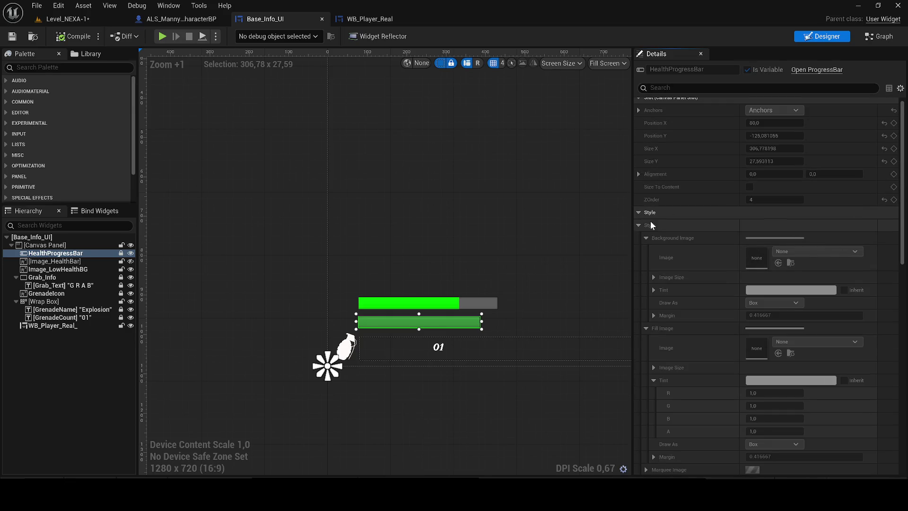
click(639, 222)
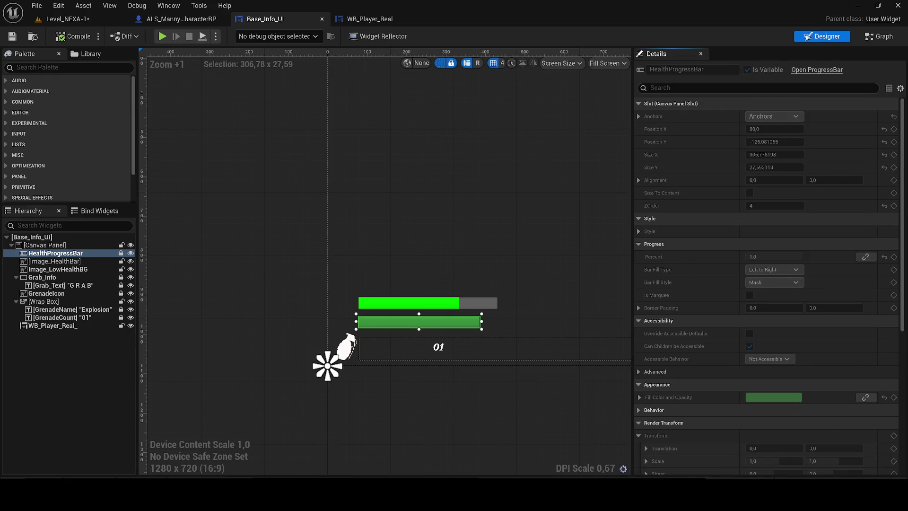
click(896, 499)
click(878, 475)
mouse_move(635, 38)
mouse_down()
mouse_move(891, 395)
mouse_move(905, 477)
mouse_up()
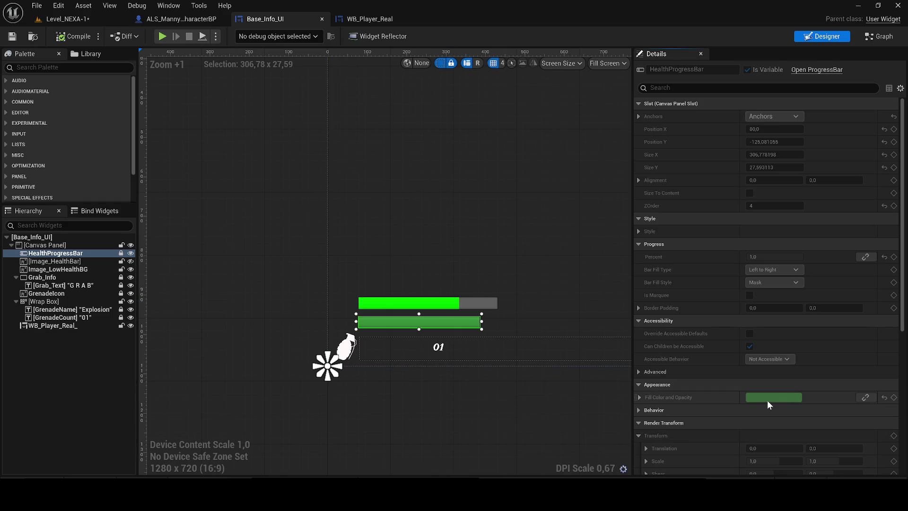
click(868, 403)
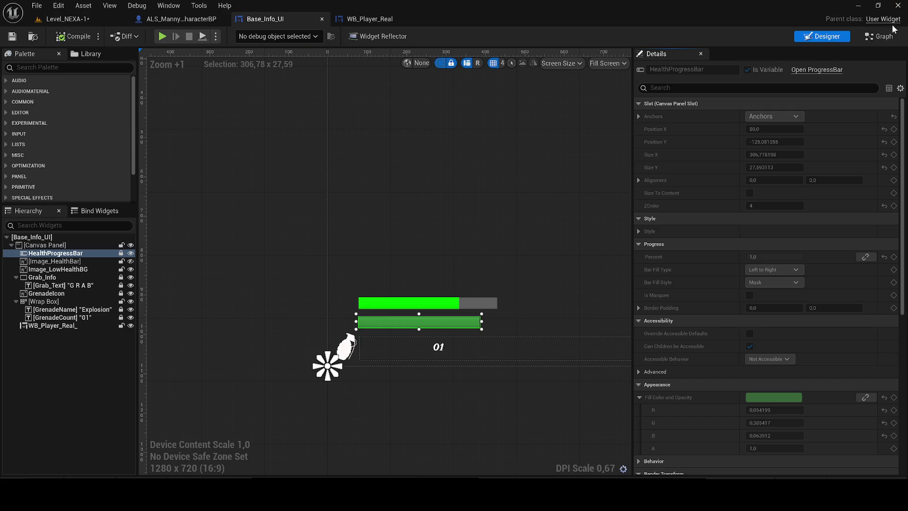
Step: Switch Base_Info_UI to its EventGraph view
click(880, 37)
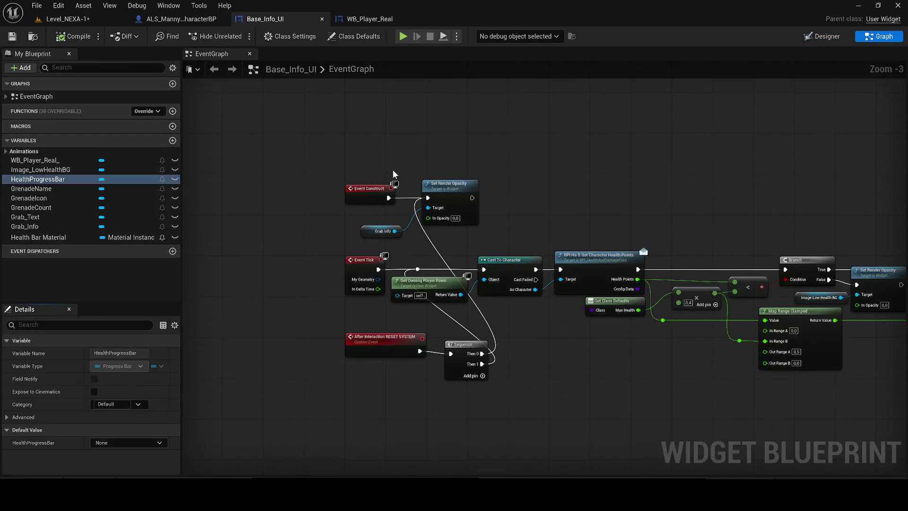
Step: Add an Event Pre Construct node to the Base_Info_UI event graph
right_click(365, 121)
text(event pre)
key(Return)
mouse_move(365, 120)
mouse_down()
mouse_move(366, 179)
mouse_move(379, 152)
mouse_up()
scroll(379, 152, up, 1)
Step: Wire a new Set Fill Color and Opacity node after Event Pre Construct
right_click(414, 235)
click(357, 198)
drag(330, 235, 414, 233)
text(set file)
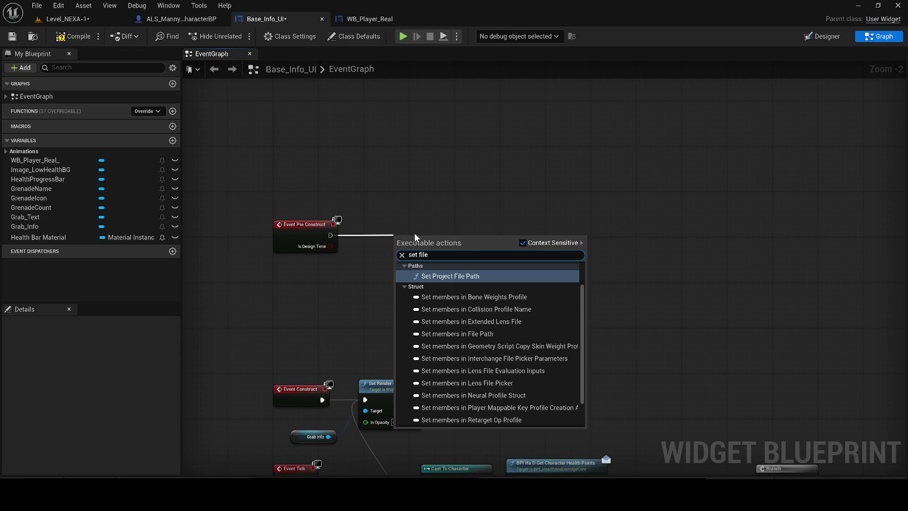
key(BackSpace)
text(l)
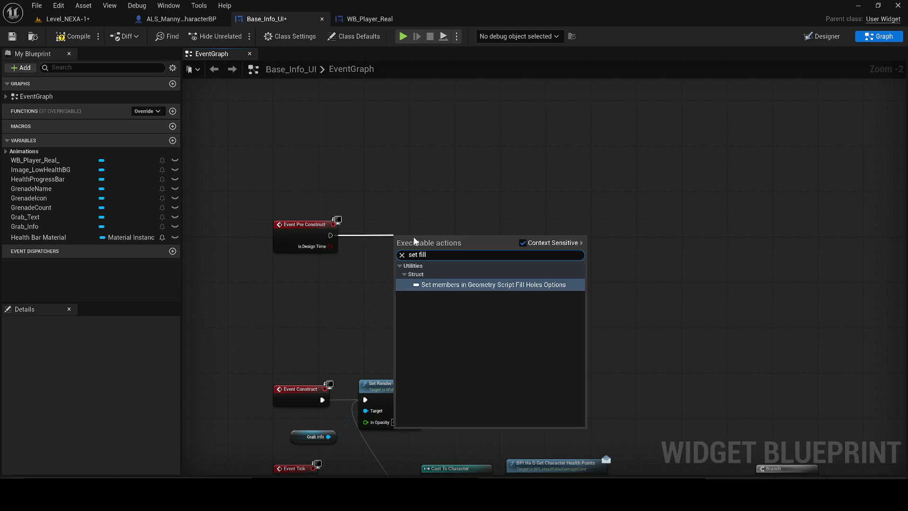
text( color)
click(522, 243)
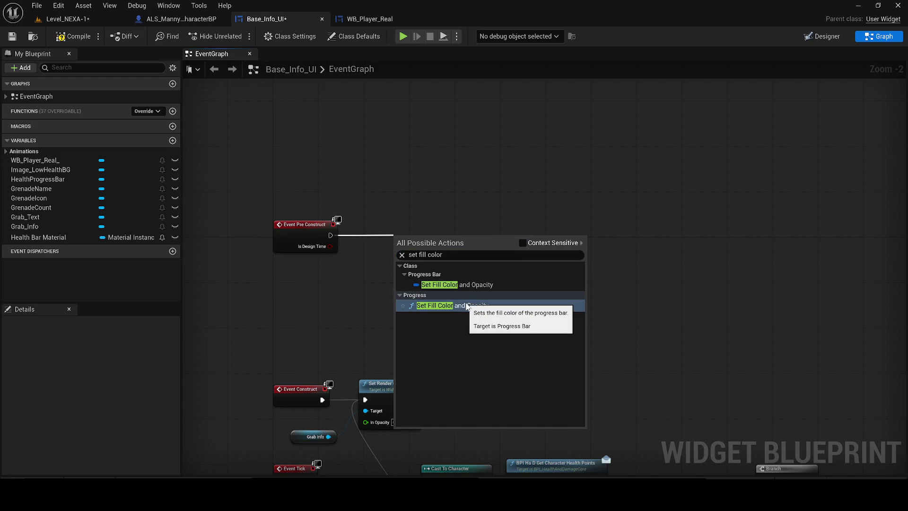
click(467, 306)
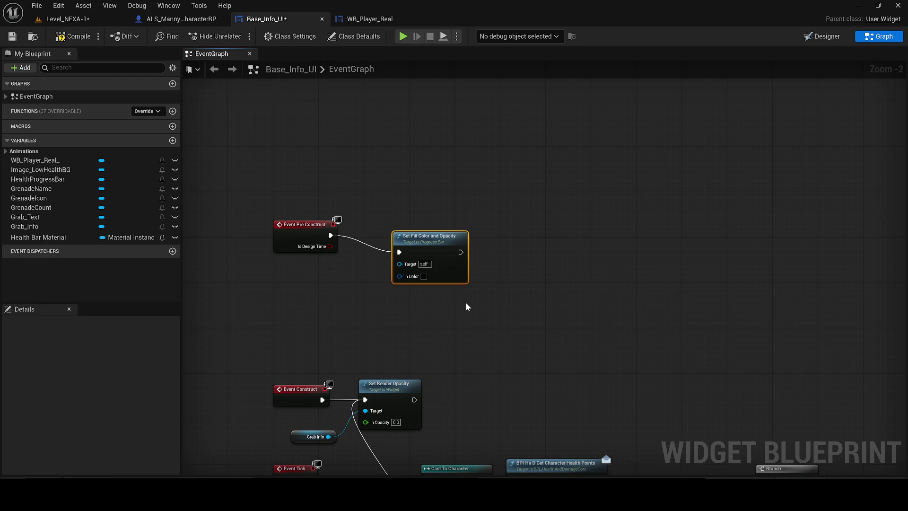
Step: Target Set Fill Color and Opacity at a Health Progress Bar getter, colour 4847FFFF blue-purple
drag(447, 233, 441, 221)
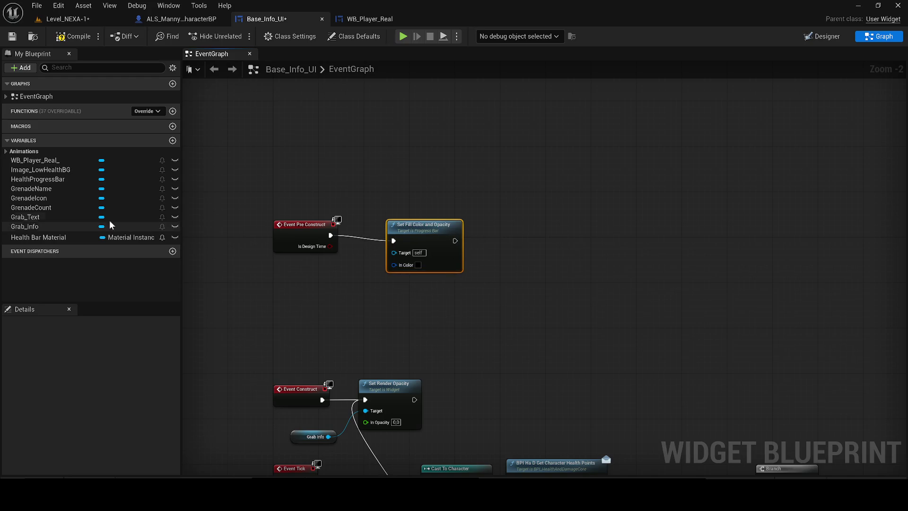
mouse_move(35, 179)
mouse_down()
mouse_move(300, 273)
mouse_move(406, 235)
mouse_up()
click(330, 289)
scroll(357, 284, up, 2)
click(440, 255)
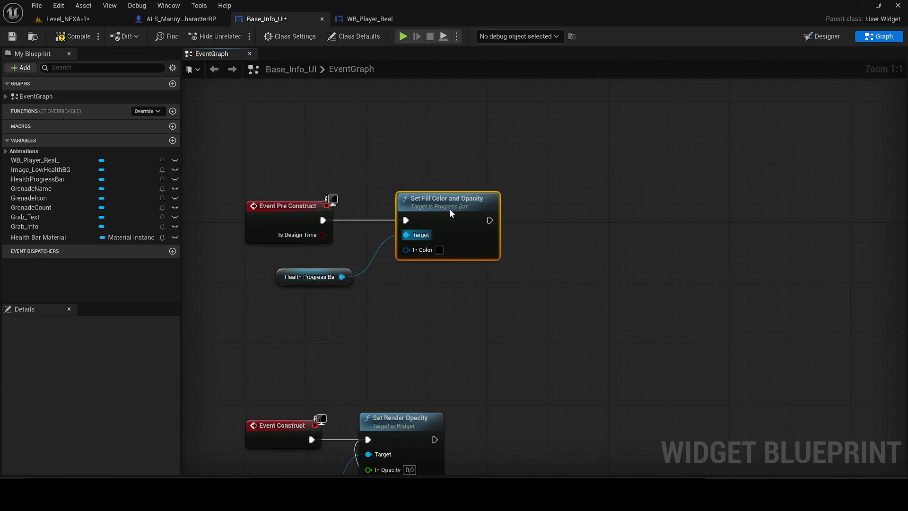
click(597, 411)
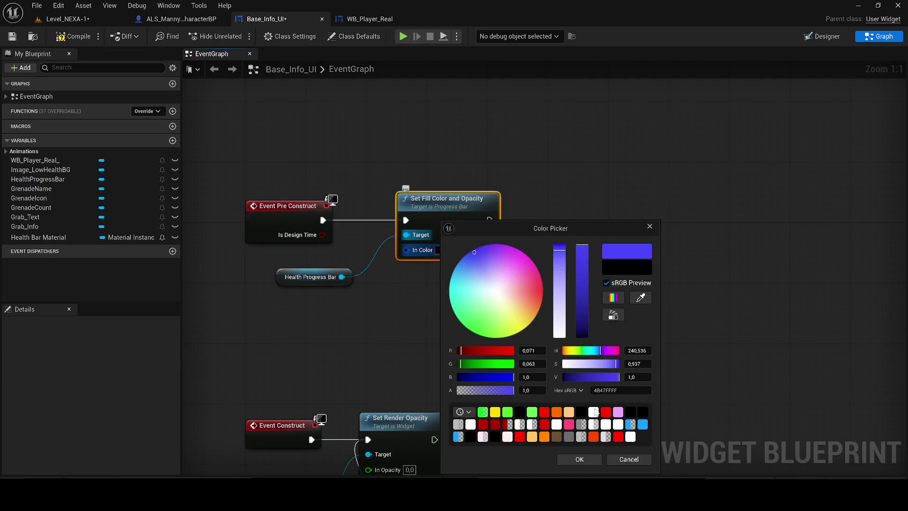
click(574, 461)
Step: Compile and save Base_Info_UI, then save the Level_NEXA-1 level
click(71, 36)
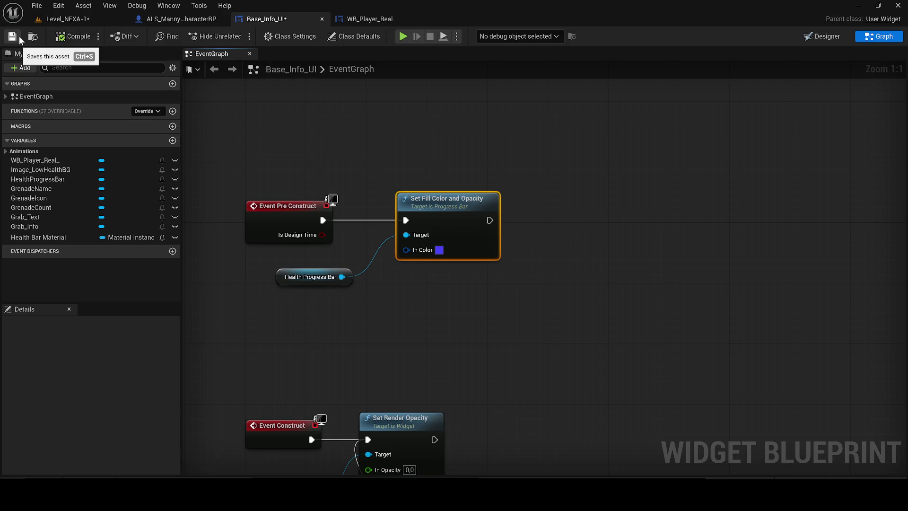
click(20, 41)
click(68, 19)
click(11, 38)
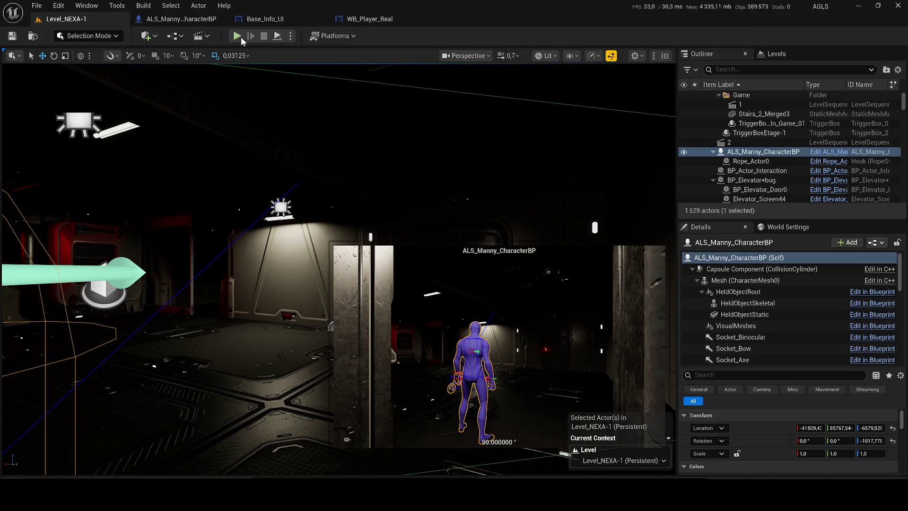
Step: Playtest the level, then review WB_Player_Real's GetHealthbar graph and close that editor
key(alt+p)
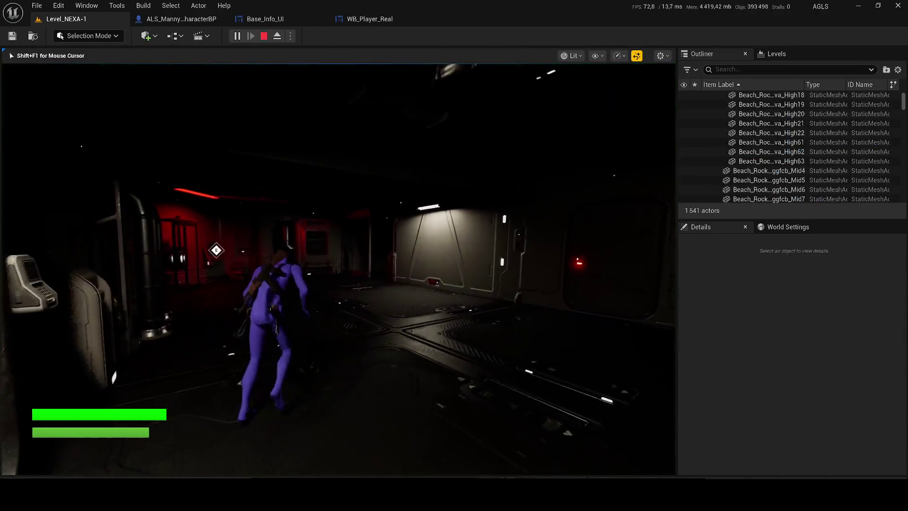
key(Escape)
click(366, 19)
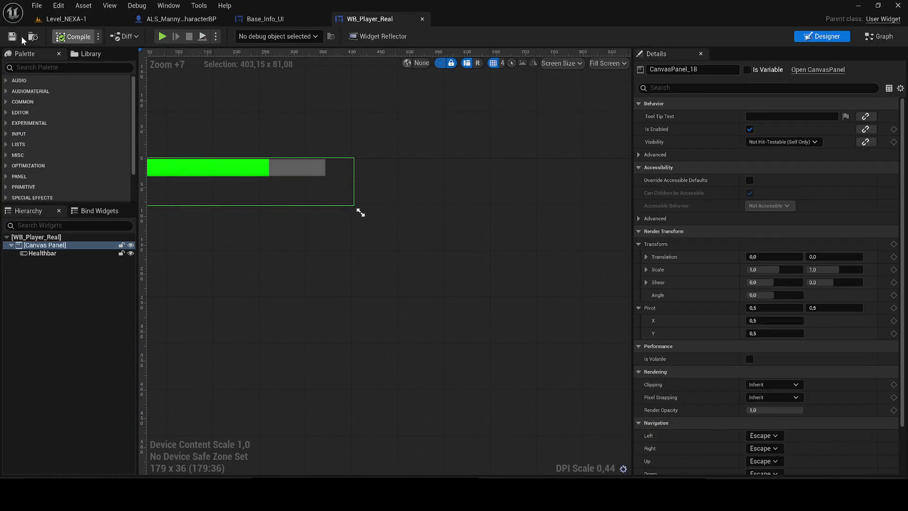
click(872, 38)
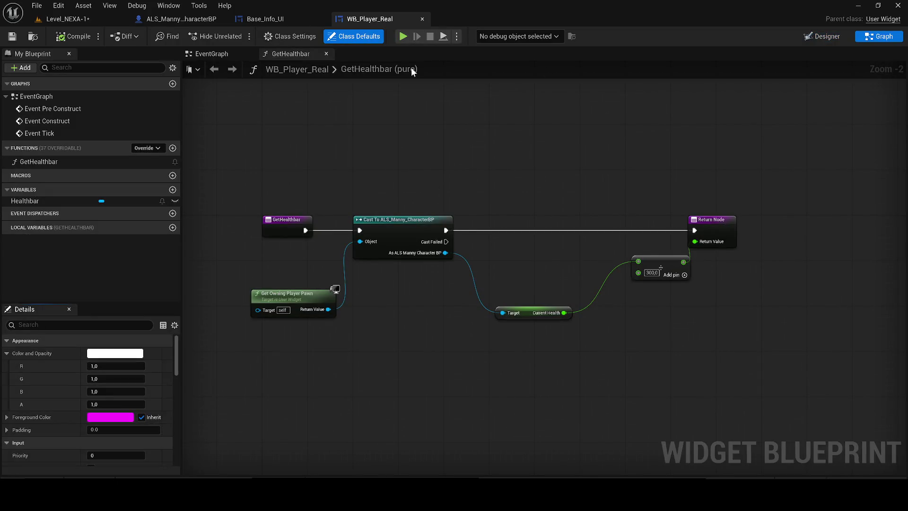
click(422, 18)
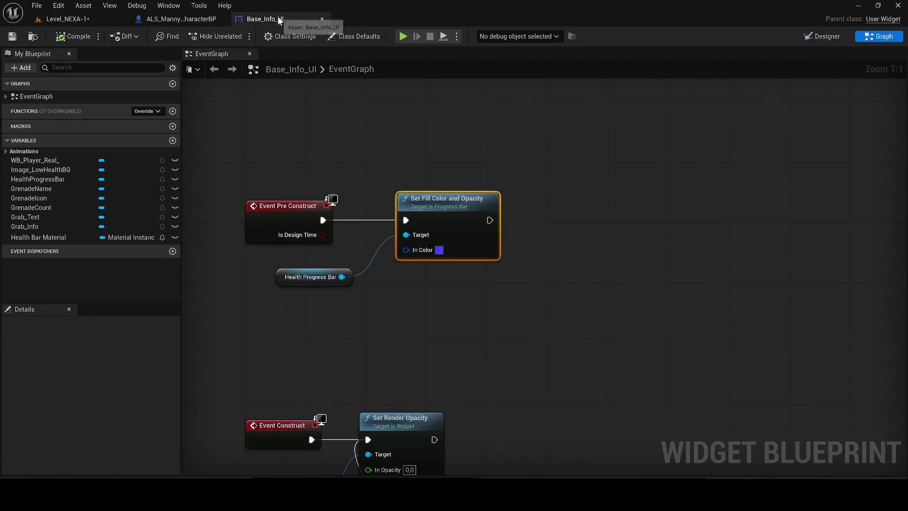
Step: Glance at ALS_Manny_CharacterBP's event graph, then return to Base_Info_UI's designer
click(186, 19)
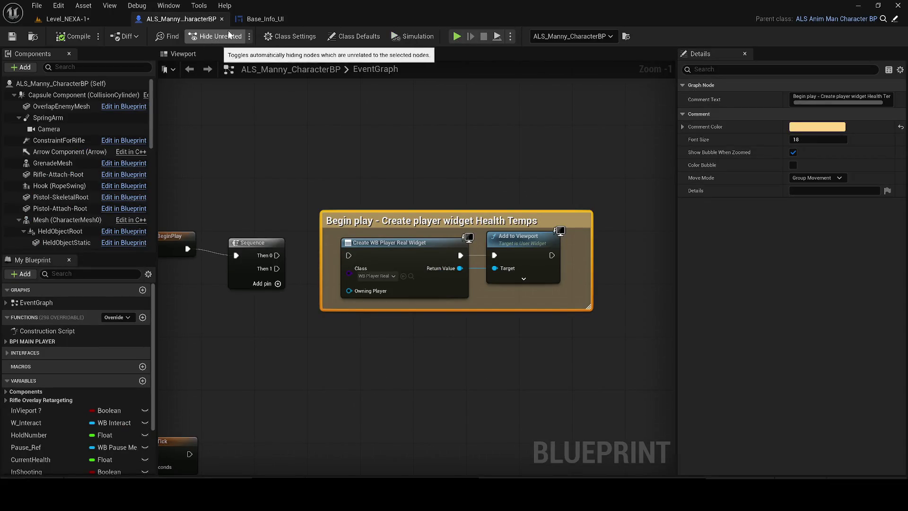
click(265, 19)
scroll(390, 166, down, 2)
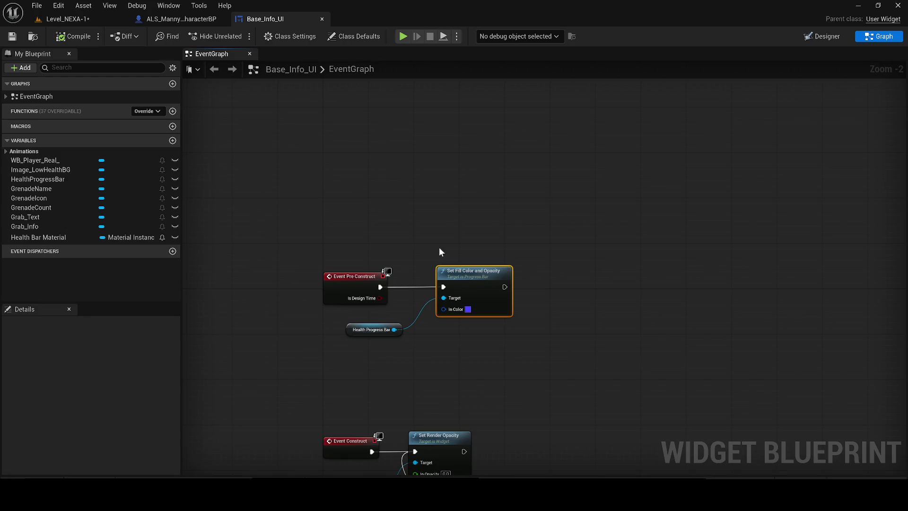
click(822, 36)
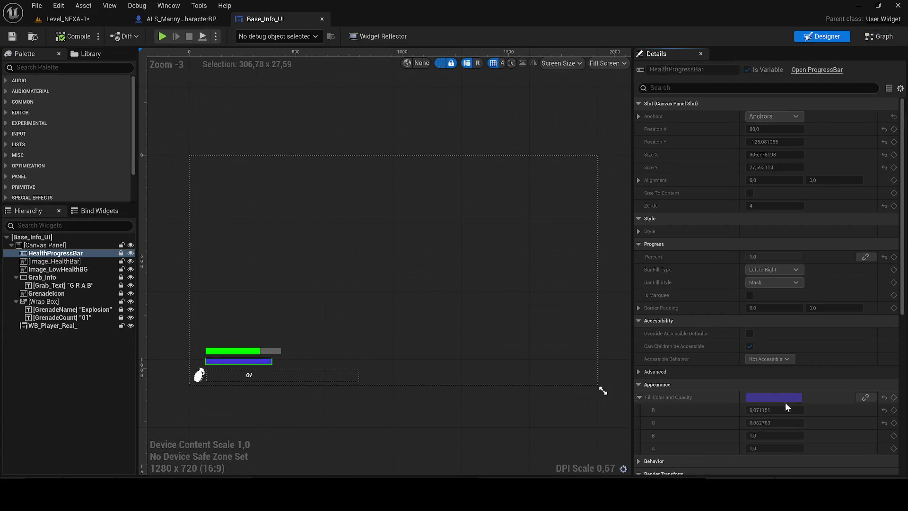
Step: Centre the health bars in the layout, save all assets, and playtest Level_NEXA-1 briefly
drag(352, 364, 414, 352)
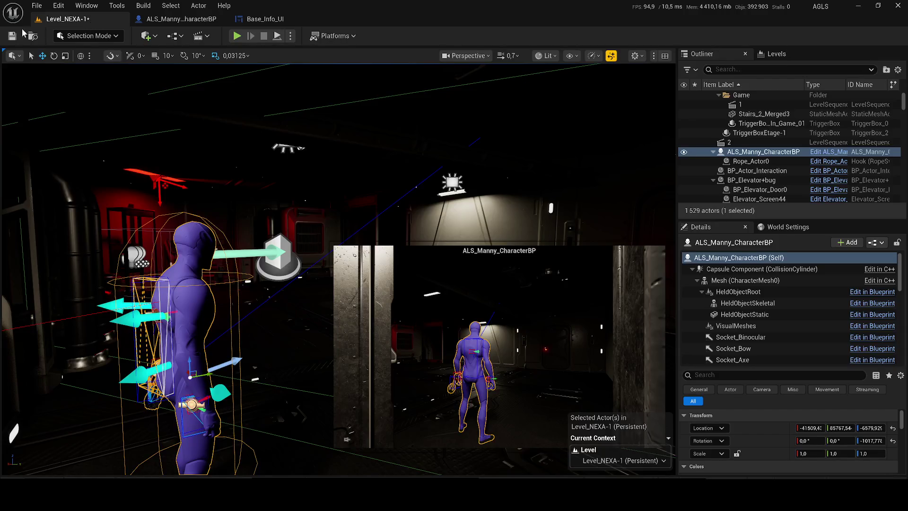
click(12, 37)
click(237, 35)
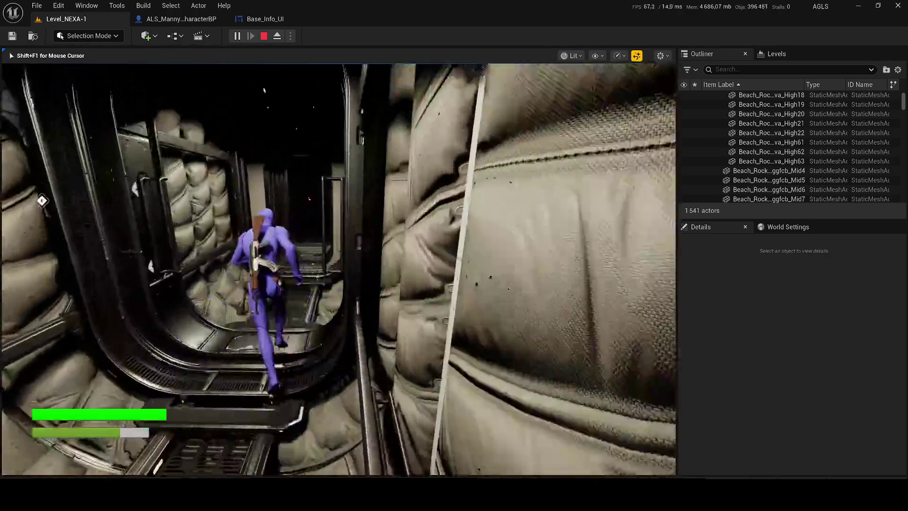
key(Escape)
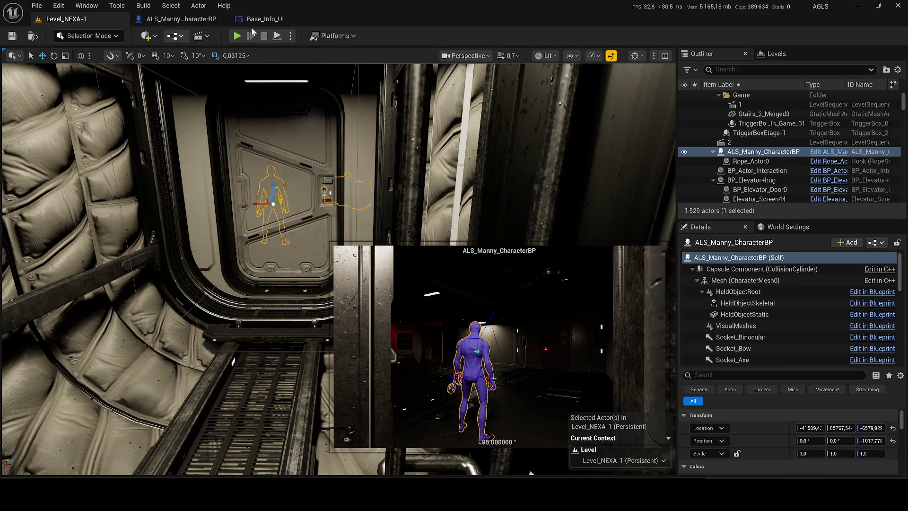
click(265, 21)
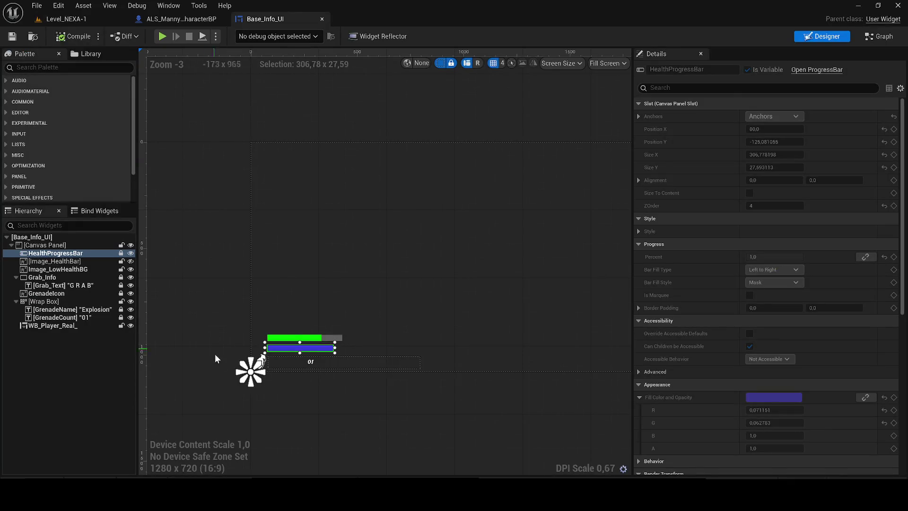
Step: Drag the WB_Player_Real_ health bar slightly up to Position Y 876
click(203, 302)
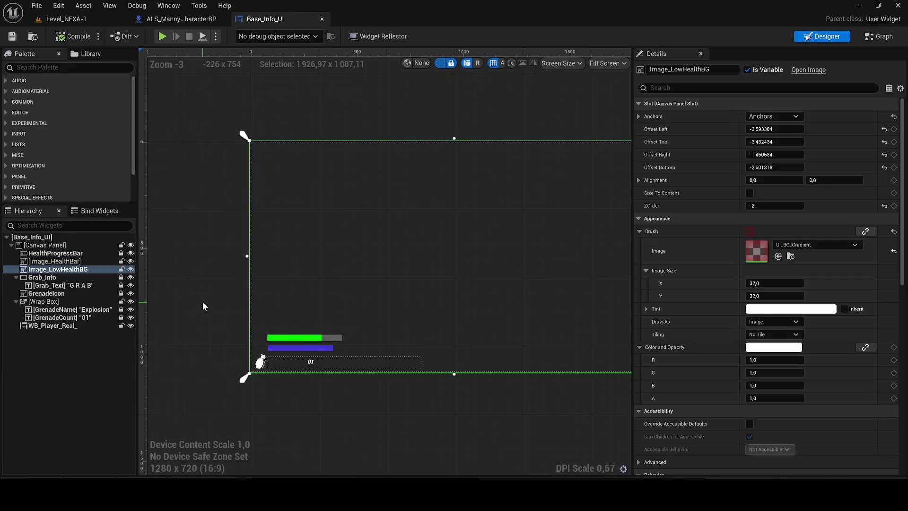
click(277, 338)
scroll(286, 348, up, 6)
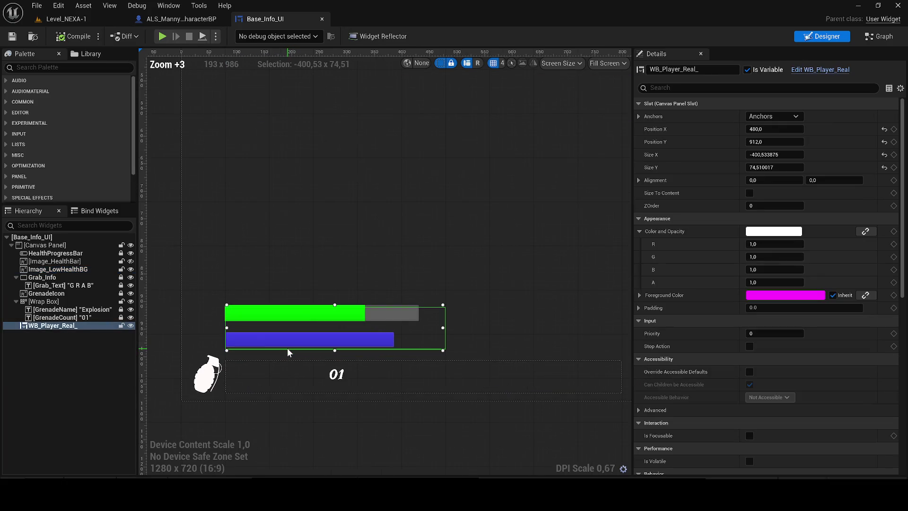
click(54, 328)
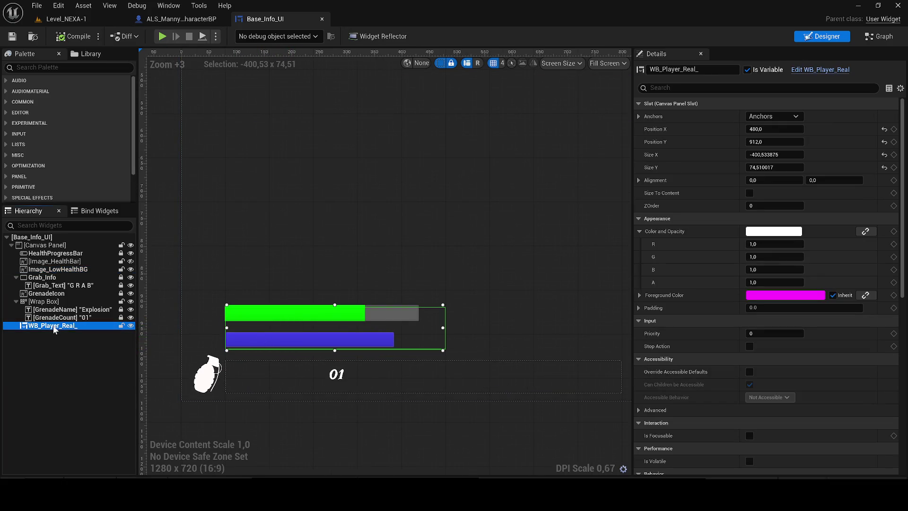
drag(247, 343, 233, 311)
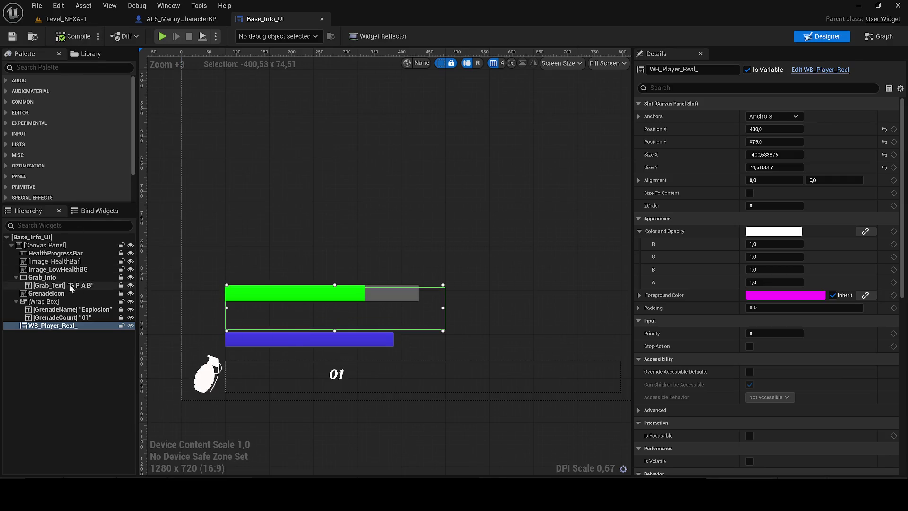
Step: Inspect HealthProgressBar, Image_HealthBar, Grab_Info and the UI_BG_Gradient background material, then view the event graph
click(55, 253)
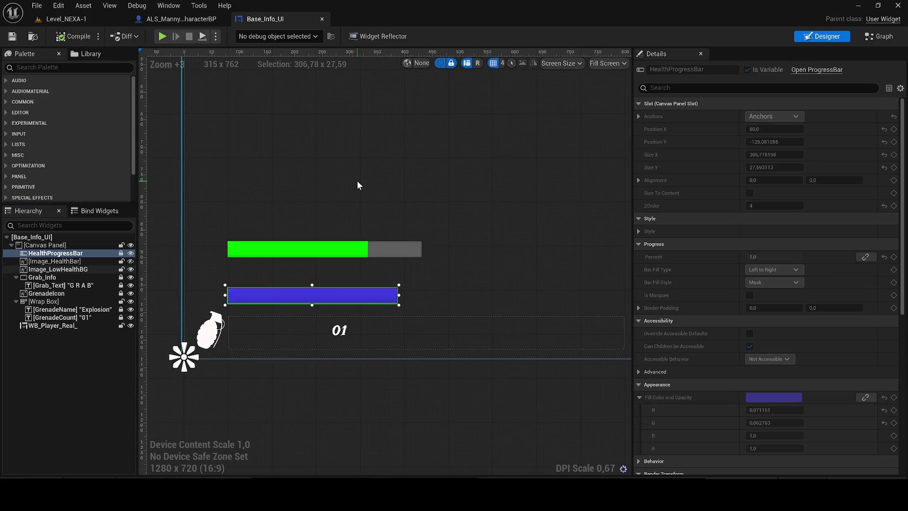
click(62, 262)
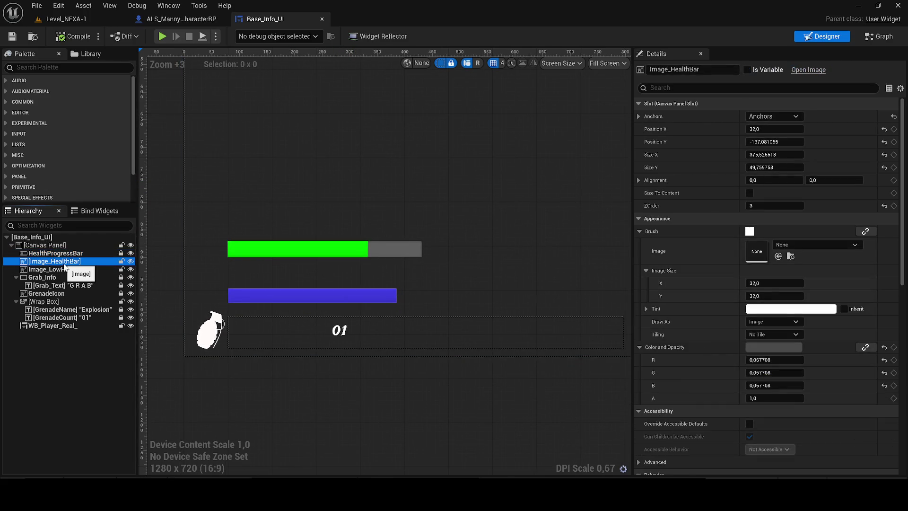
click(61, 270)
click(60, 277)
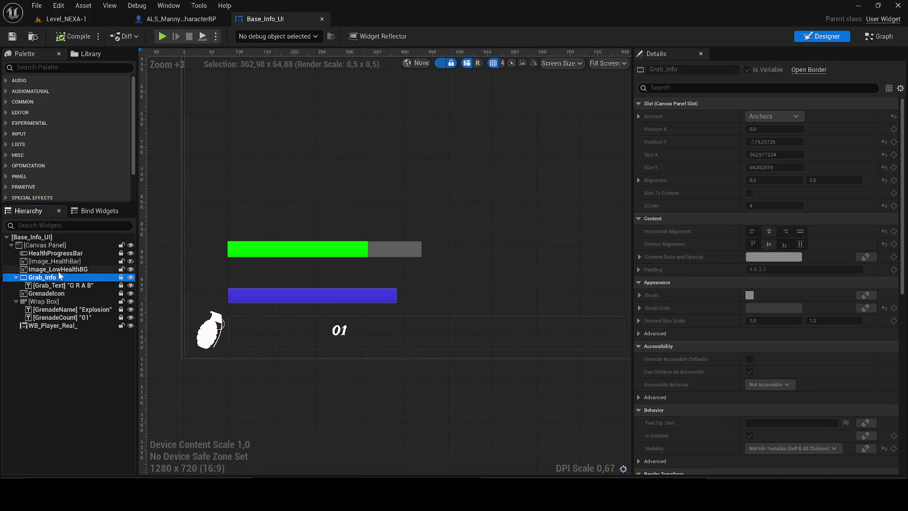
click(60, 269)
click(789, 257)
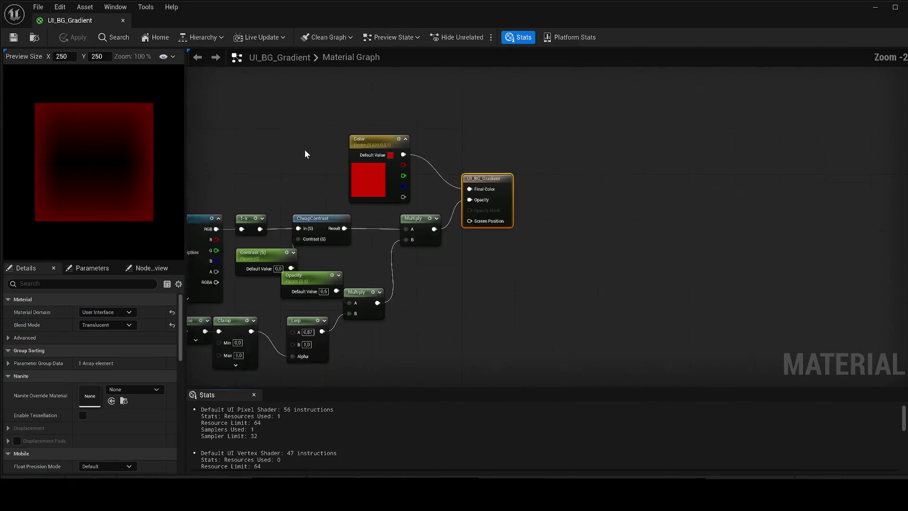
drag(305, 150, 491, 150)
click(124, 20)
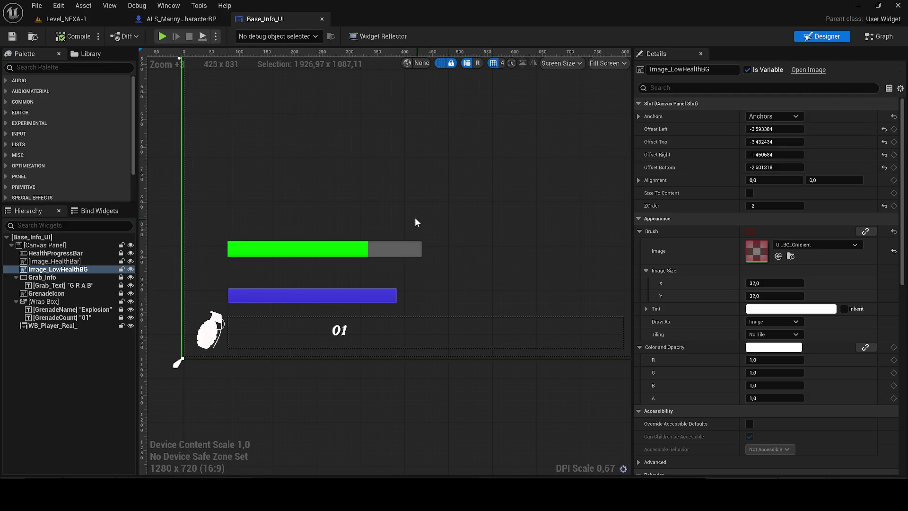
click(878, 36)
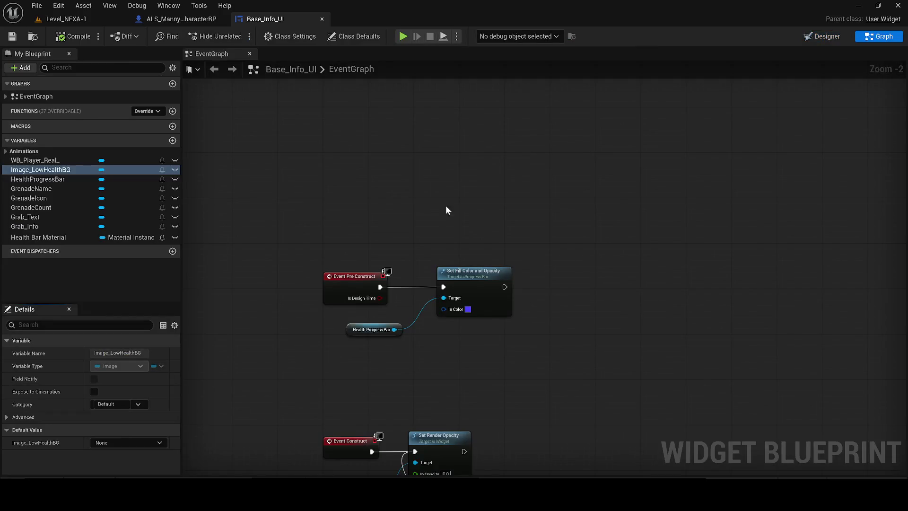
Step: Zoom out to the full node network and take a screen capture of the graph
scroll(464, 250, down, 2)
mouse_move(464, 251)
mouse_down()
mouse_move(508, 245)
mouse_move(496, 199)
mouse_up()
scroll(527, 211, up, 1)
scroll(534, 208, down, 1)
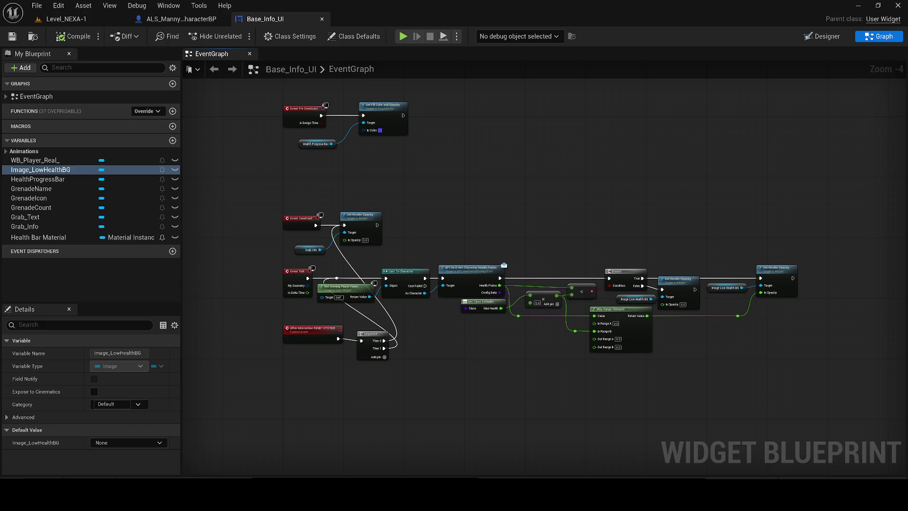
key(super+a)
key(super+shift+s)
drag(846, 421, 254, 202)
Step: Disconnect Set Fill Color and Opacity from Event Pre Construct and save Base_Info_UI
click(383, 114)
alt+click(321, 115)
click(12, 37)
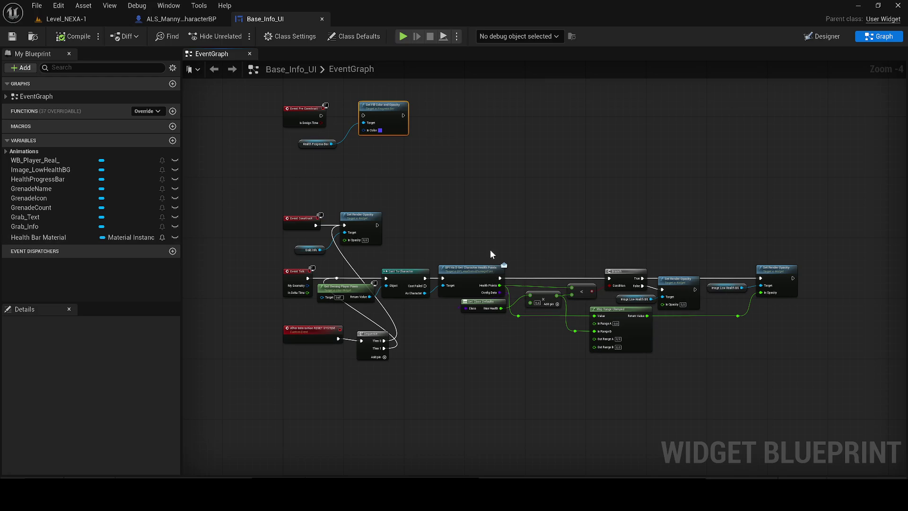
Step: Shift the Event Tick node left and save Base_Info_UI again
scroll(352, 259, up, 1)
drag(284, 276, 247, 276)
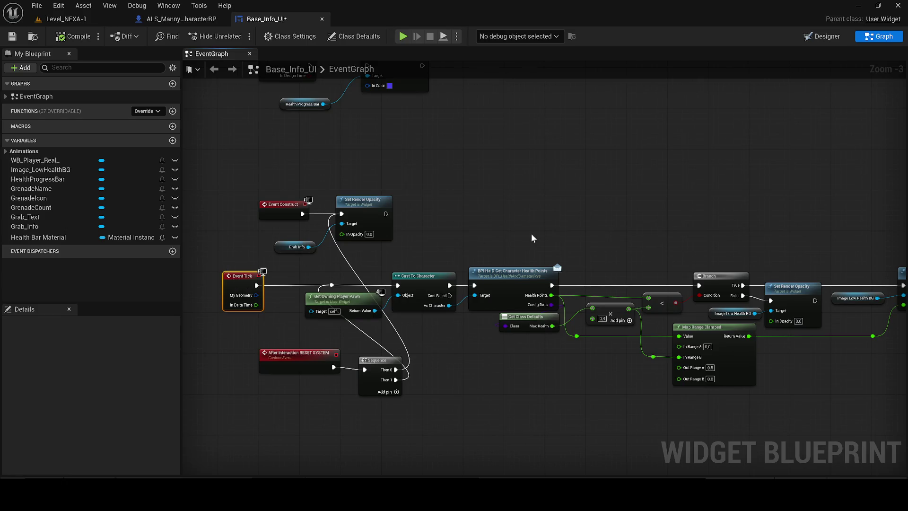
drag(532, 234, 473, 230)
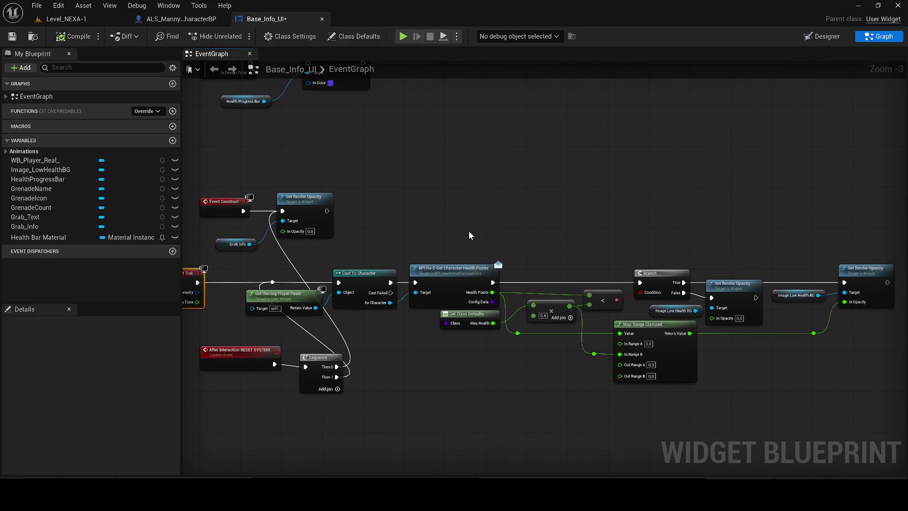
click(12, 36)
Step: Inspect the read-only Get Character Health Points interface function, then close it
double_click(438, 268)
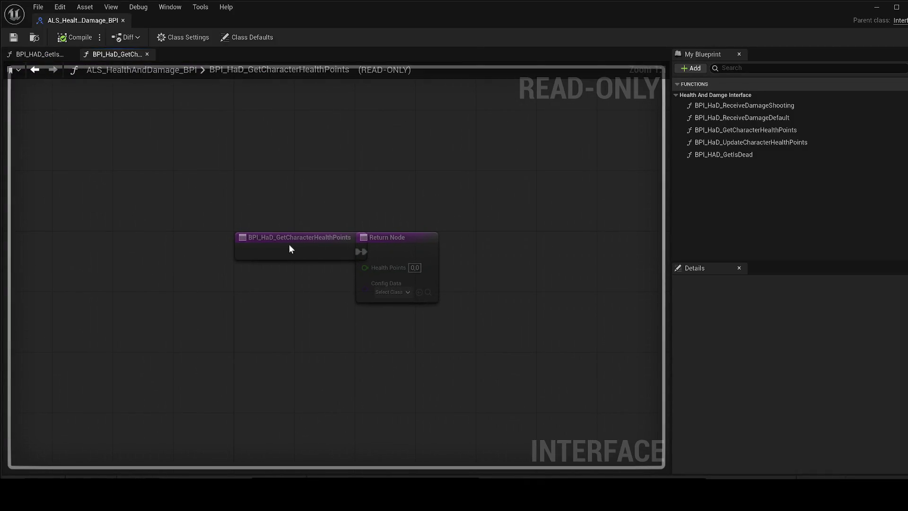
click(123, 20)
scroll(433, 189, down, 2)
drag(438, 195, 450, 210)
Step: Open the WB_Player_Real widget blueprint from the Content Drawer's widget assets
key(ctrl+space)
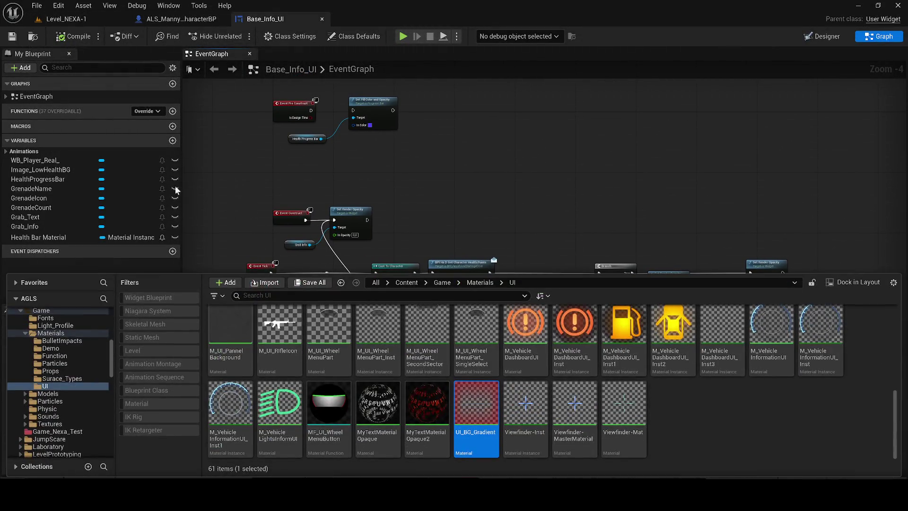
click(61, 19)
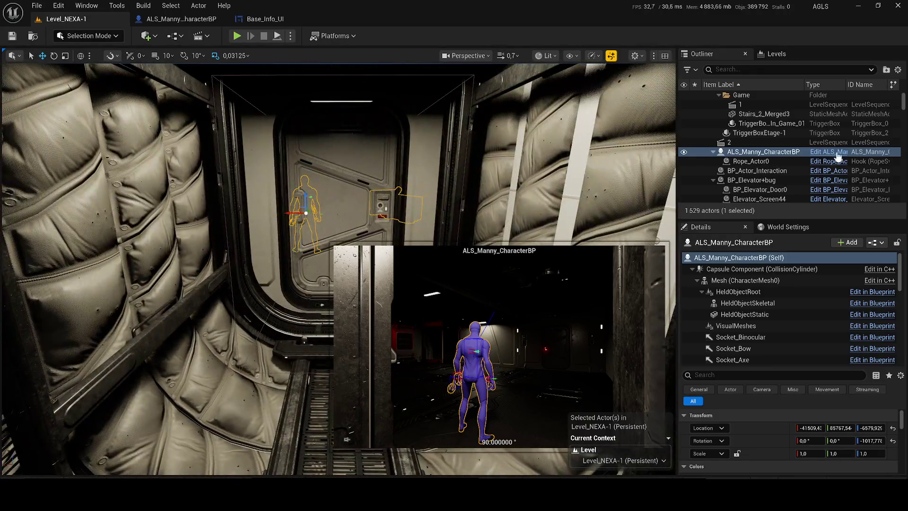
click(836, 156)
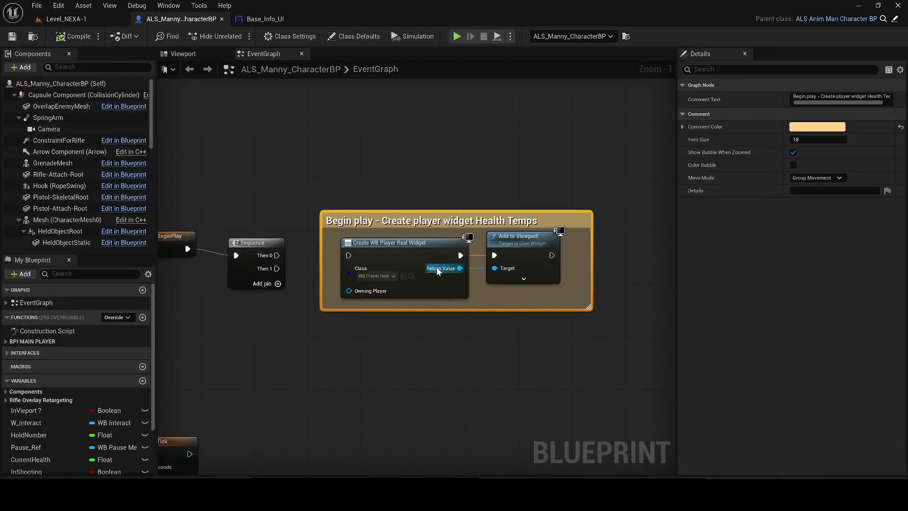
click(403, 276)
click(310, 342)
double_click(279, 340)
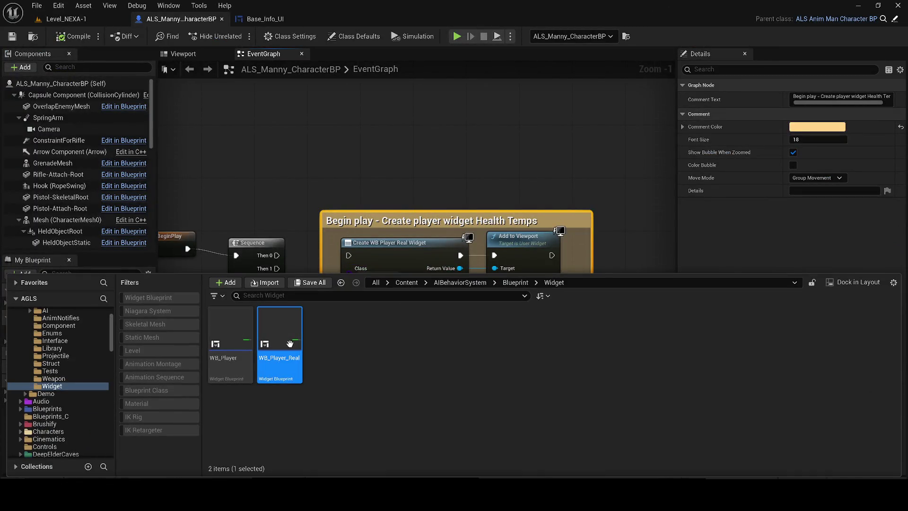
Step: Check WB_Player_Real's graph, then ALS_Manny_CharacterBP, and return to Base_Info_UI's event graph
click(875, 37)
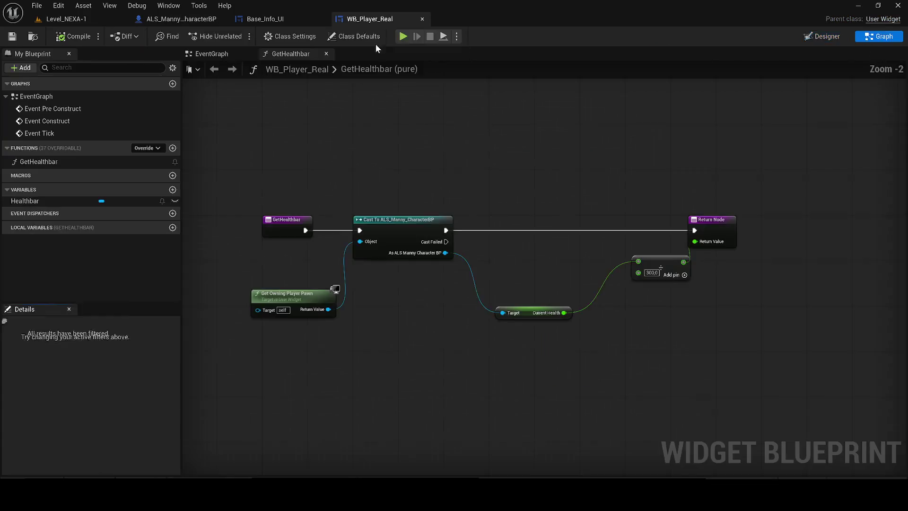
click(169, 21)
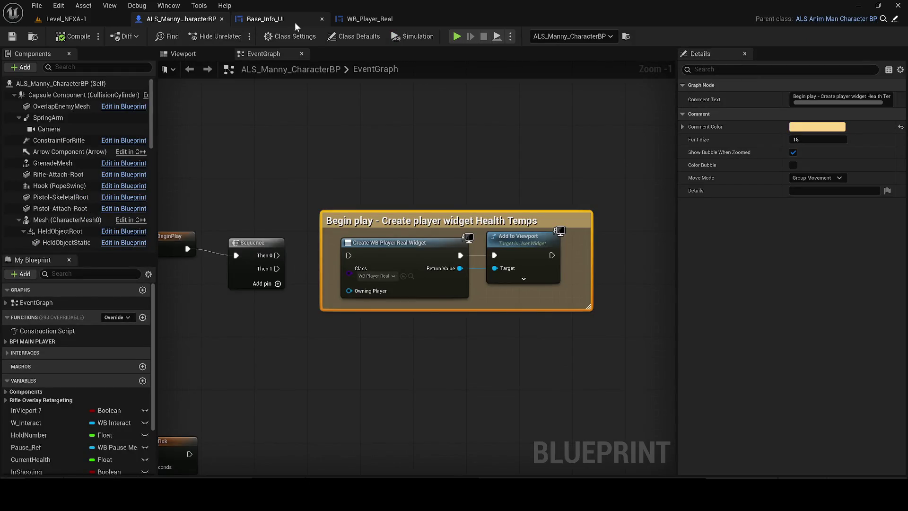
click(294, 21)
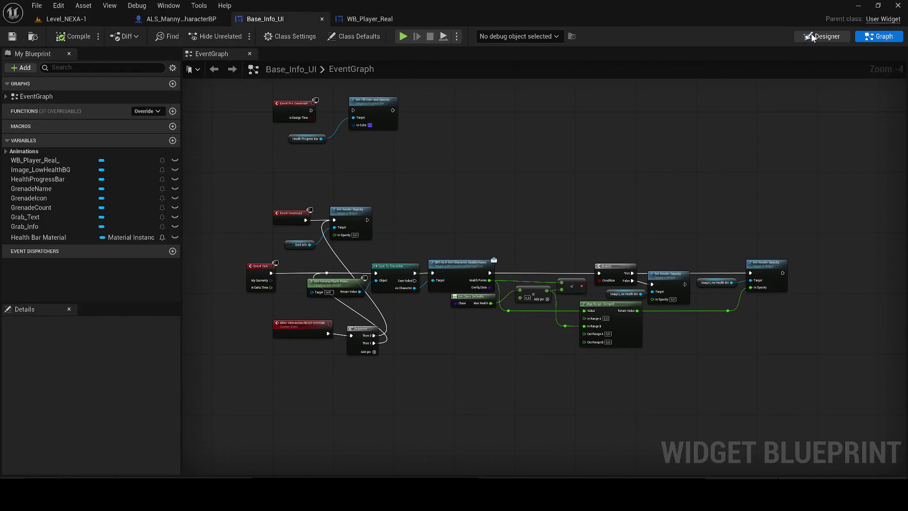
Step: Select HealthProgressBar in the designer and check its default value options in the graph, unchanged
click(812, 38)
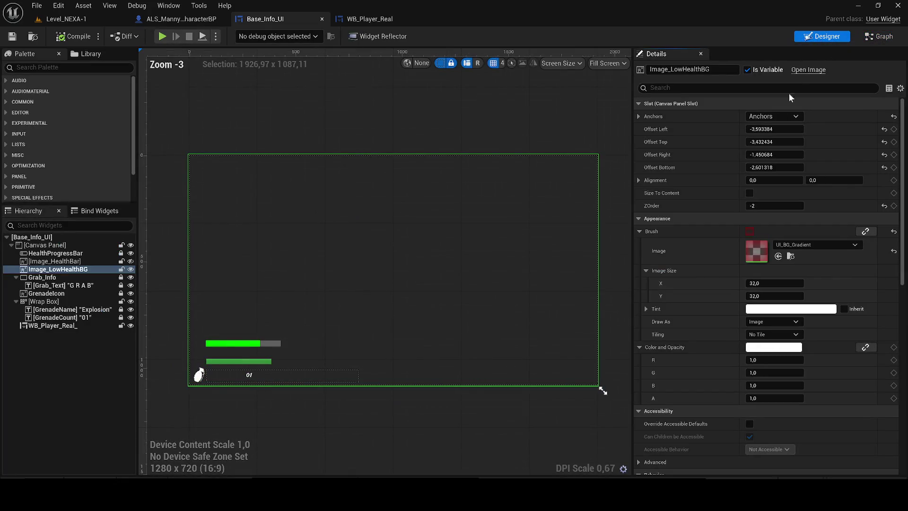
click(55, 252)
scroll(233, 291, up, 1)
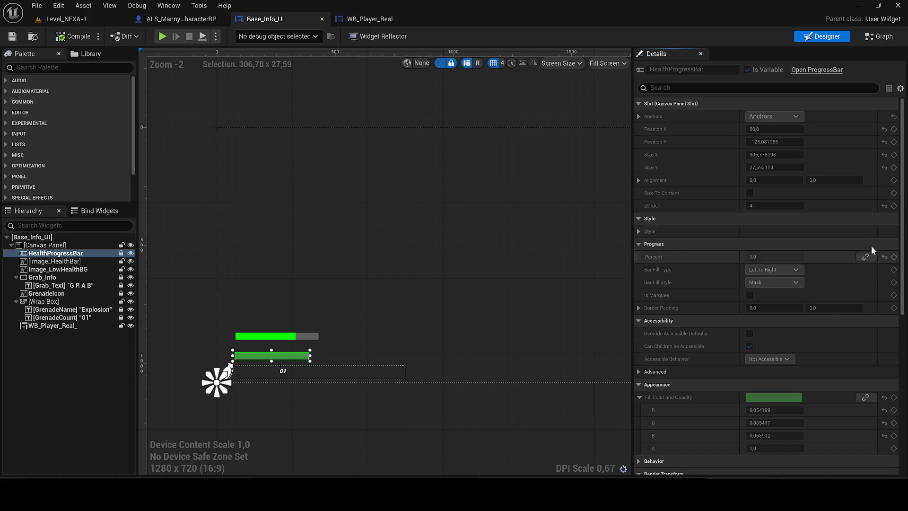
click(872, 38)
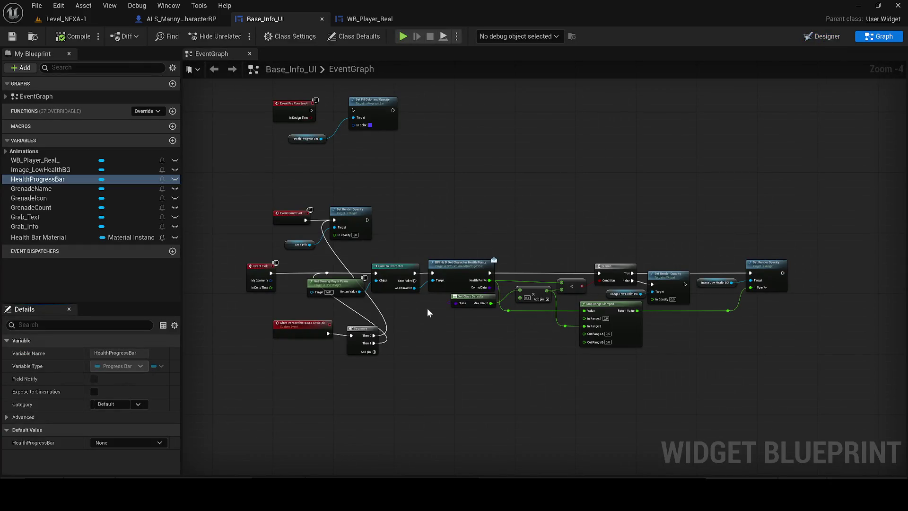
click(147, 442)
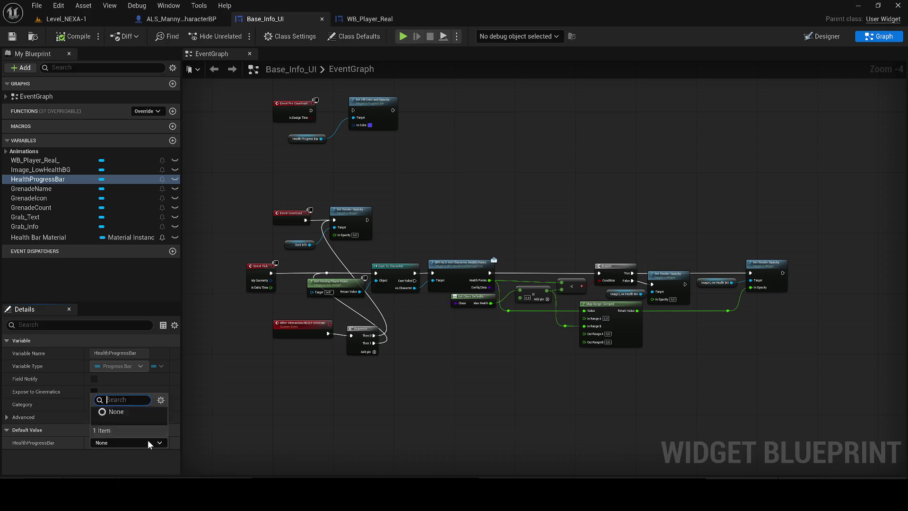
click(232, 421)
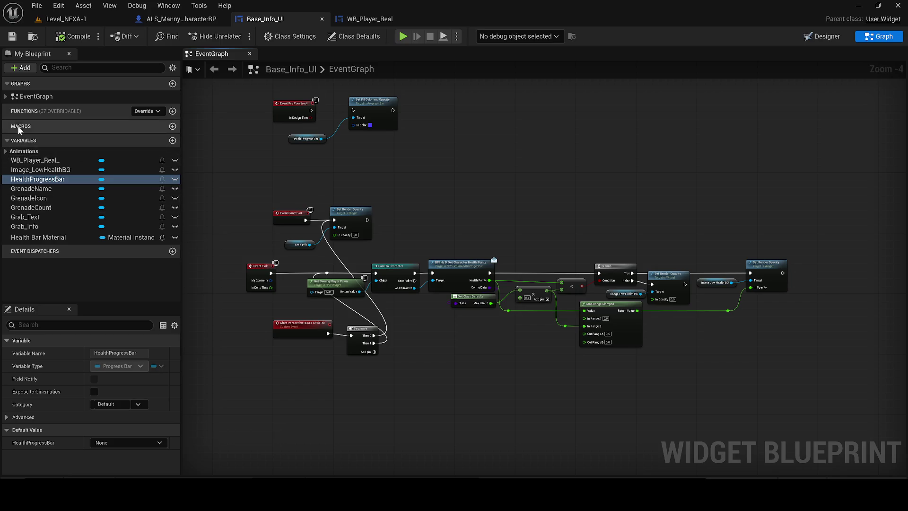
Step: Collapse and re-expand the event graph's events and variables lists
click(6, 96)
click(5, 96)
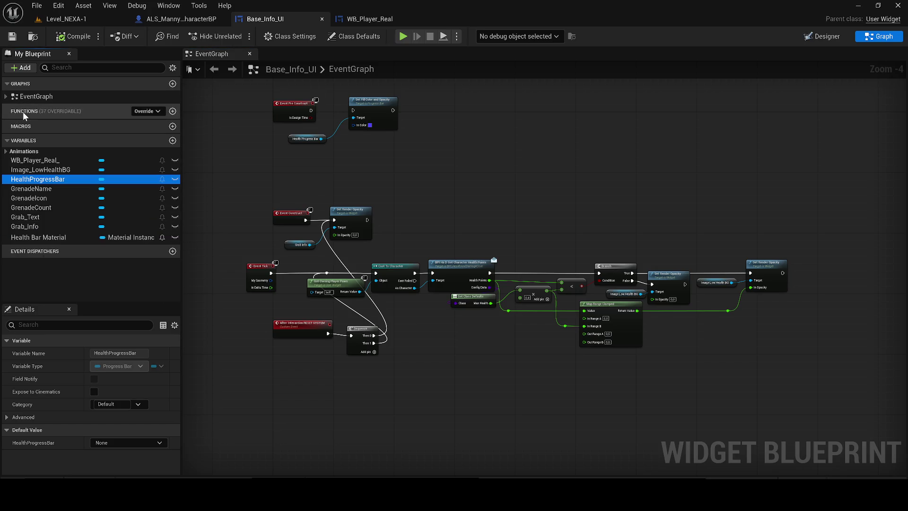
click(7, 141)
click(7, 142)
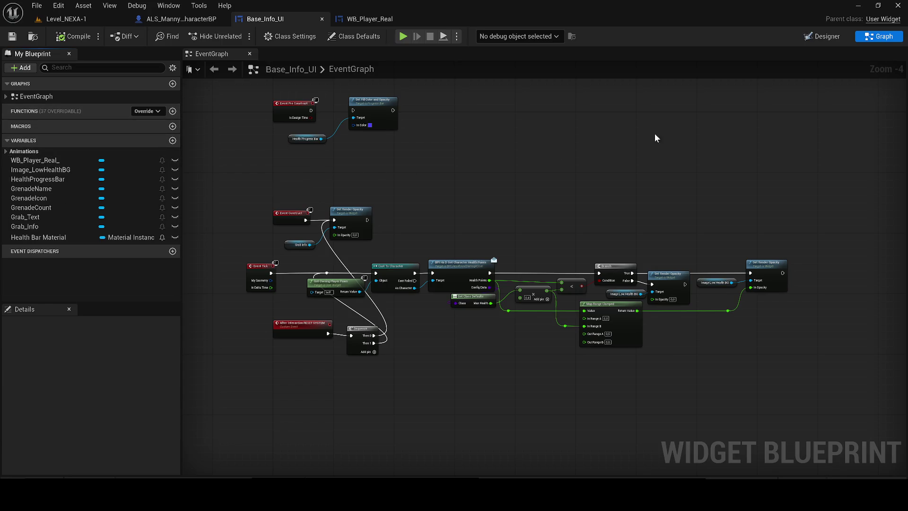
Step: Show the Animations panel via Window in the designer and select G_Fade_In
click(824, 38)
click(169, 6)
click(201, 77)
click(223, 356)
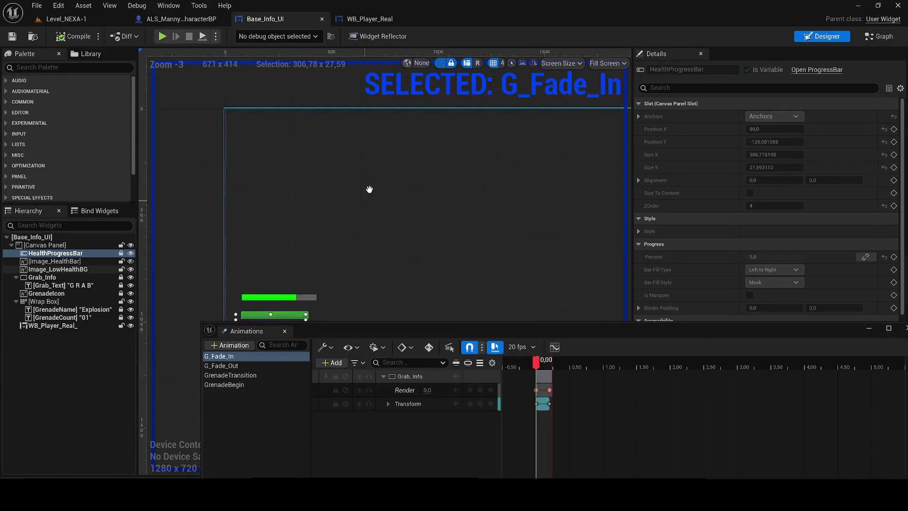
Step: Preview the G_Fade_In, G_Fade_Out and GrenadeTransition animations, then select GrenadeBegin
drag(366, 197, 403, 108)
key(space)
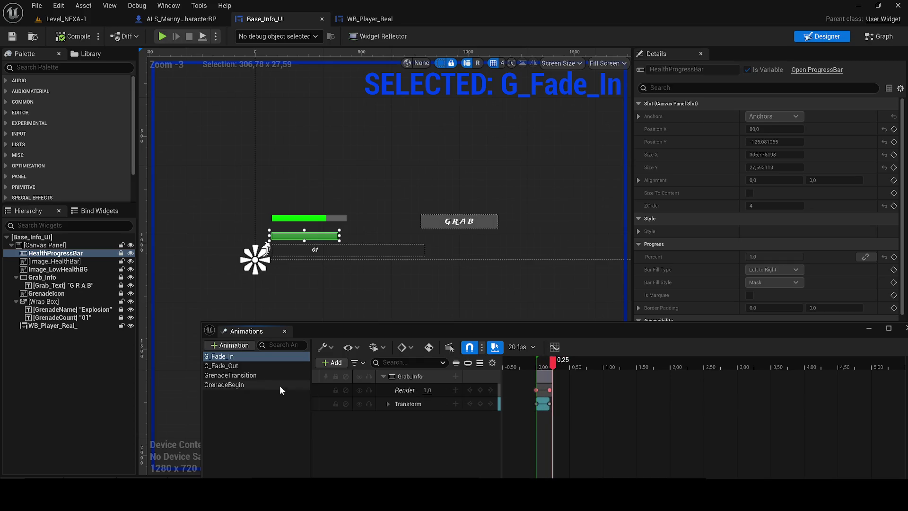
click(231, 366)
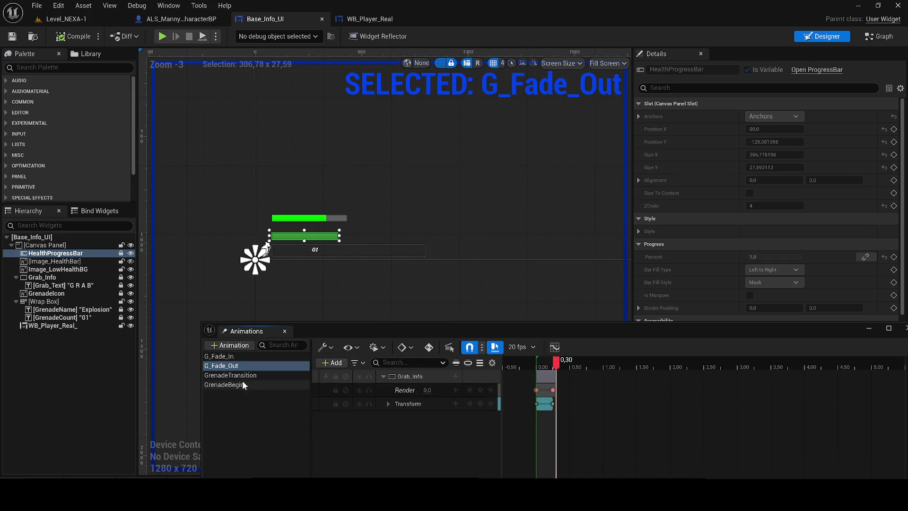
click(230, 375)
click(542, 367)
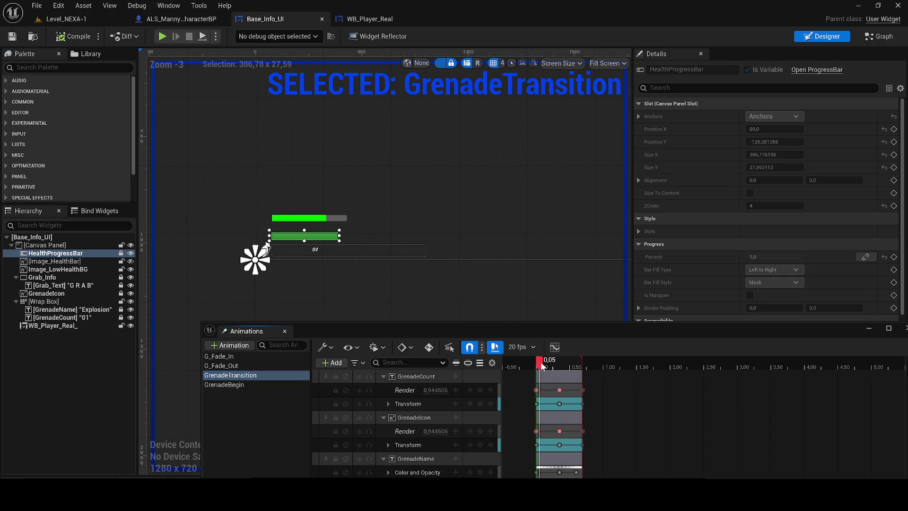
key(space)
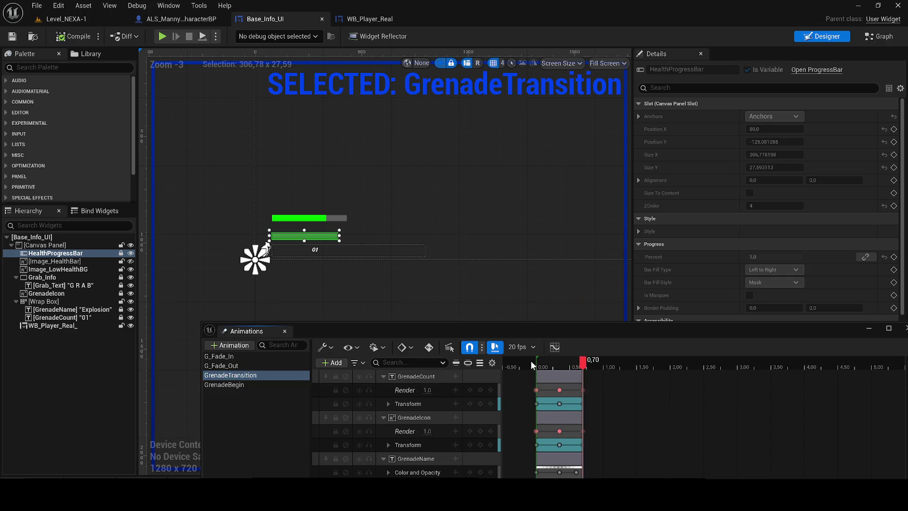
click(216, 384)
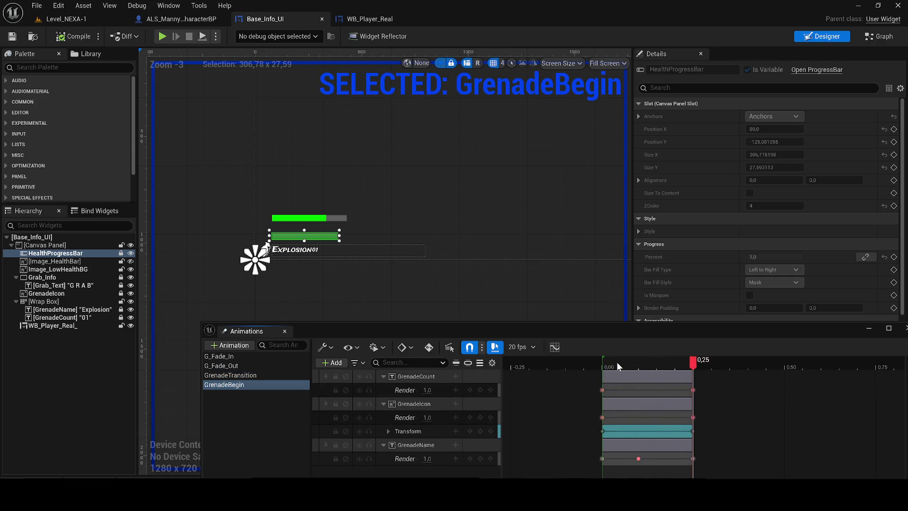
Step: Inspect the grenade wrap box, GrenadeName and GrenadeCount texts, then close the Animations panel
scroll(244, 299, up, 4)
click(335, 208)
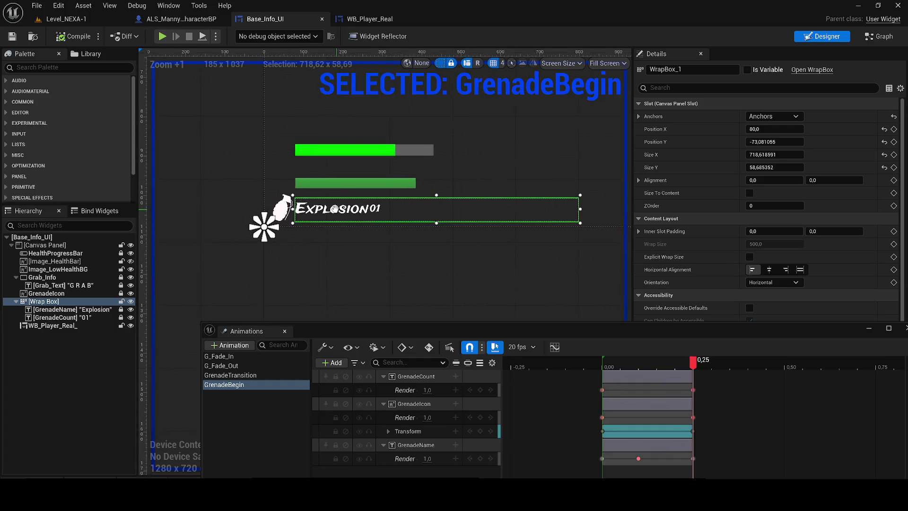
scroll(430, 179, up, 1)
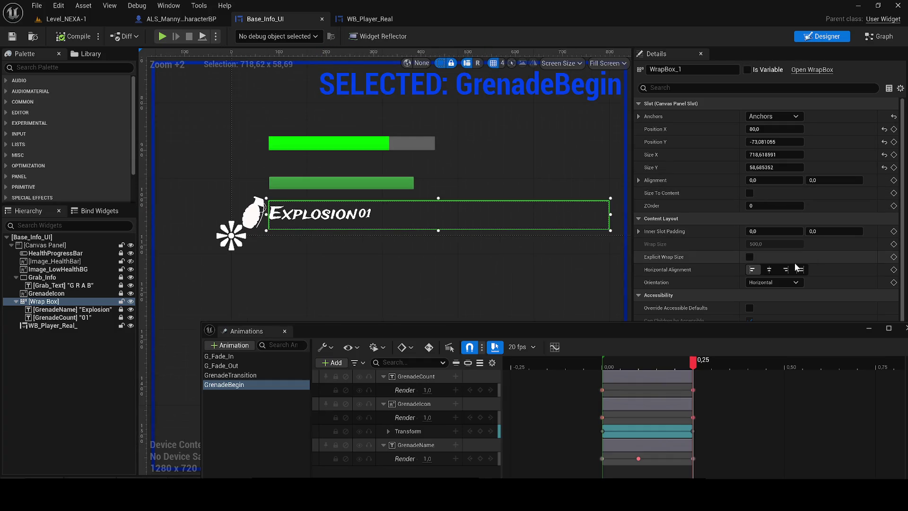
scroll(795, 264, down, 3)
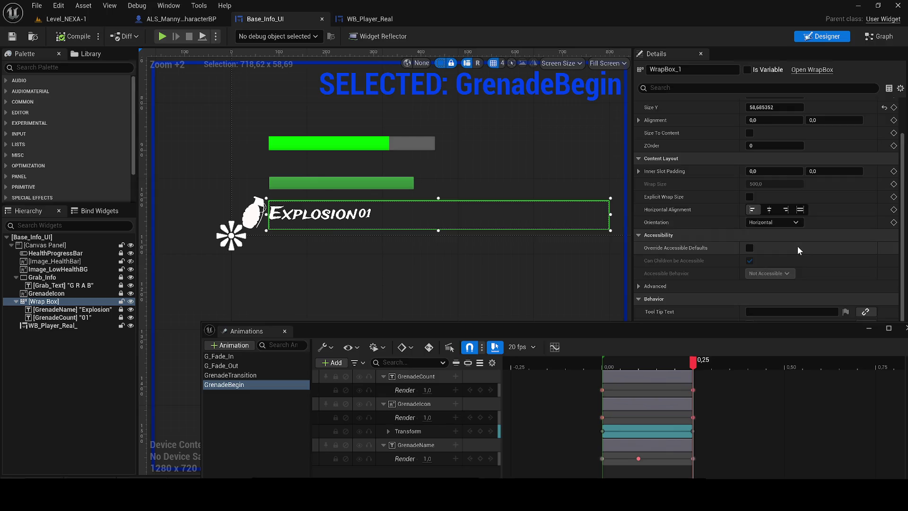
click(71, 309)
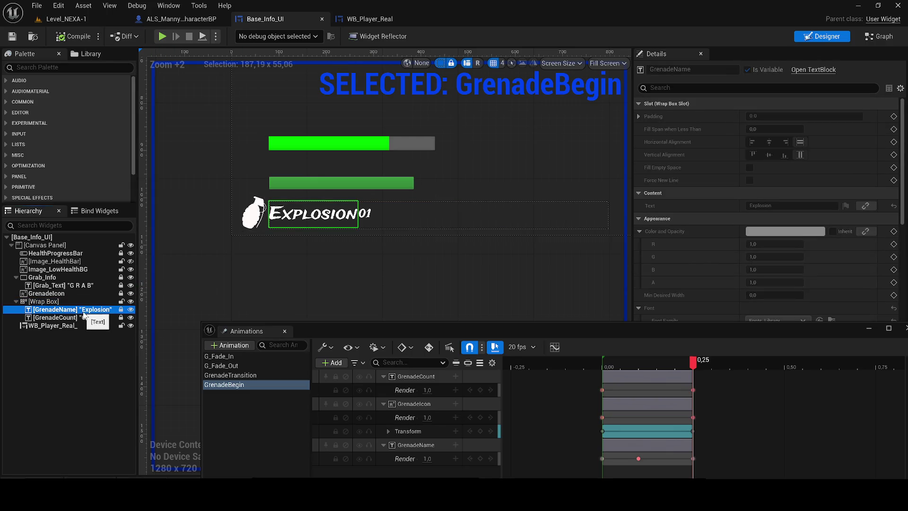
click(78, 317)
click(414, 378)
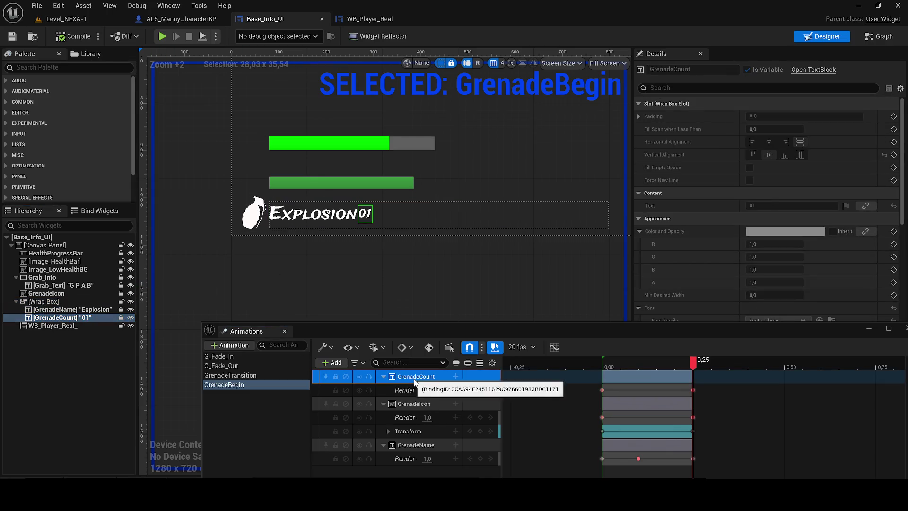
click(284, 331)
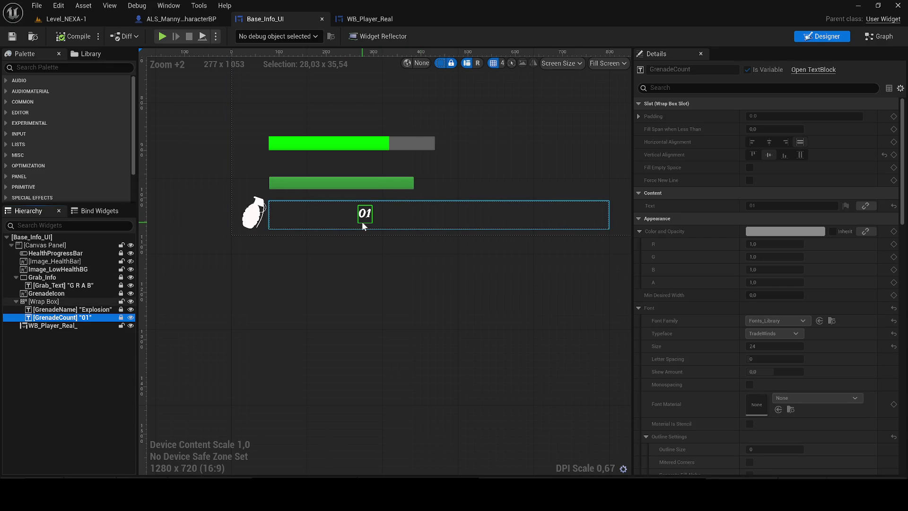
click(277, 217)
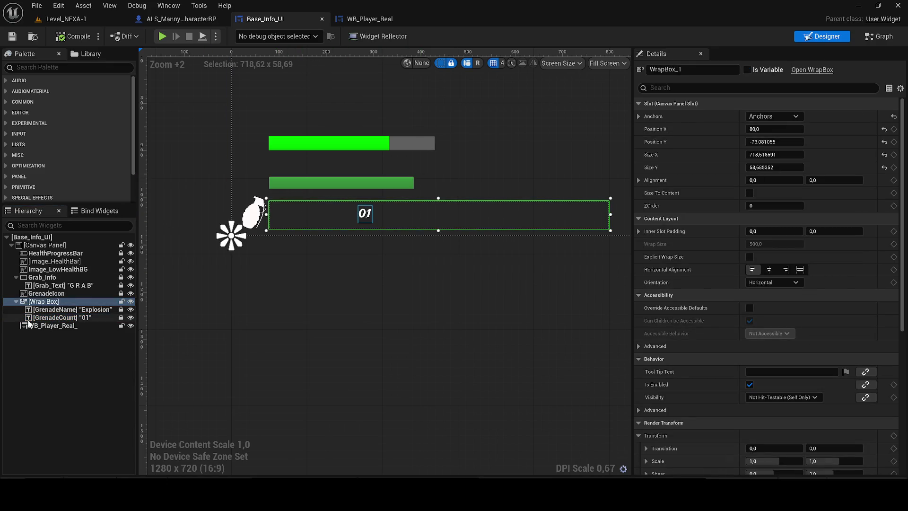
Step: Select GrenadeName and GrenadeCount, opening and dismissing GrenadeCount's context menu
click(39, 310)
click(43, 318)
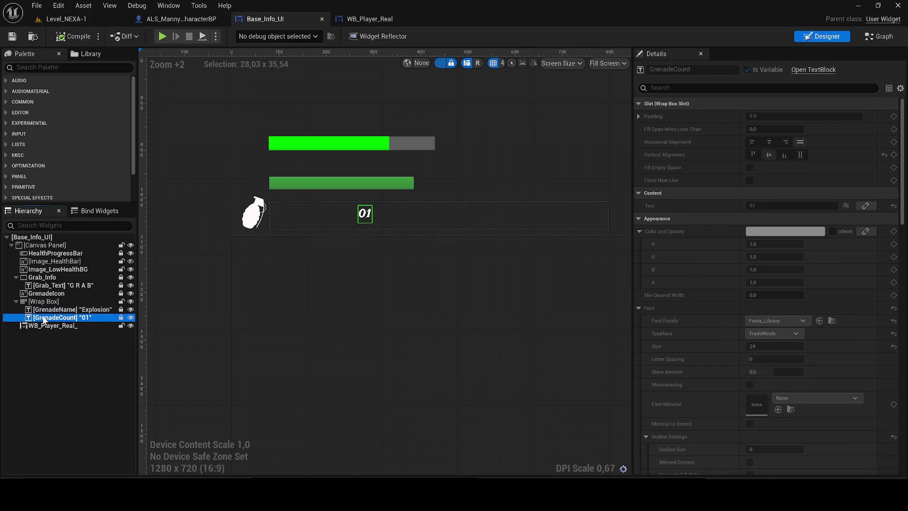
right_click(43, 318)
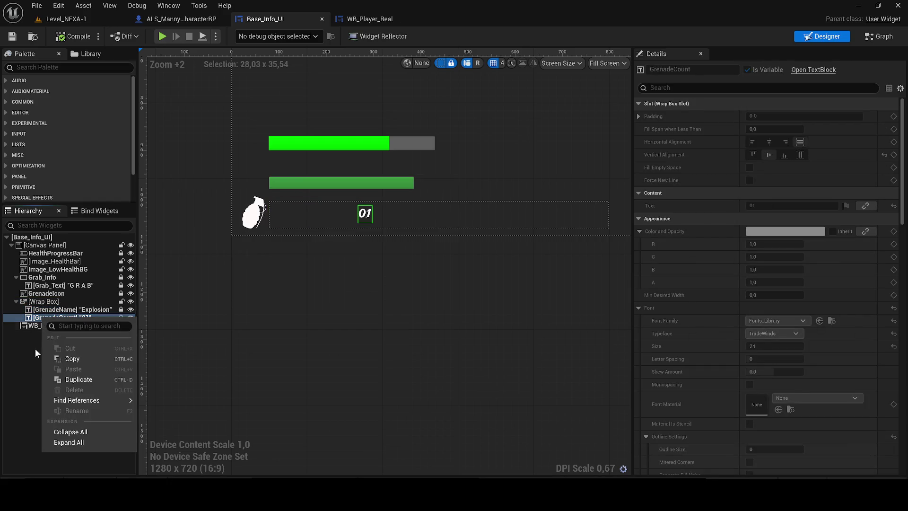
click(21, 475)
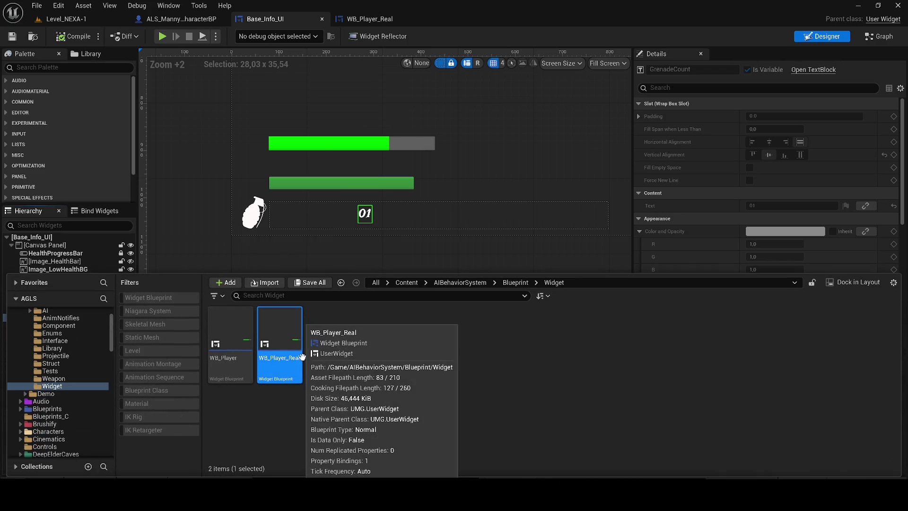
Step: Check WB_Player_Real's asset options, cancelling the Change Material dialog without changes
right_click(302, 356)
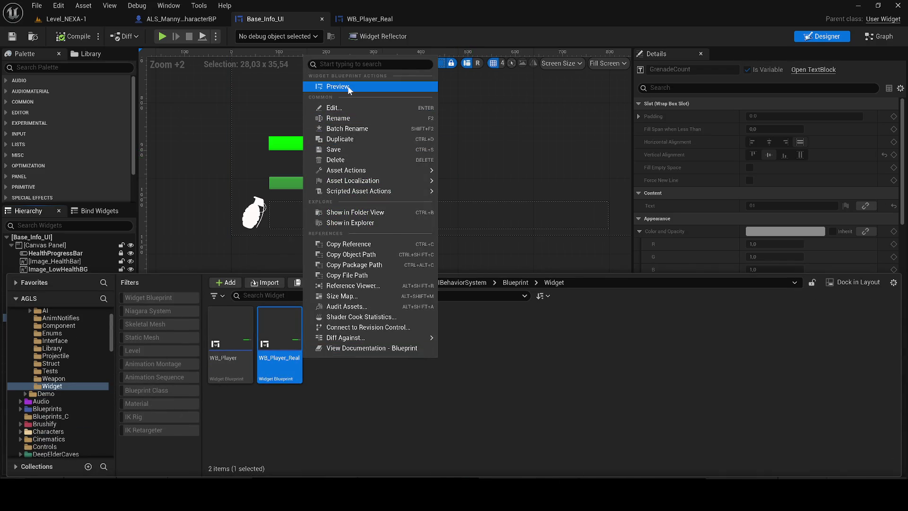
mouse_move(381, 192)
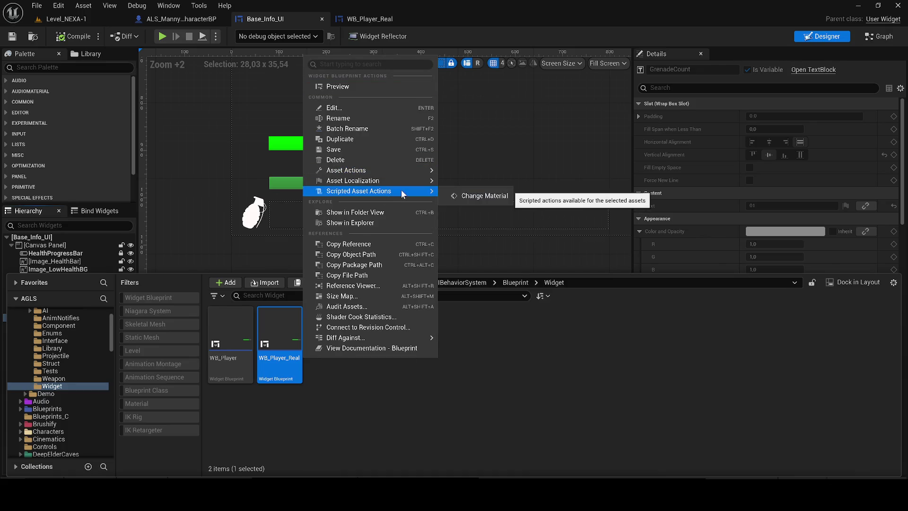
click(478, 195)
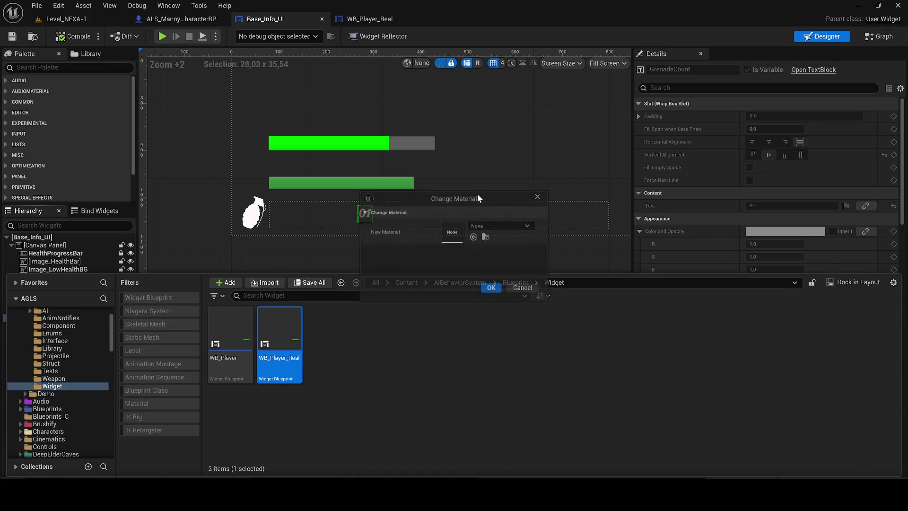
click(522, 288)
right_click(289, 345)
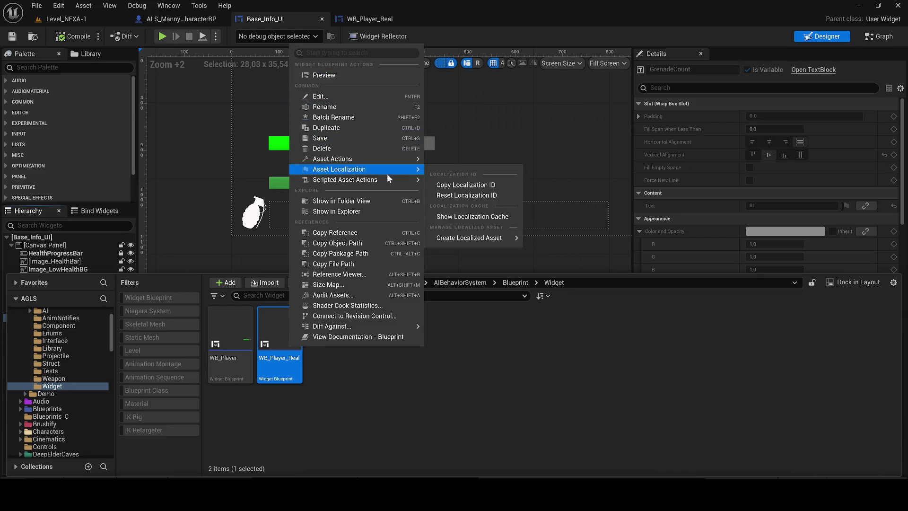
click(378, 205)
right_click(296, 345)
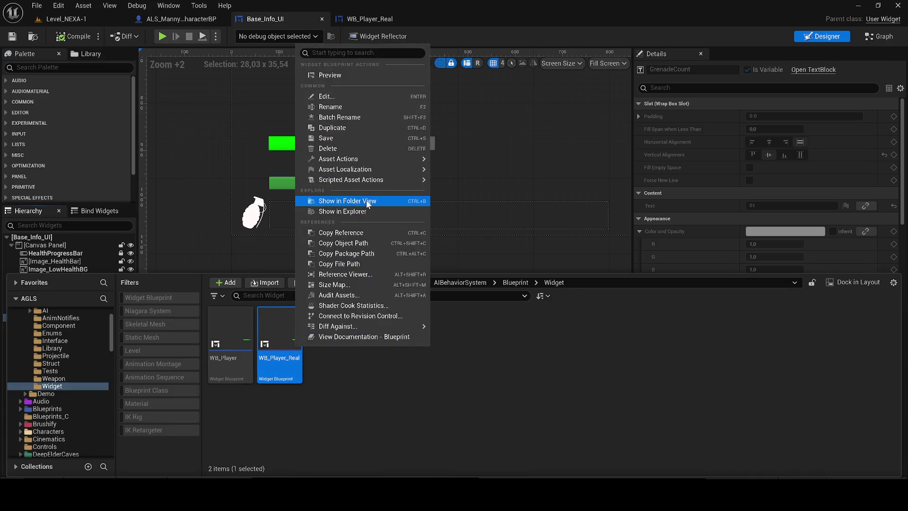
click(350, 201)
right_click(296, 345)
click(341, 204)
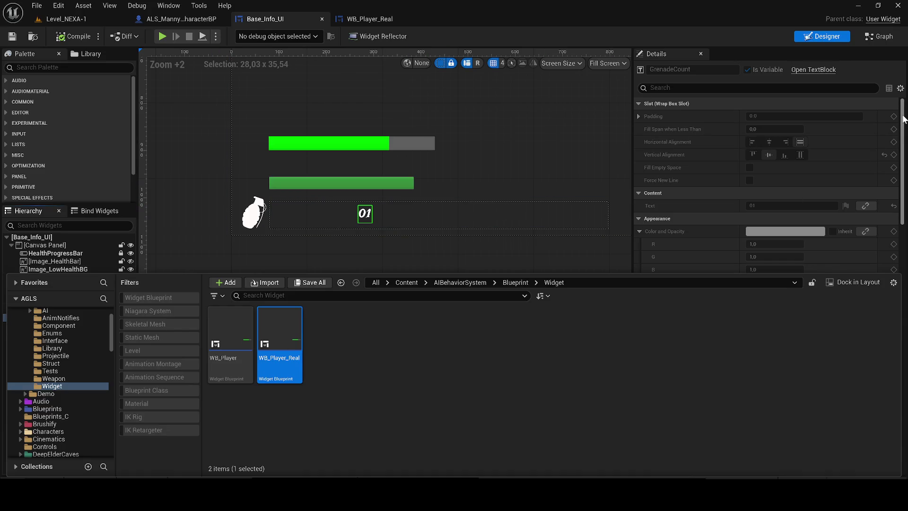
Step: Toggle the Details panel display settings and scroll through the properties
click(900, 88)
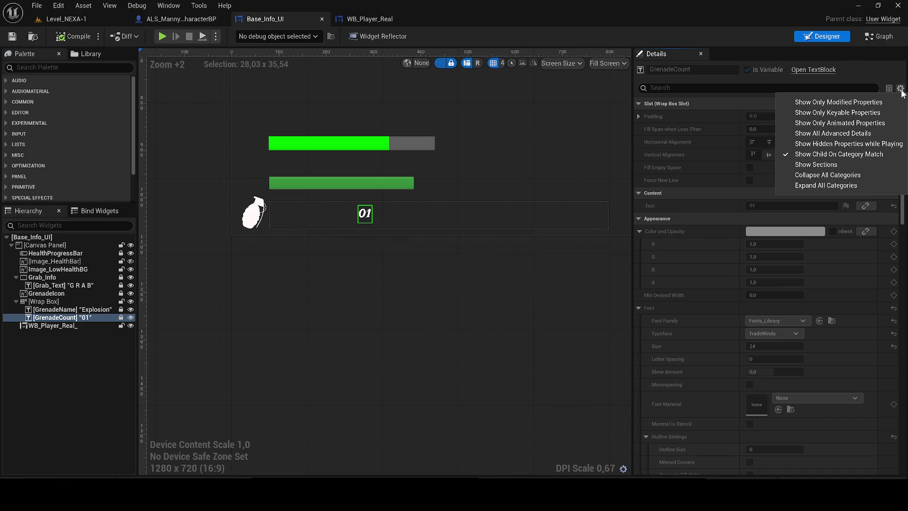
click(901, 89)
scroll(905, 134, down, 15)
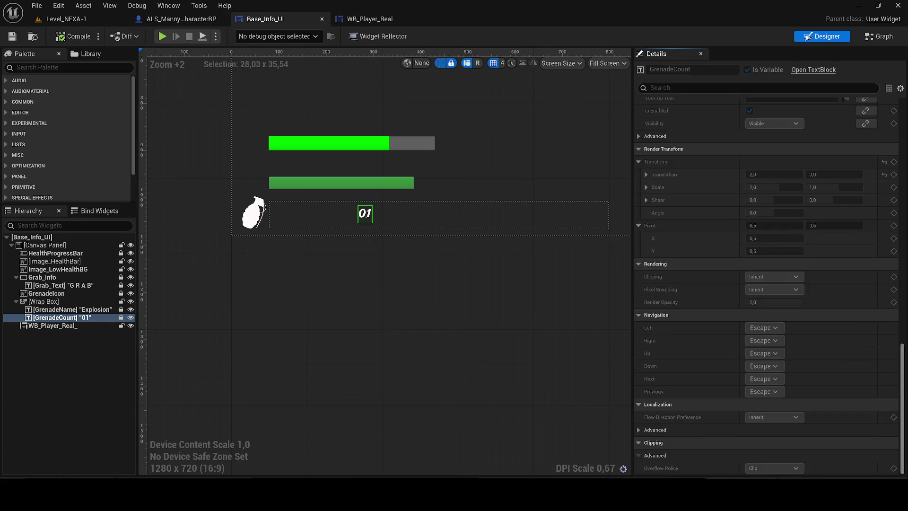
scroll(889, 142, up, 15)
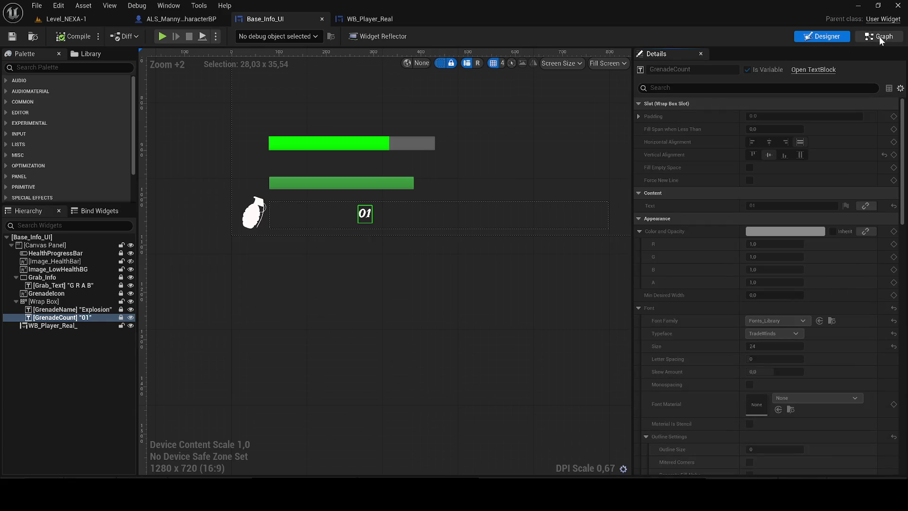
Step: Peek at Base_Info_UI's graph and WB_Player_Real's GetHealthbar, then select the low-health background in the designer
click(880, 37)
scroll(448, 227, up, 2)
scroll(448, 232, down, 1)
click(368, 19)
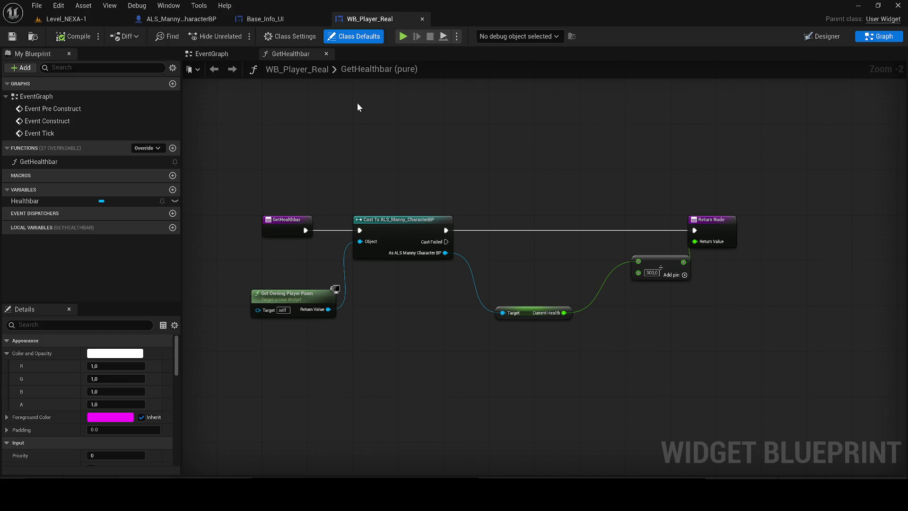
click(265, 18)
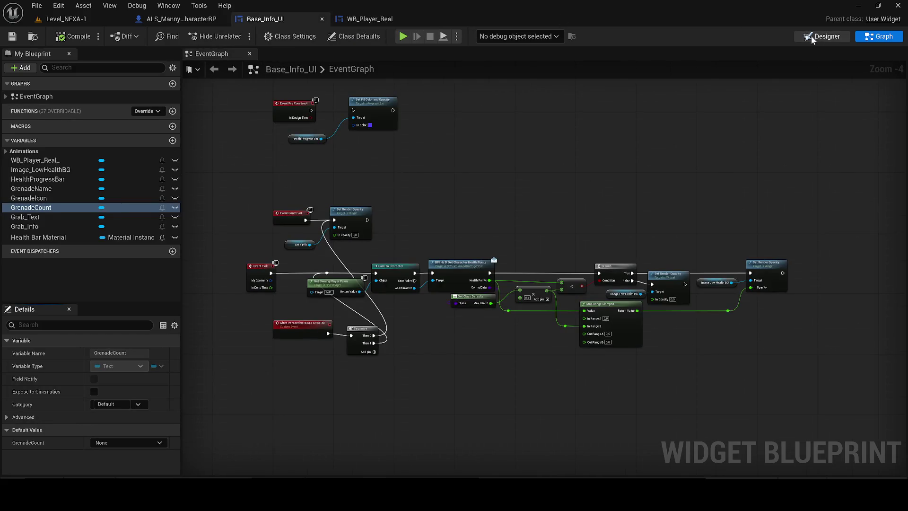
click(813, 36)
scroll(222, 358, up, 2)
click(239, 355)
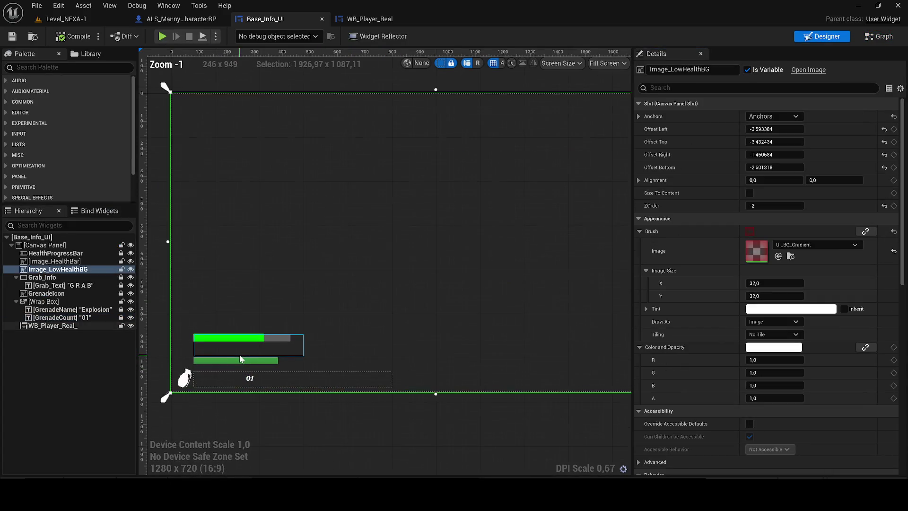
Step: Give WB_Player_Real_ a blue tint via the colour picker and move it up to Position Y 848
click(221, 344)
click(87, 37)
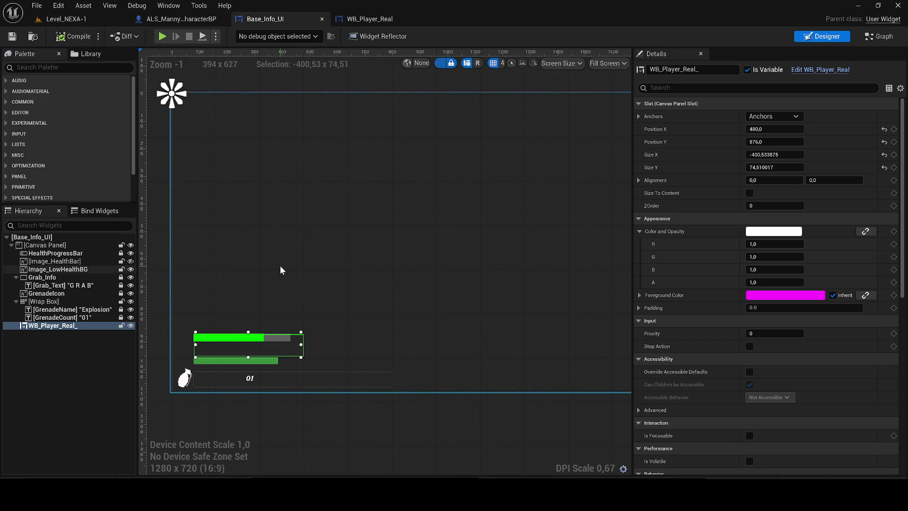
scroll(190, 385, up, 3)
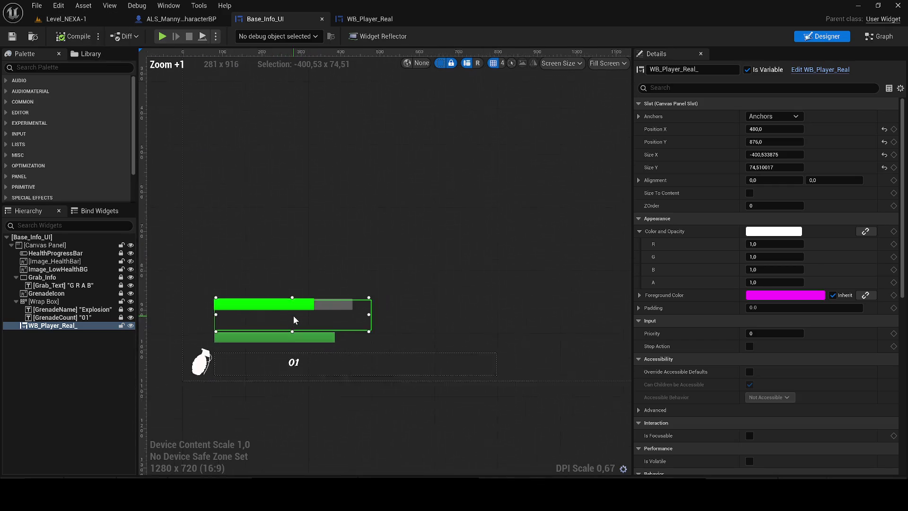
click(781, 231)
click(591, 251)
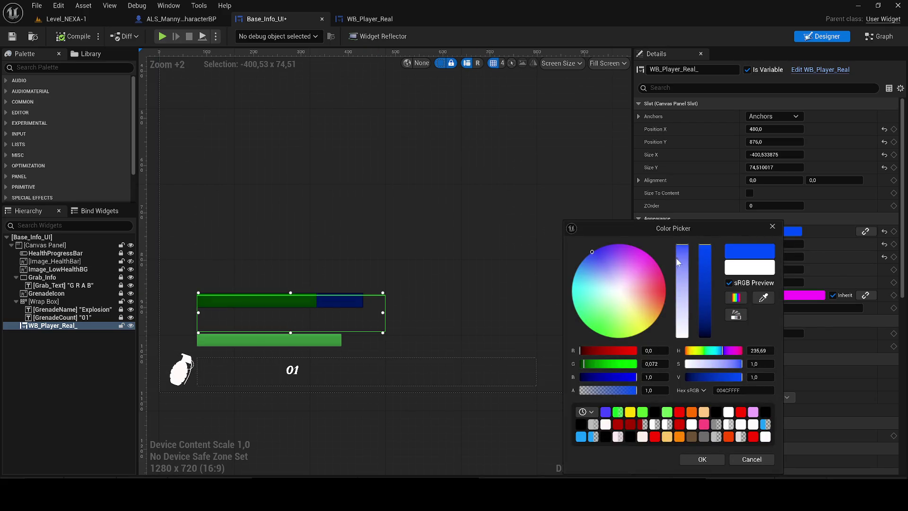
click(702, 459)
drag(288, 304, 288, 291)
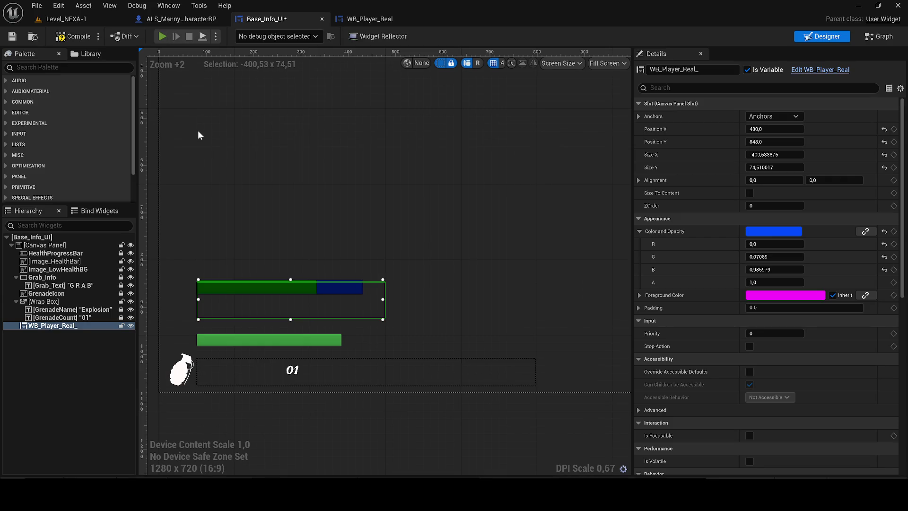
key(Escape)
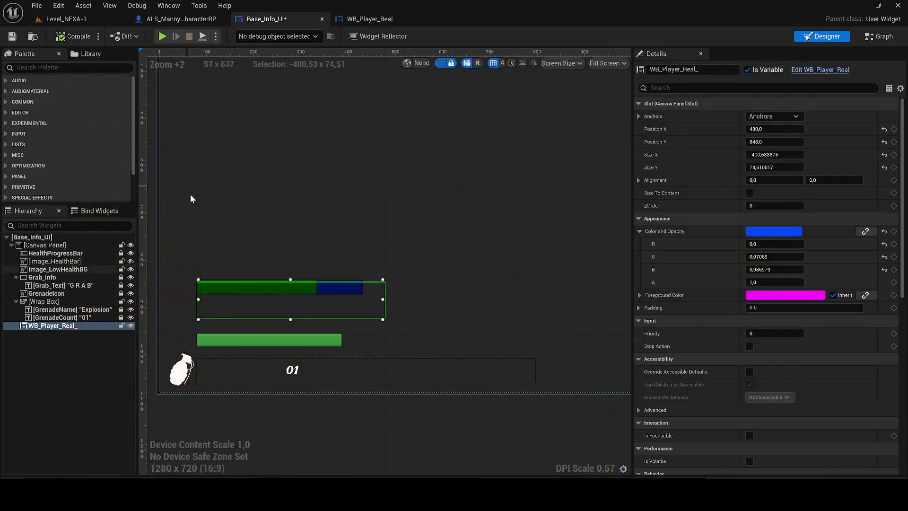
Step: Set WB_Player_Real_'s Color and Opacity to black (R 0, G 0, B 0), compile, and playtest
click(280, 277)
click(279, 279)
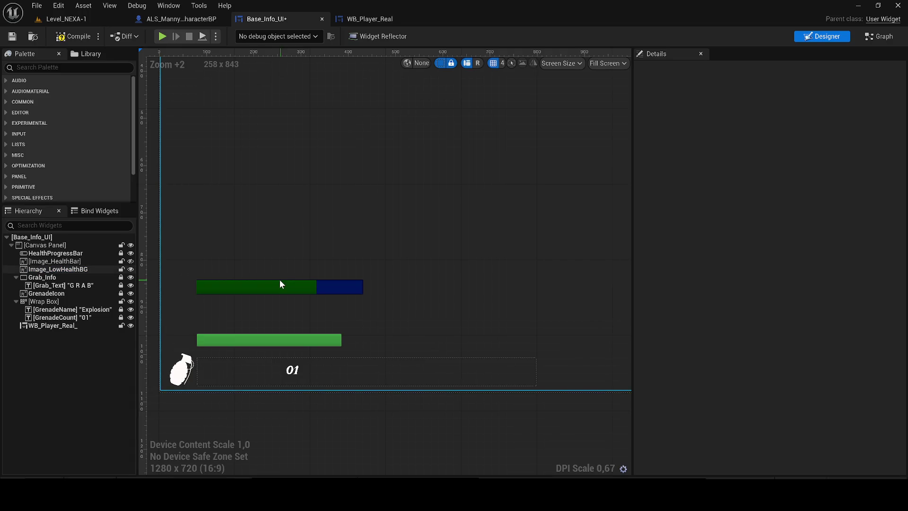
click(87, 254)
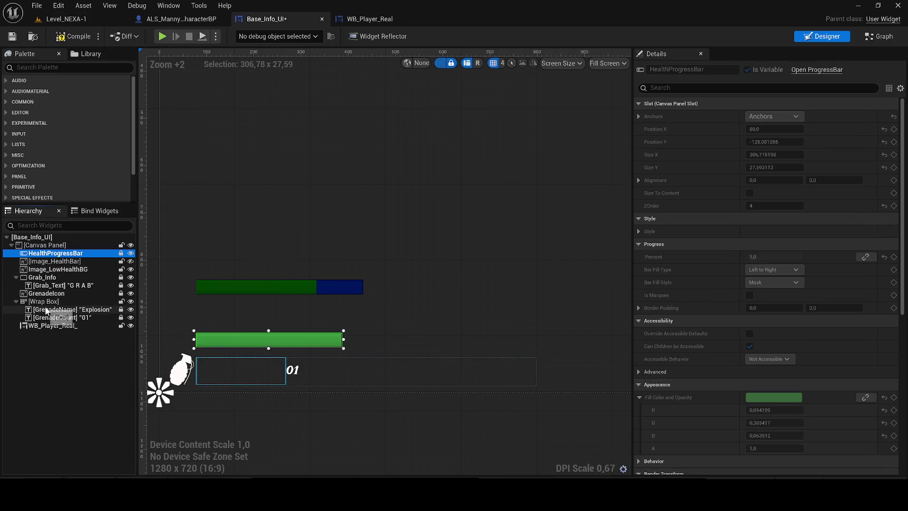
click(52, 325)
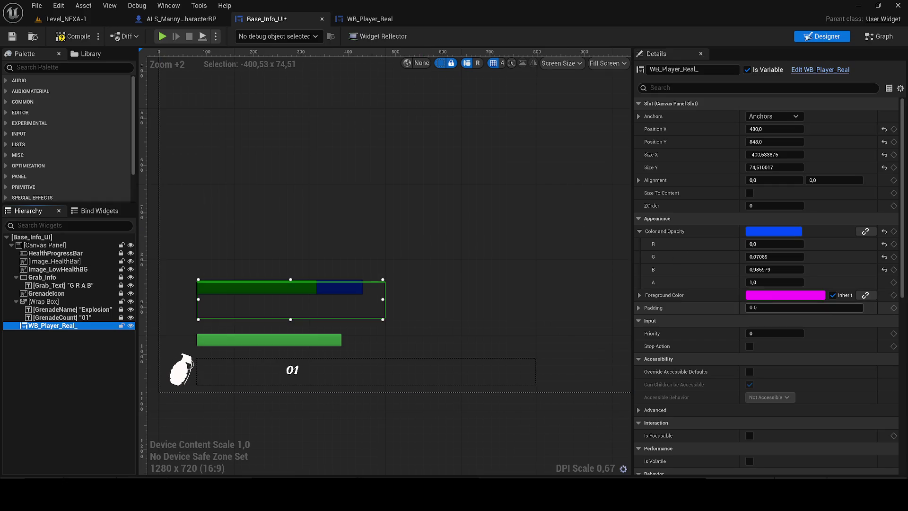
click(833, 295)
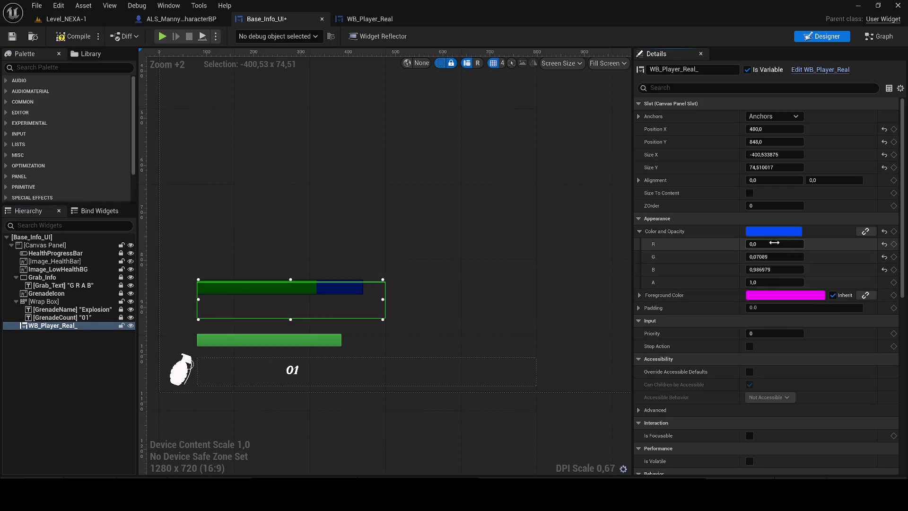
mouse_move(764, 243)
mouse_down()
mouse_move(785, 244)
mouse_move(750, 244)
mouse_move(751, 270)
mouse_up()
click(81, 38)
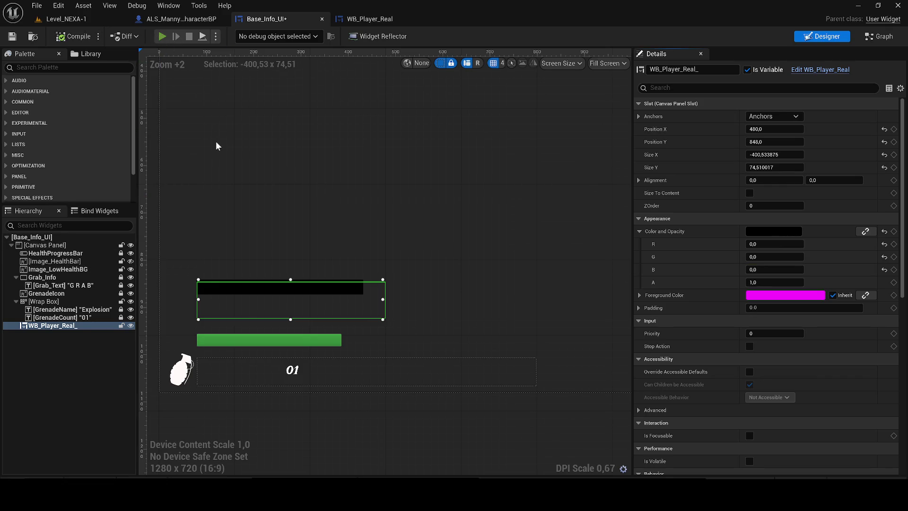
key(alt+p)
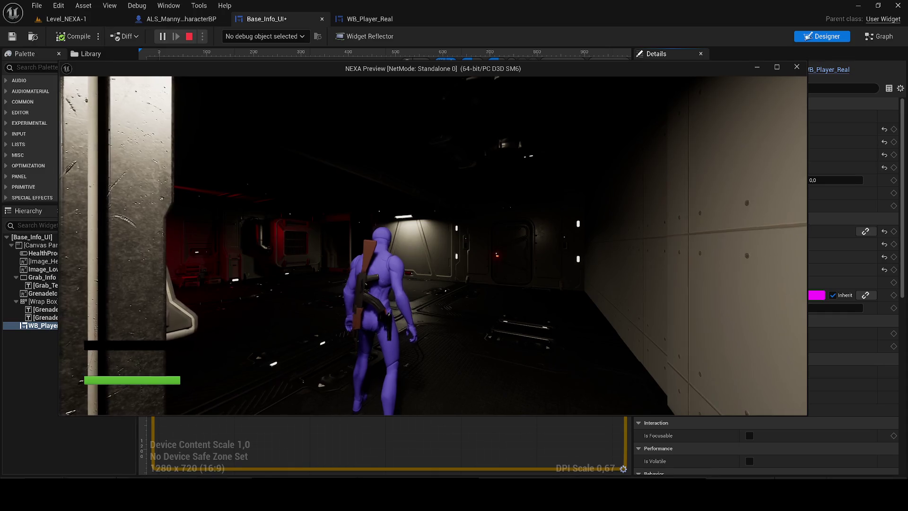
Step: Stop the preview and set the health bar's Color and Opacity tint to purple
key(Escape)
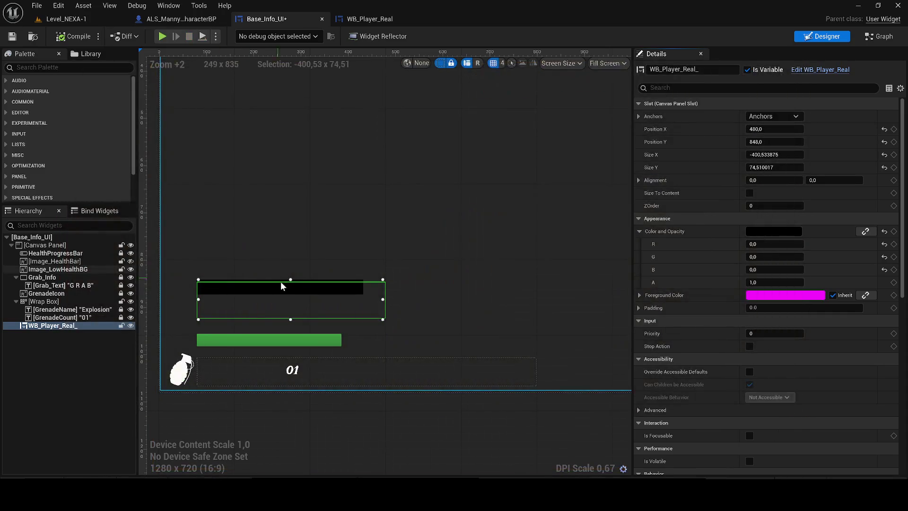
click(784, 231)
click(669, 263)
drag(684, 228, 700, 224)
mouse_move(685, 260)
mouse_down()
mouse_move(629, 248)
mouse_move(643, 244)
mouse_up()
click(730, 455)
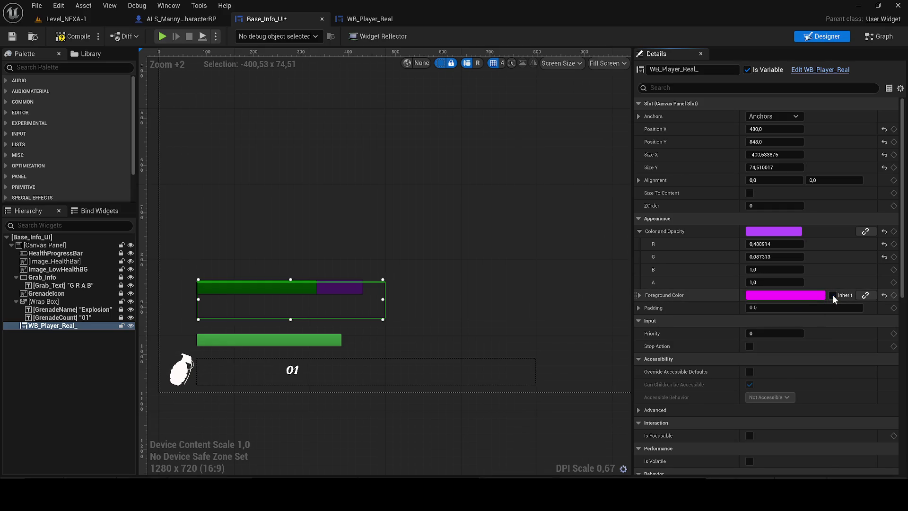
Step: Re-enable Foreground Color inherit, reset padding to 0, save Base_Info_UI, and open WB_Player_Real
click(833, 295)
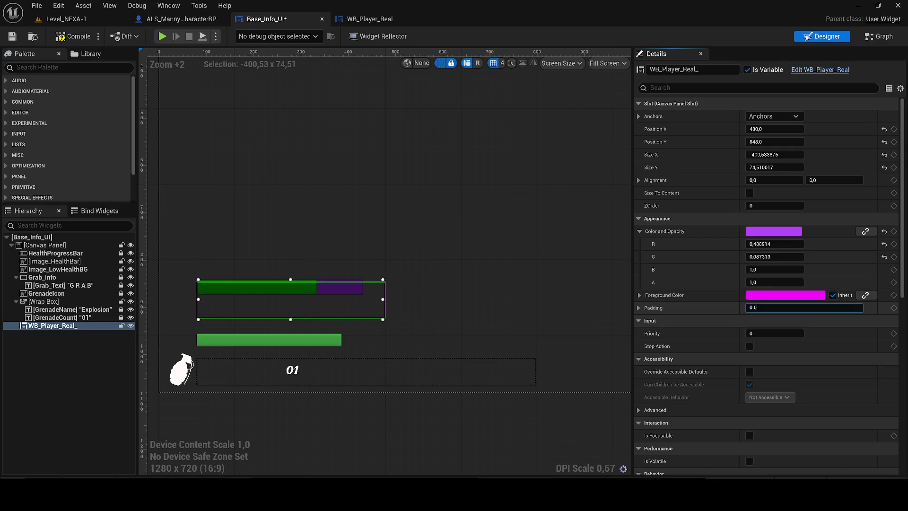
key(ctrl+a)
text(1)
key(Return)
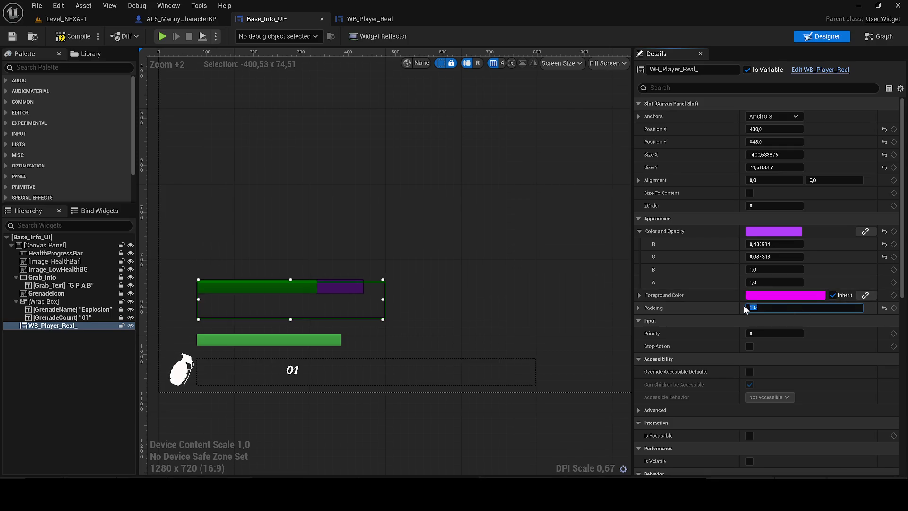
key(Return)
text(0)
key(Return)
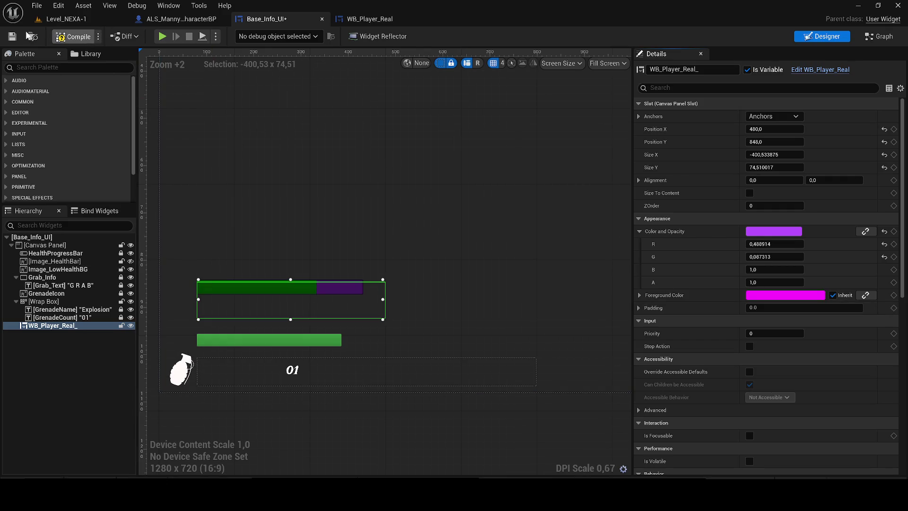
key(ctrl+s)
click(367, 24)
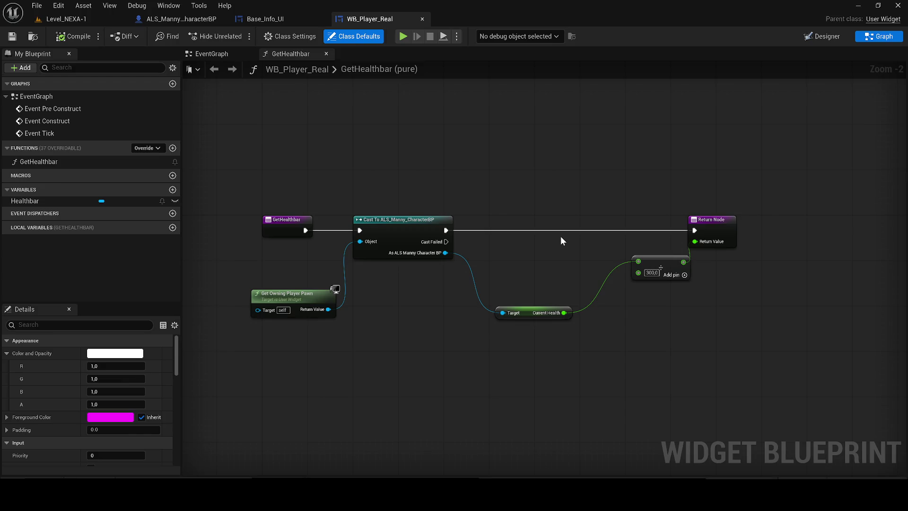
Step: In Base_Info_UI's graph, inspect Get Class Defaults pin options and the health points interface function
click(294, 19)
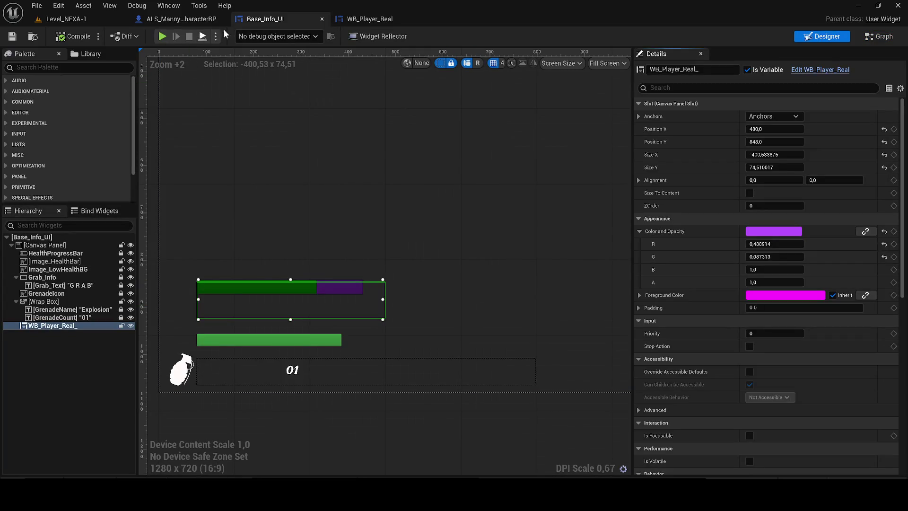
click(868, 38)
scroll(516, 333, up, 2)
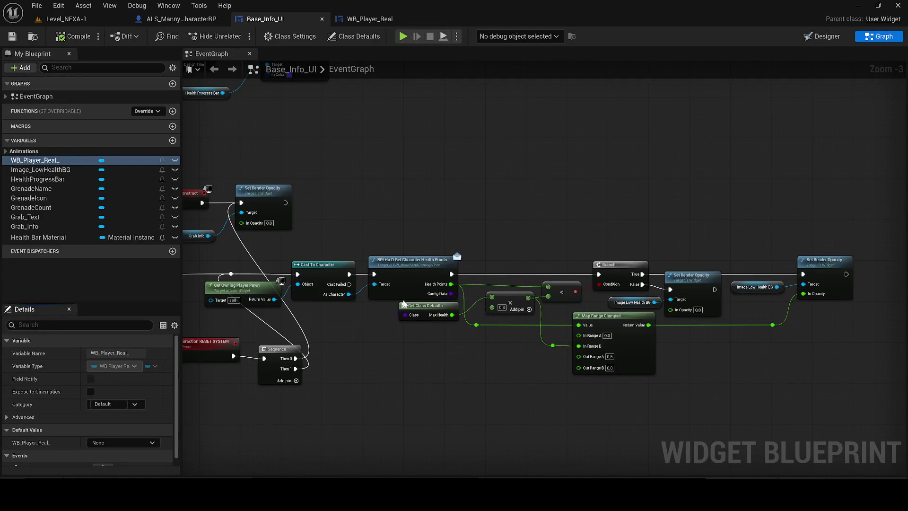
click(403, 304)
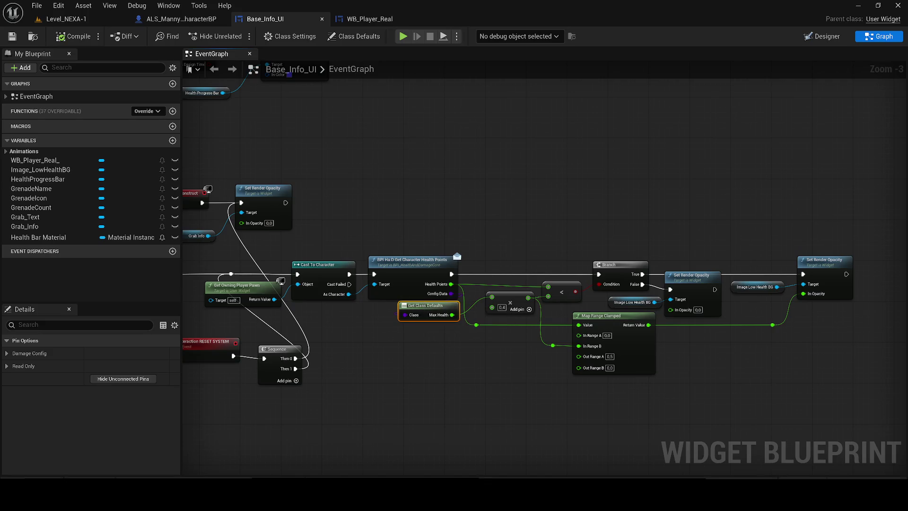
click(8, 353)
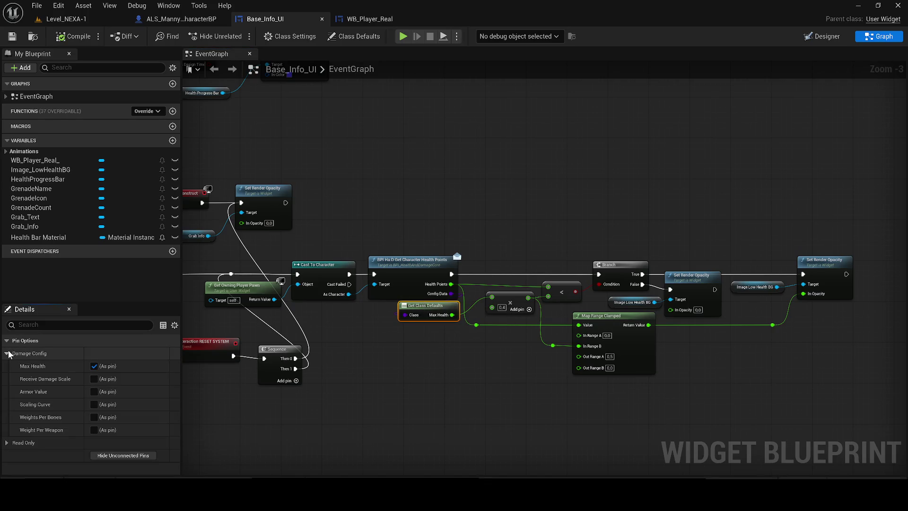
click(8, 354)
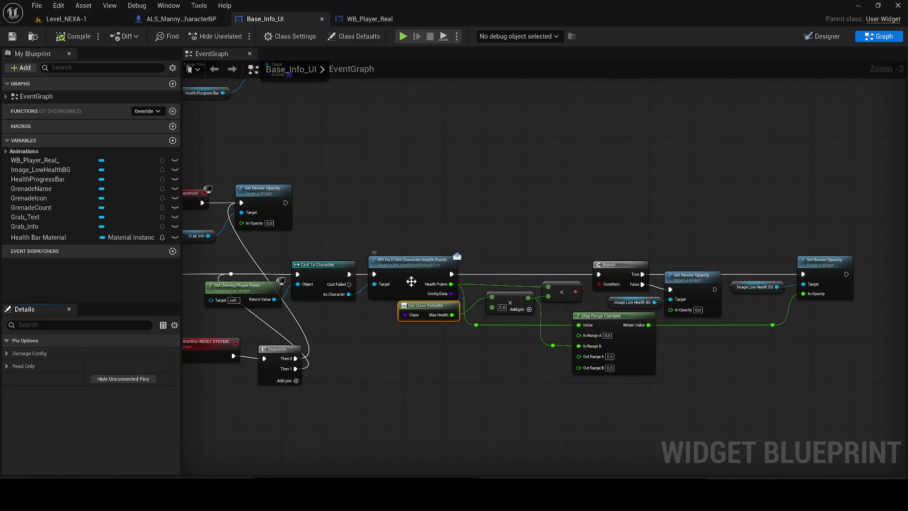
drag(410, 279, 503, 263)
double_click(512, 250)
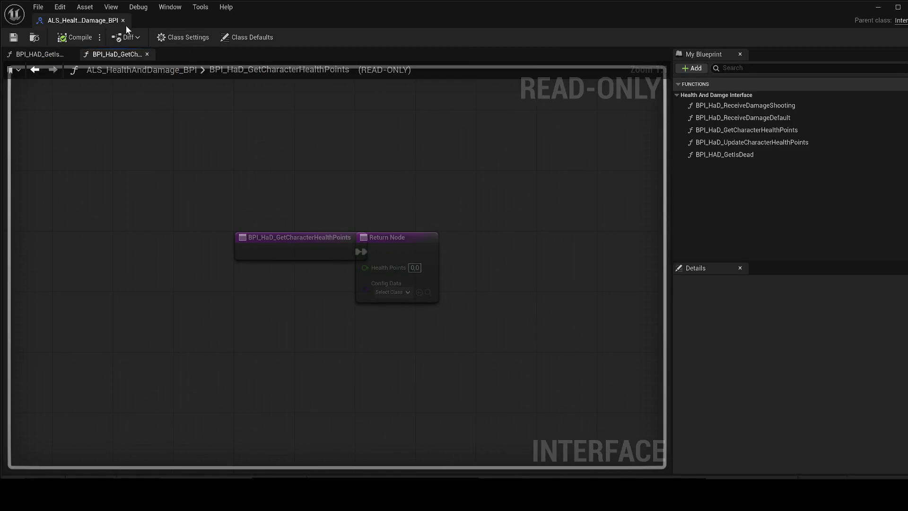
click(123, 21)
Step: Review the health nodes and marquee-select Cast To Character through Set Render Opacity
right_click(494, 240)
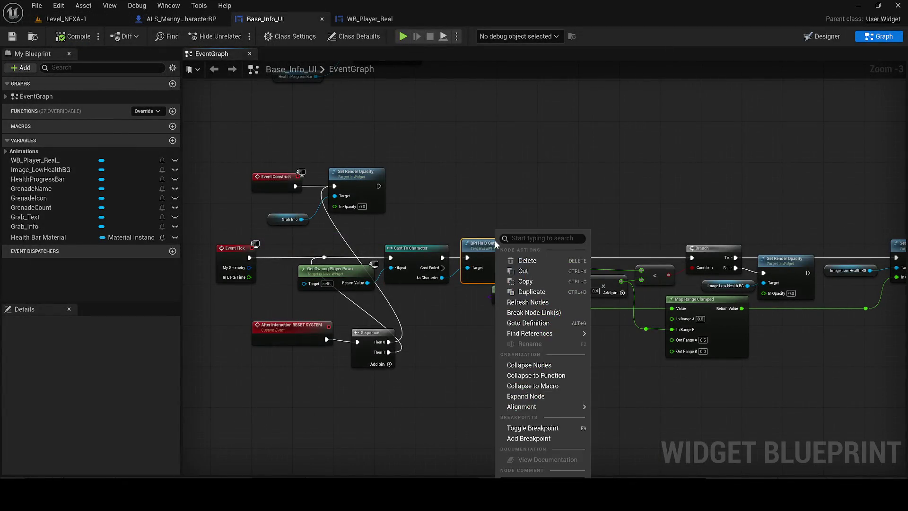
click(512, 281)
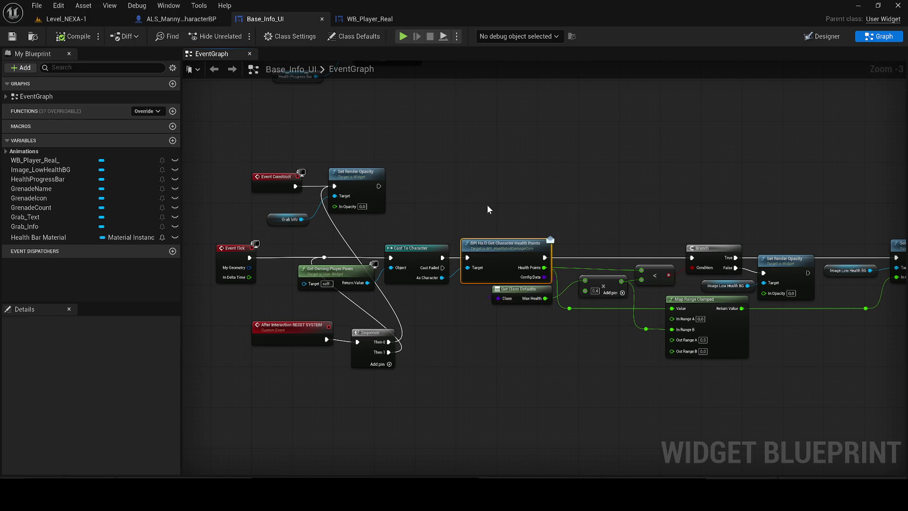
drag(487, 205, 361, 220)
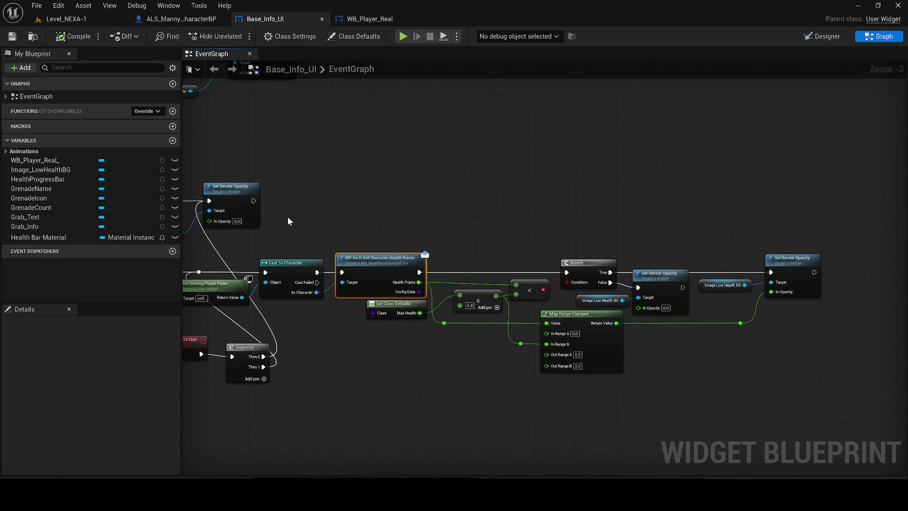
click(600, 295)
click(703, 355)
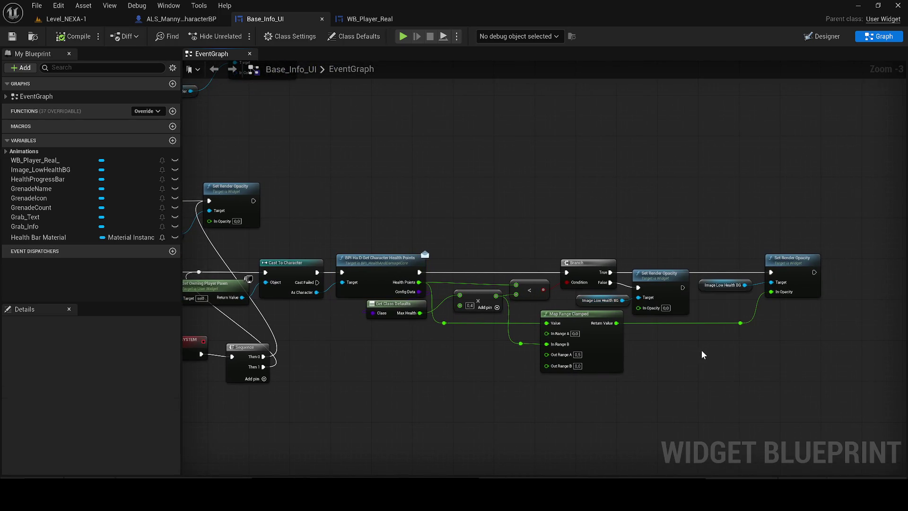
mouse_move(401, 350)
mouse_down()
mouse_move(466, 344)
mouse_move(498, 328)
mouse_up()
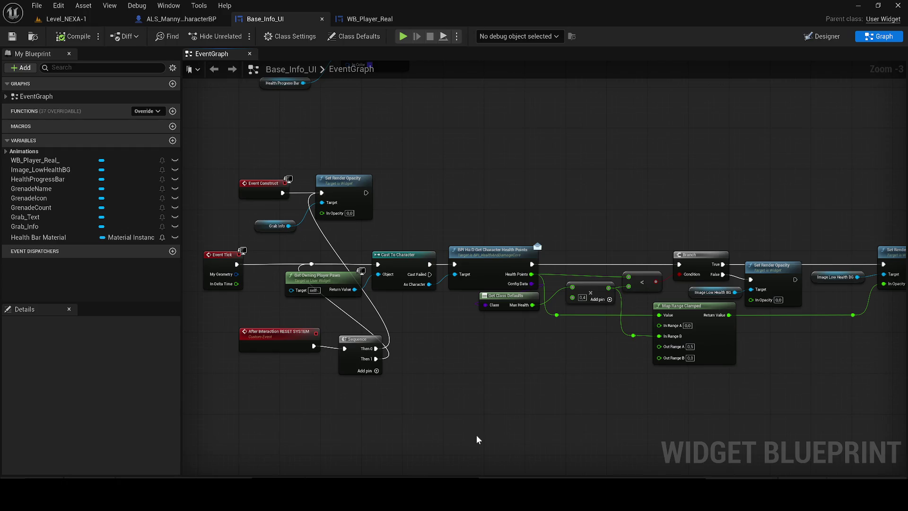
scroll(487, 291, up, 2)
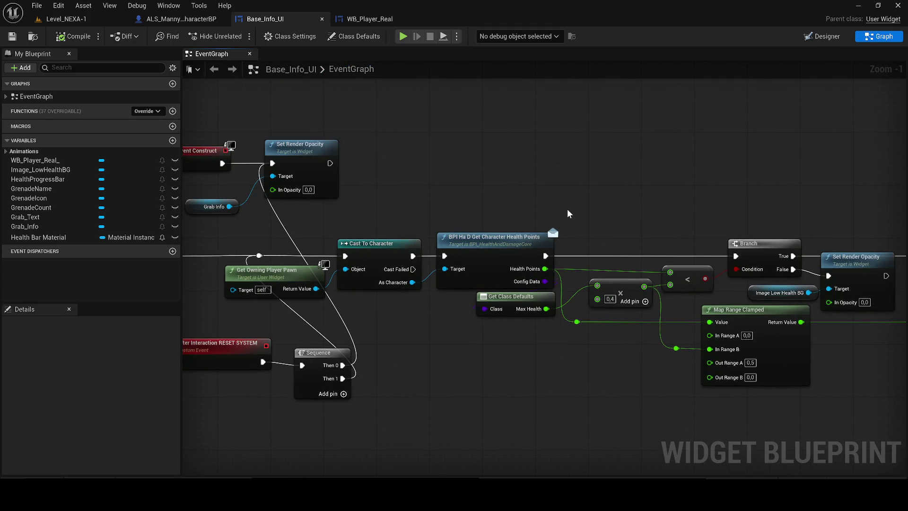
scroll(501, 260, down, 2)
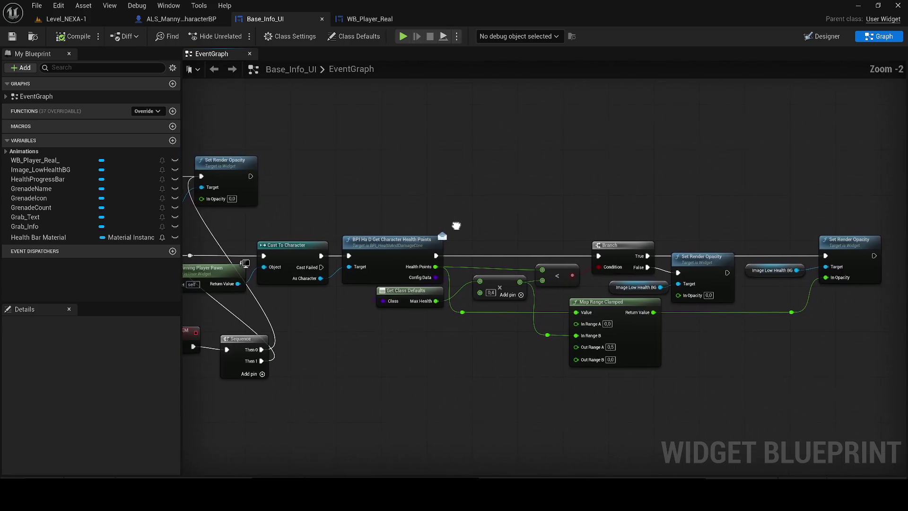
drag(620, 306, 676, 310)
drag(849, 367, 374, 197)
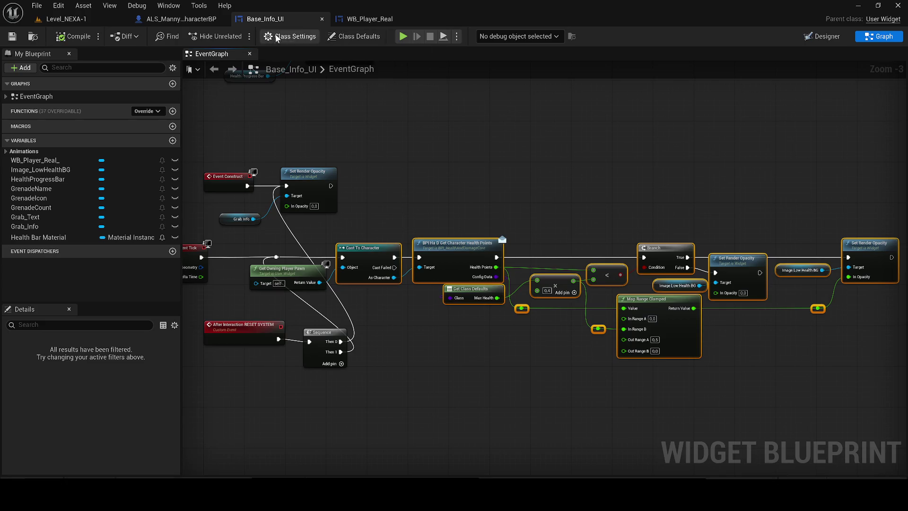
Step: Show ALS_Manny_CharacterBP's event graph with the 'Begin play - Create player widget Health Temps' comment group
click(196, 20)
scroll(386, 307, down, 4)
click(397, 319)
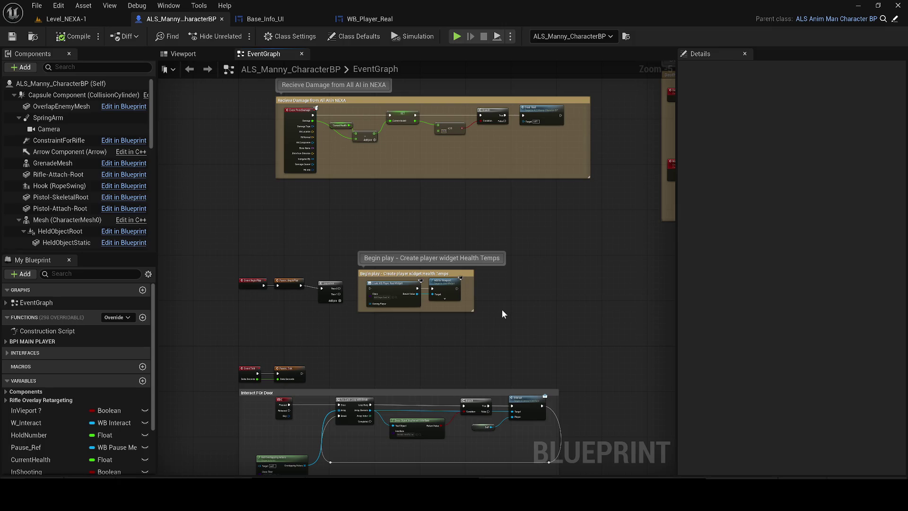
Step: Move the Begin play comment, delete the Sequence node after Parent: BeginPlay, then compile and save
click(364, 273)
drag(364, 273, 504, 281)
click(12, 36)
scroll(281, 280, up, 2)
click(370, 282)
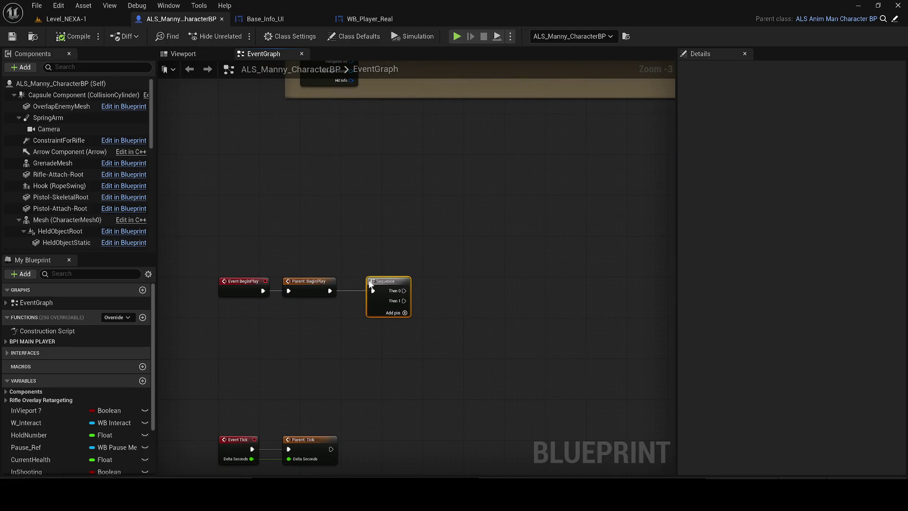
key(Delete)
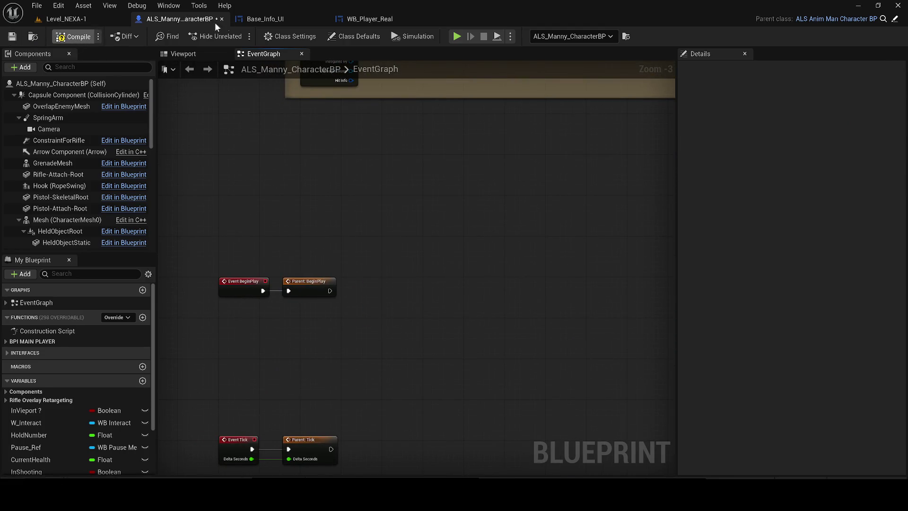
click(73, 37)
click(12, 37)
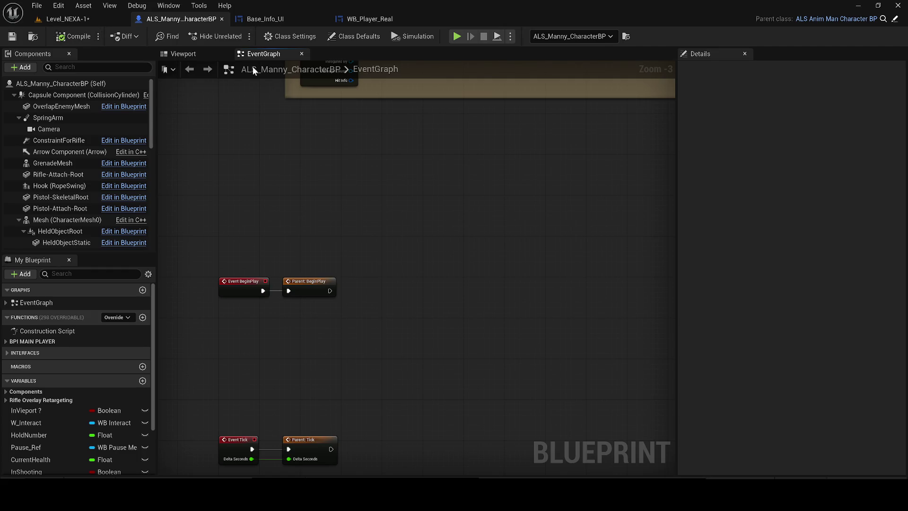
Step: Return to the Base_Info_UI widget blueprint's event graph
click(371, 21)
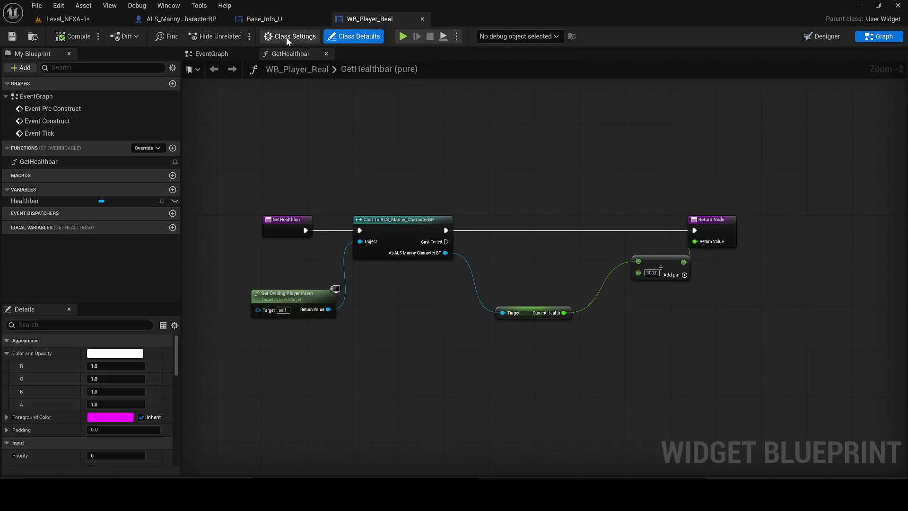
click(265, 19)
scroll(534, 165, down, 1)
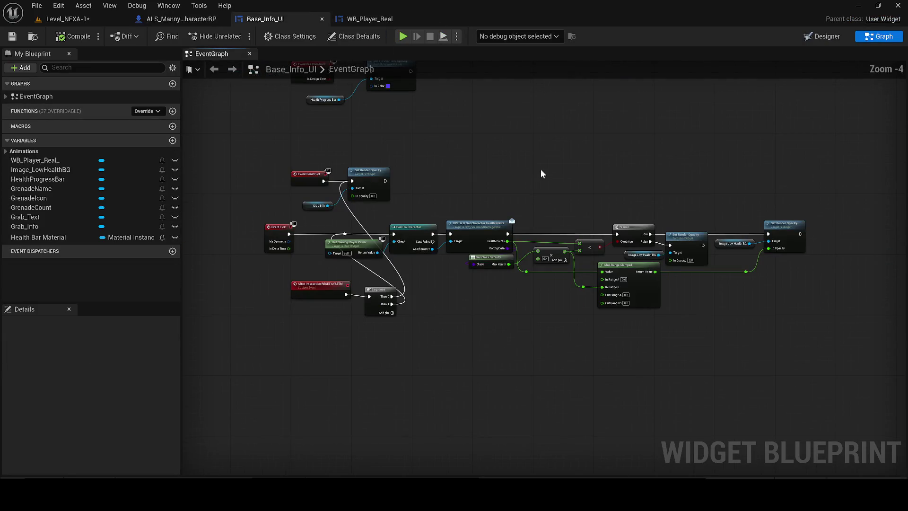
key(ctrl+space)
key(ctrl+space)
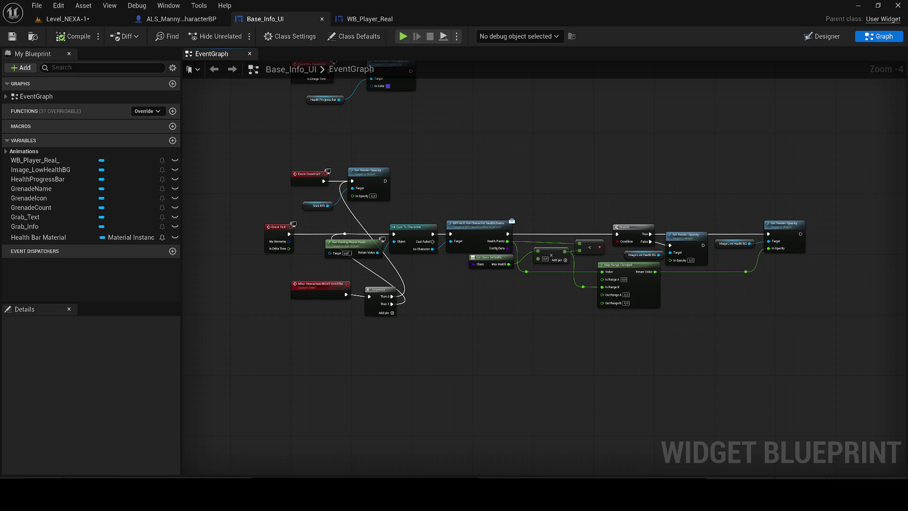
Step: Save the modified Level_NEXA-1 level from the Content Drawer
key(ctrl+space)
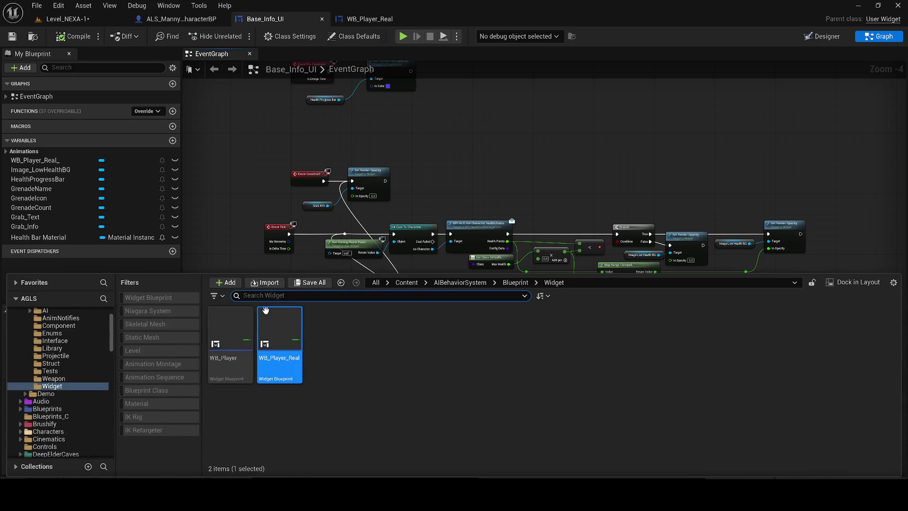
click(408, 285)
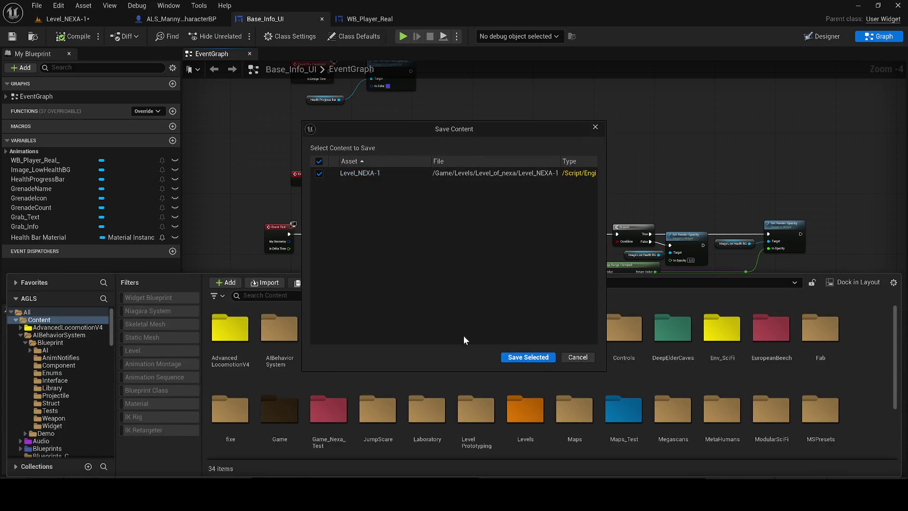
click(523, 356)
Step: Search the Content Drawer for 'test' and open the Demonstration Level map
text(test)
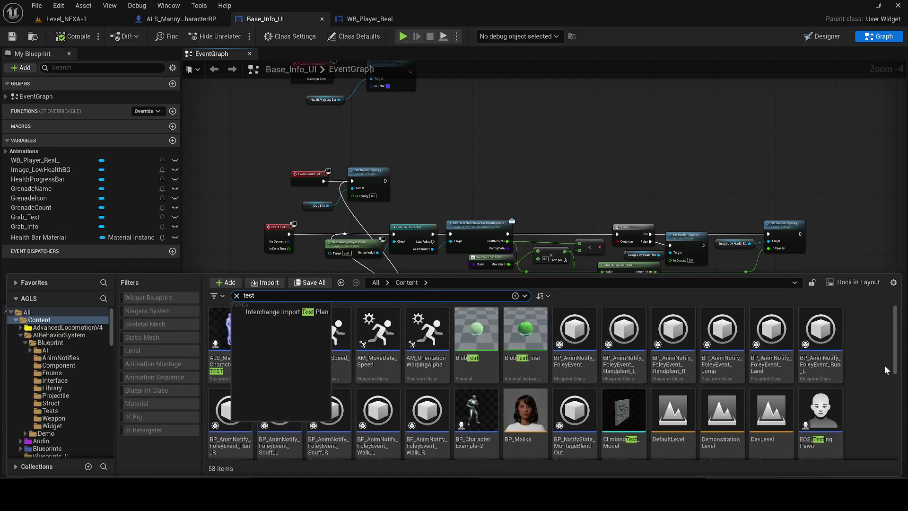
click(878, 363)
click(730, 422)
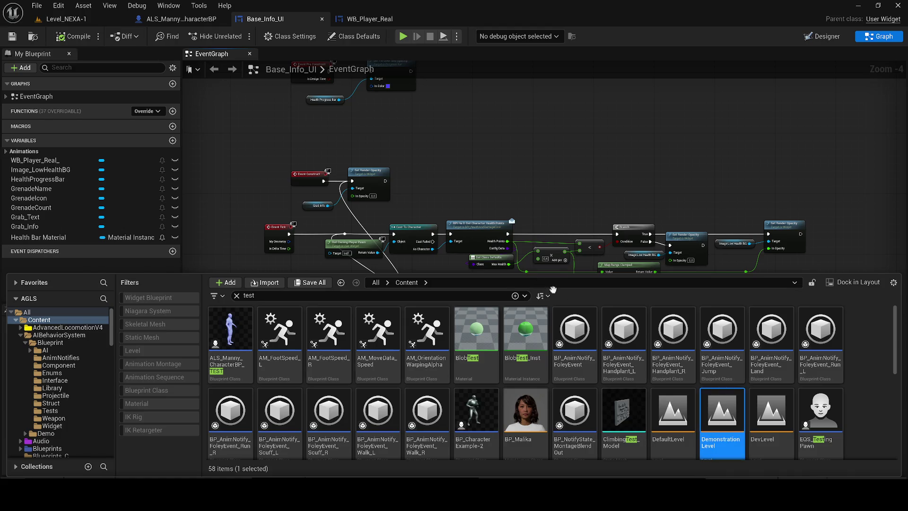
double_click(720, 403)
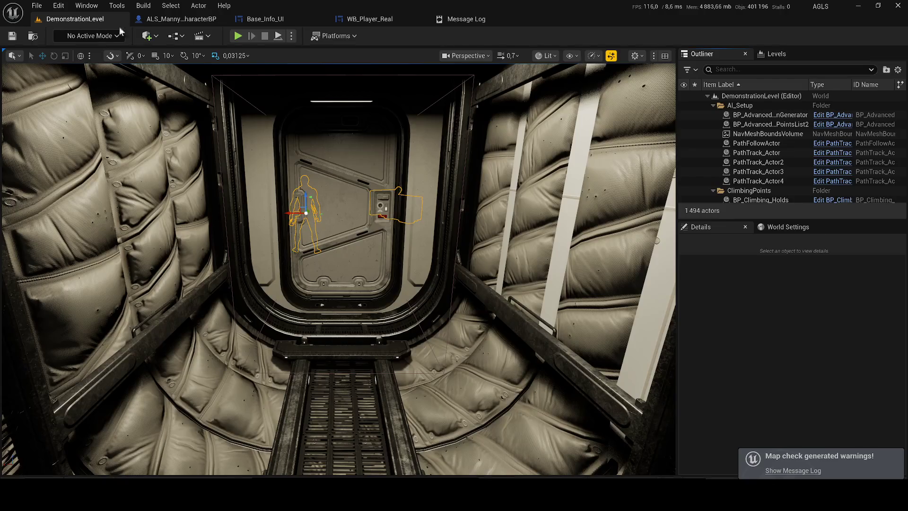
click(236, 36)
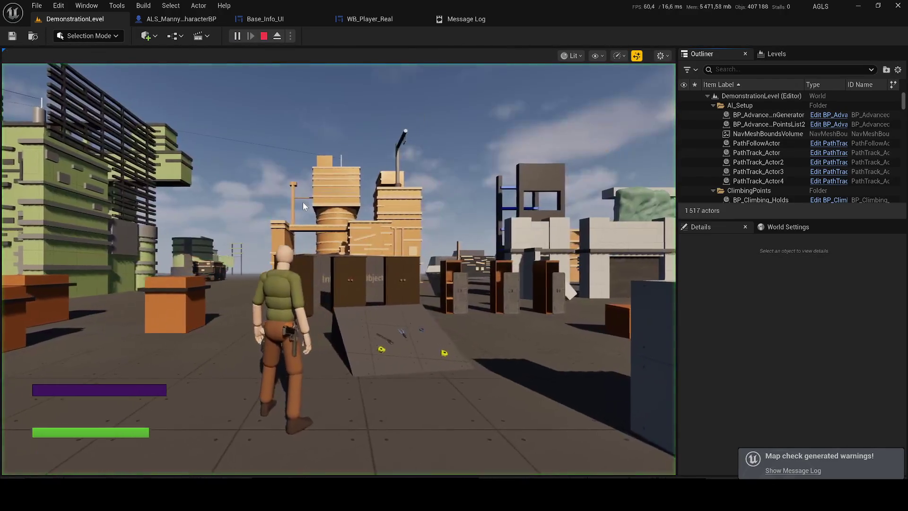
click(303, 202)
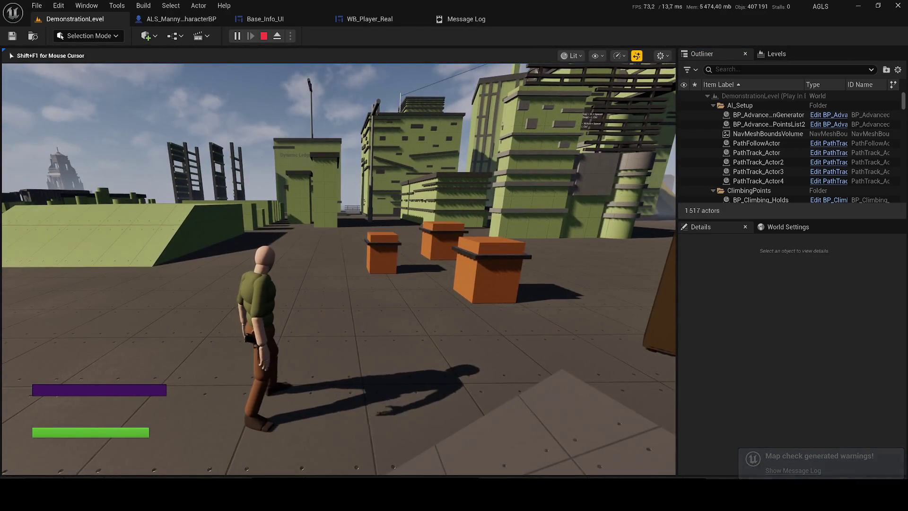
key(w)
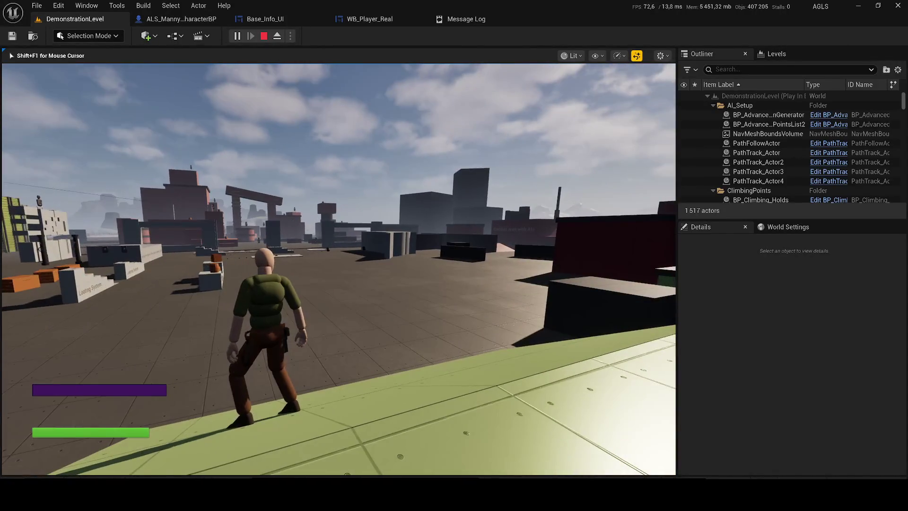
key(Escape)
click(712, 163)
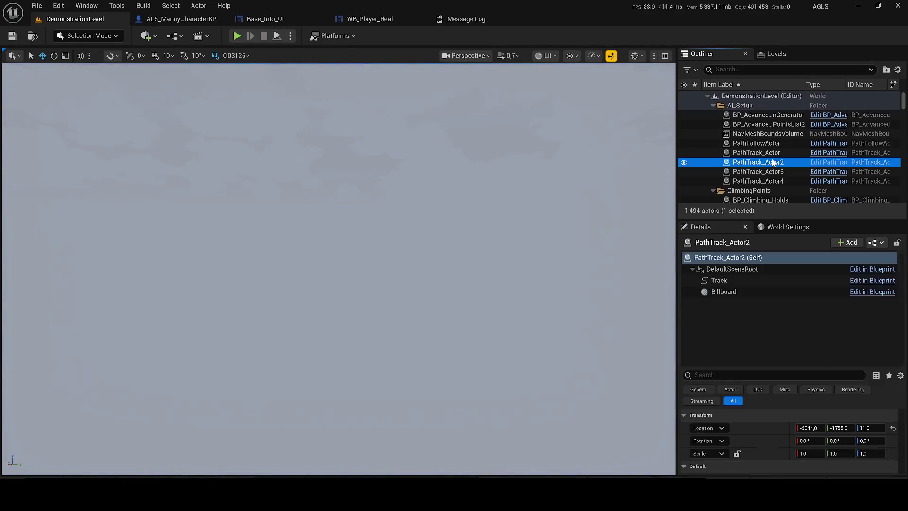
Step: Survey the level, then filter the Outliner for 'ai' and select the AI_Setup folder
scroll(338, 270, up, 2)
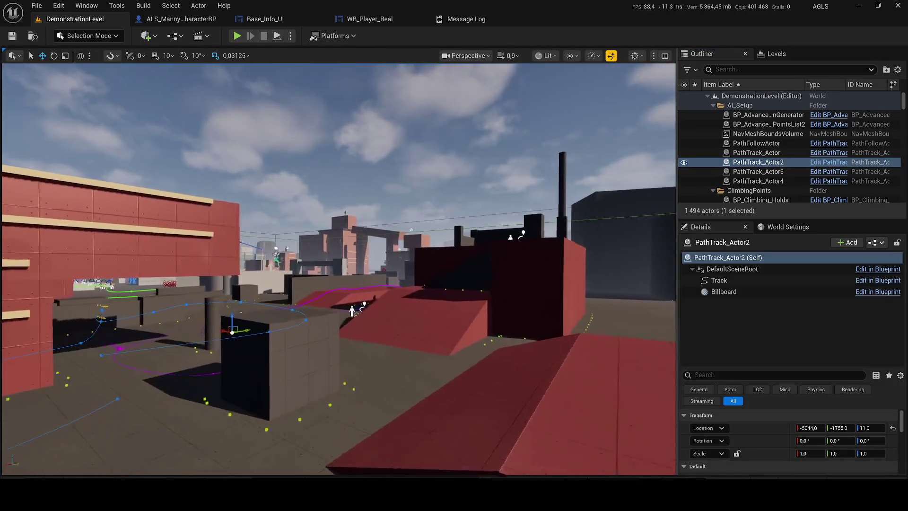
scroll(338, 270, up, 2)
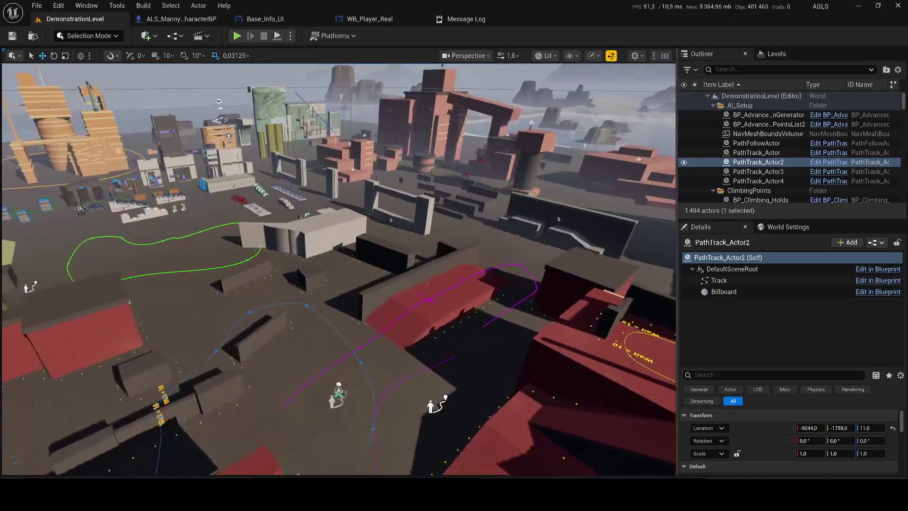
key(w)
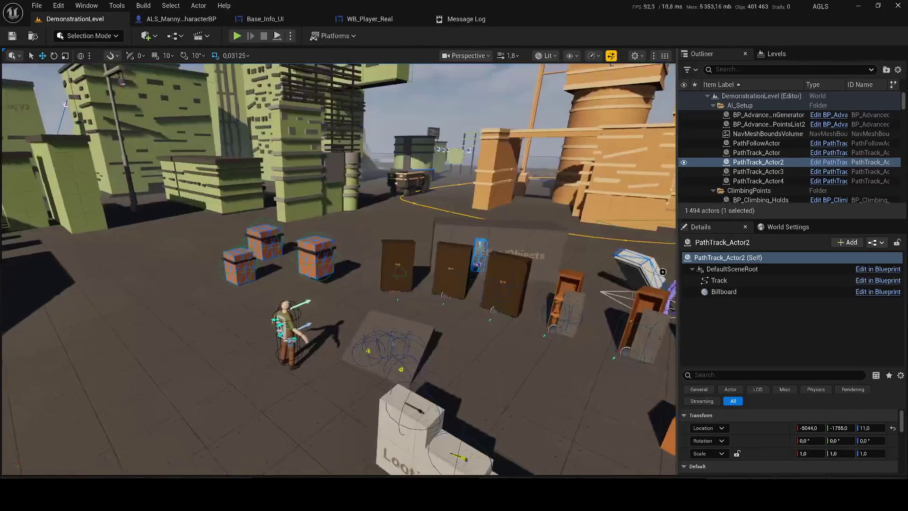
key(s)
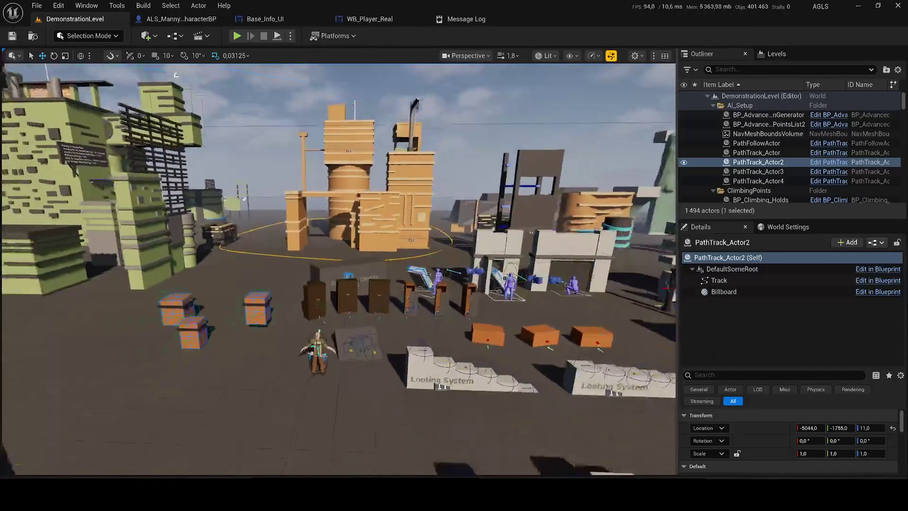
click(784, 70)
text(ai)
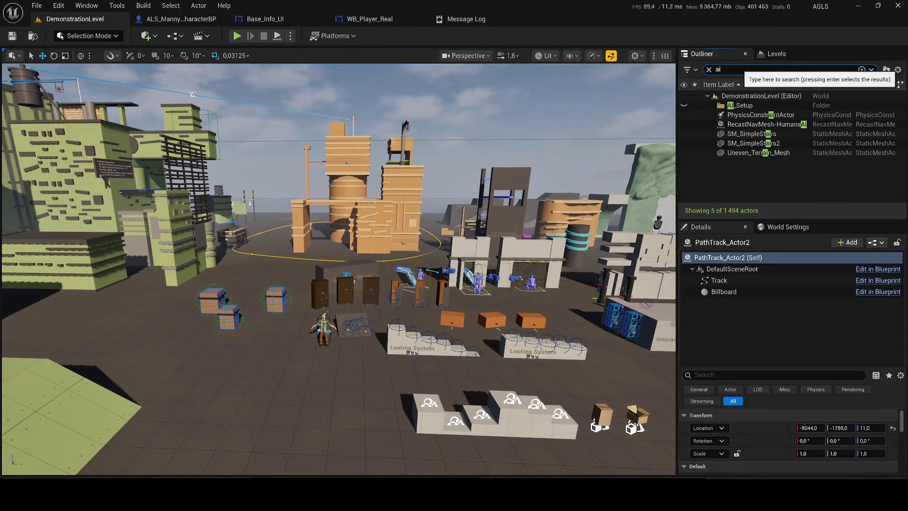
click(745, 105)
mouse_move(359, 293)
mouse_down()
mouse_move(340, 270)
mouse_move(283, 307)
mouse_up()
Step: Search the Content Drawer for 'level zom' and open the Zombies Demonstration level
key(ctrl+space)
key(ctrl+a)
text(zombie)
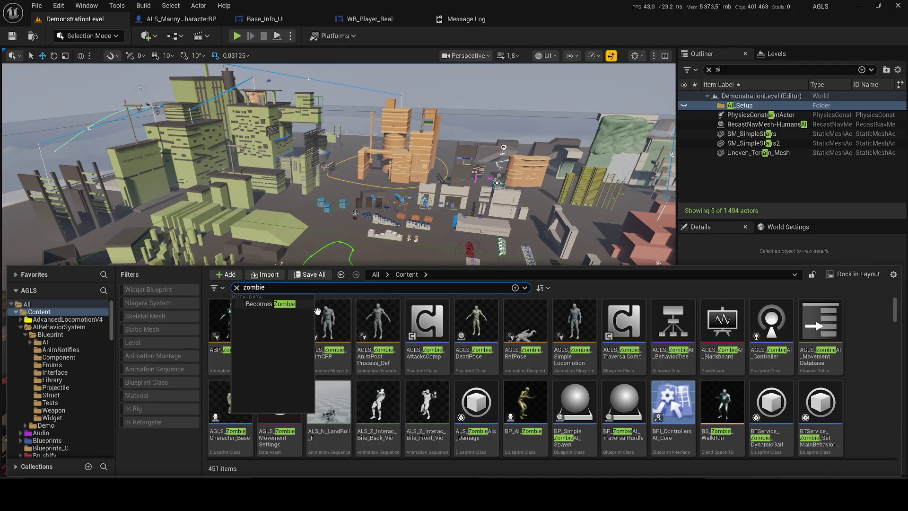
click(470, 367)
ctrl+click(470, 367)
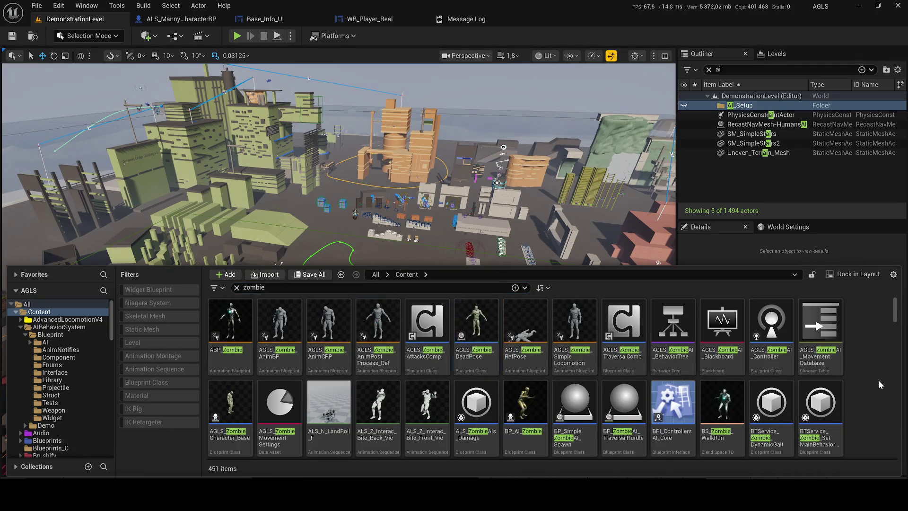
scroll(408, 378, down, 1)
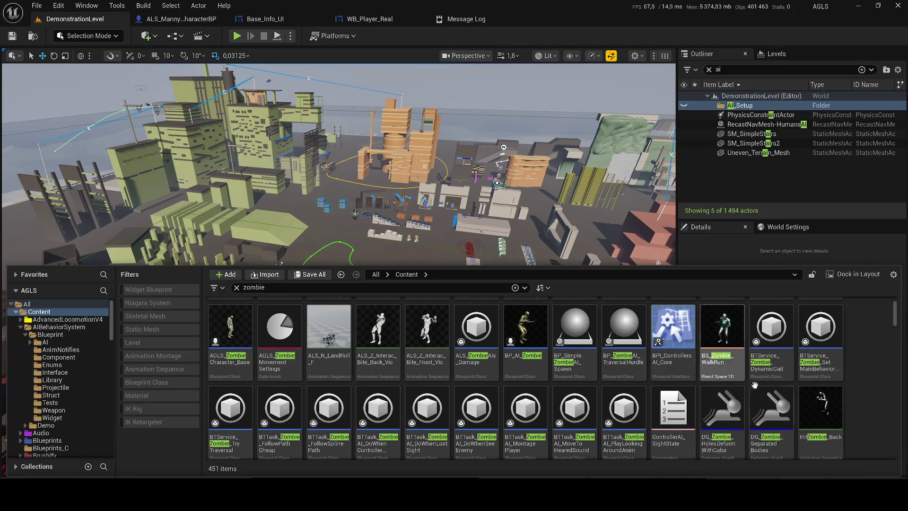
double_click(255, 286)
text(level zom)
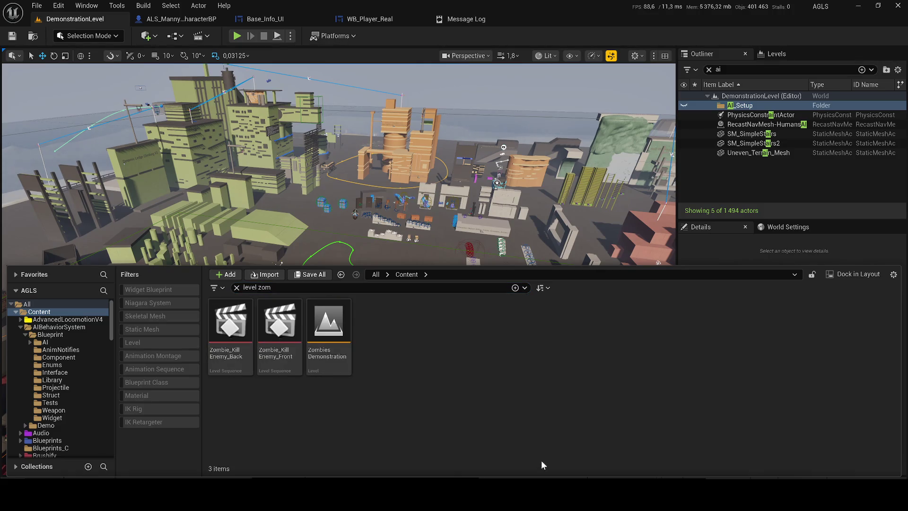
double_click(333, 342)
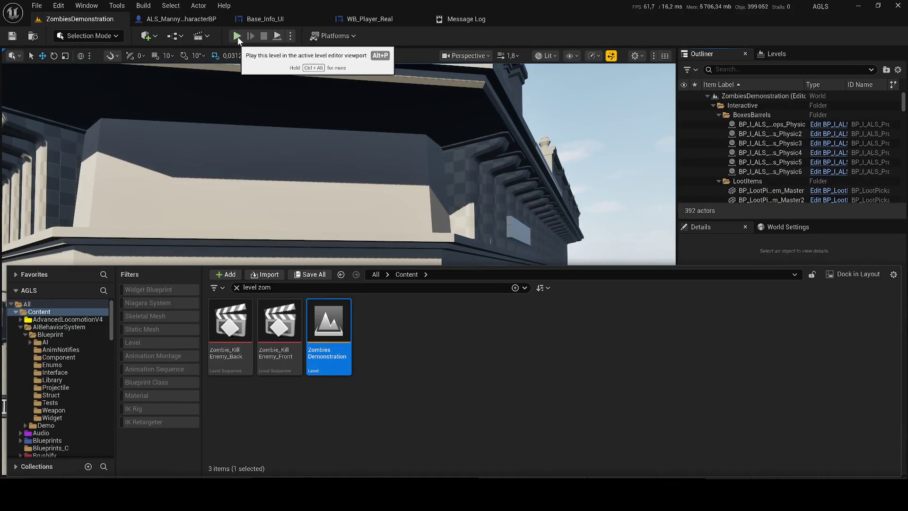
Step: Start a play-test, run up the ramp and fire the weapon to test the ammo counter
click(238, 36)
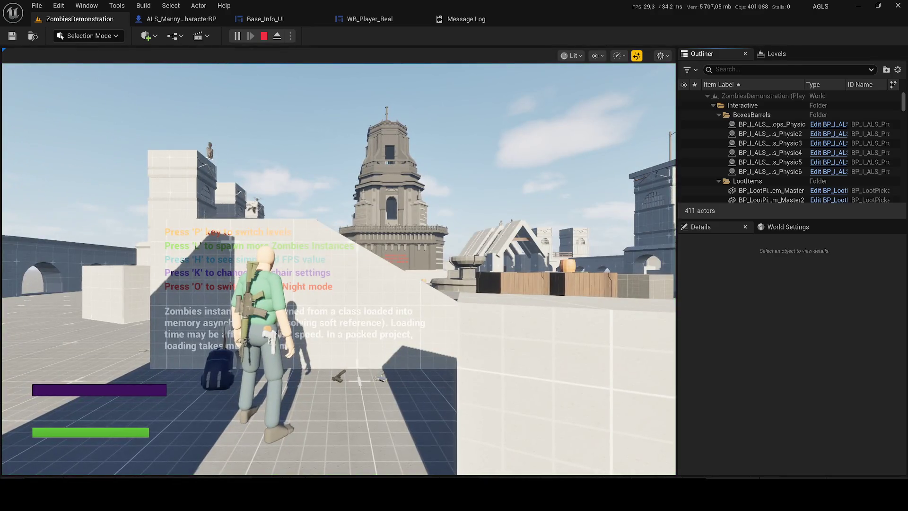
click(317, 179)
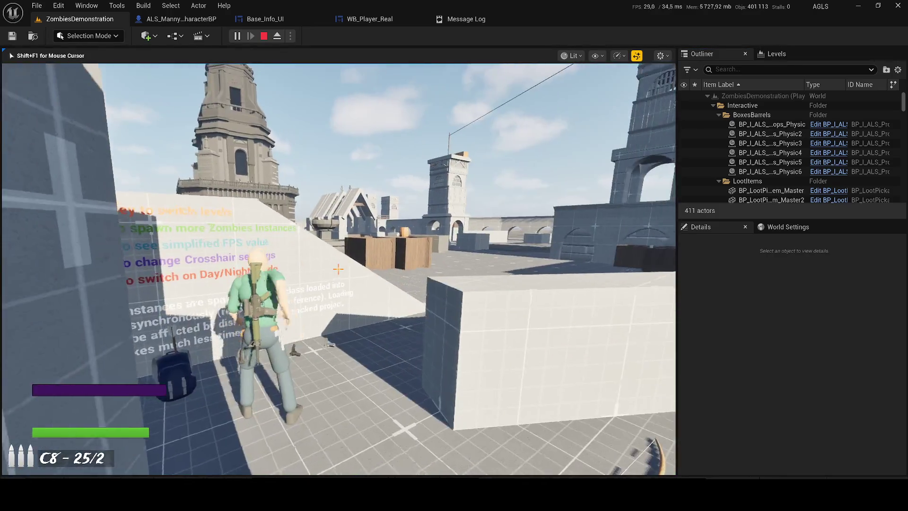
key(w)
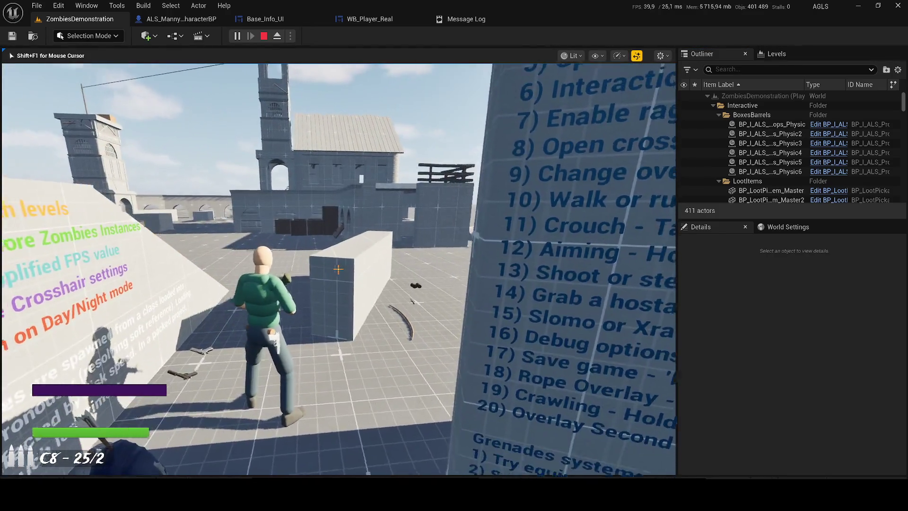
key(w)
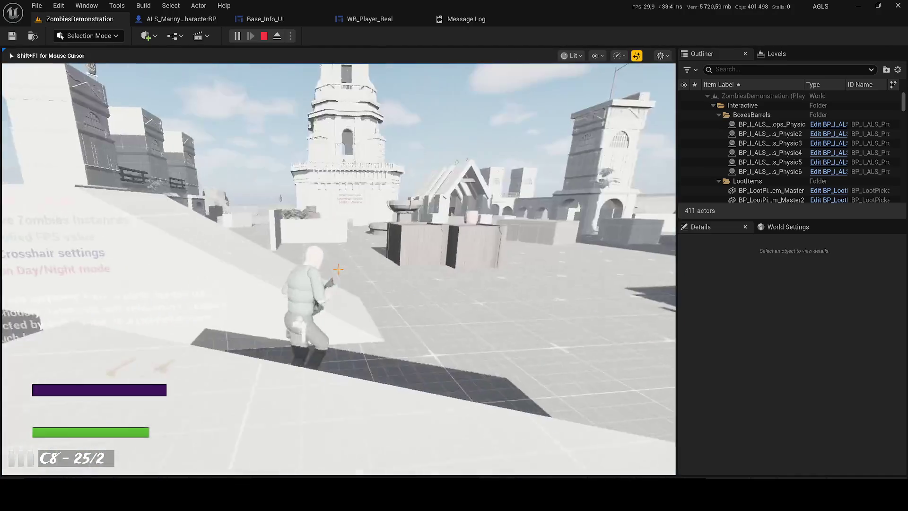
key(w)
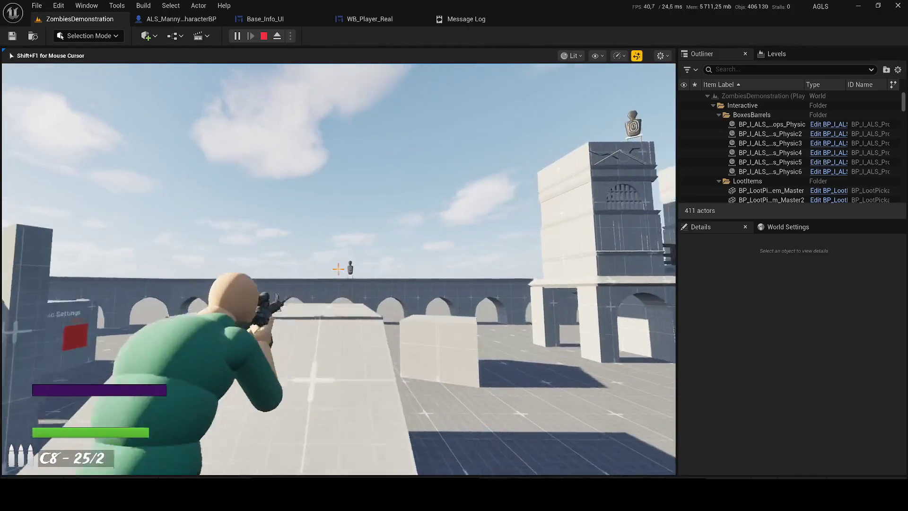
click(338, 269)
click(338, 269)
click(338, 270)
click(338, 270)
key(w)
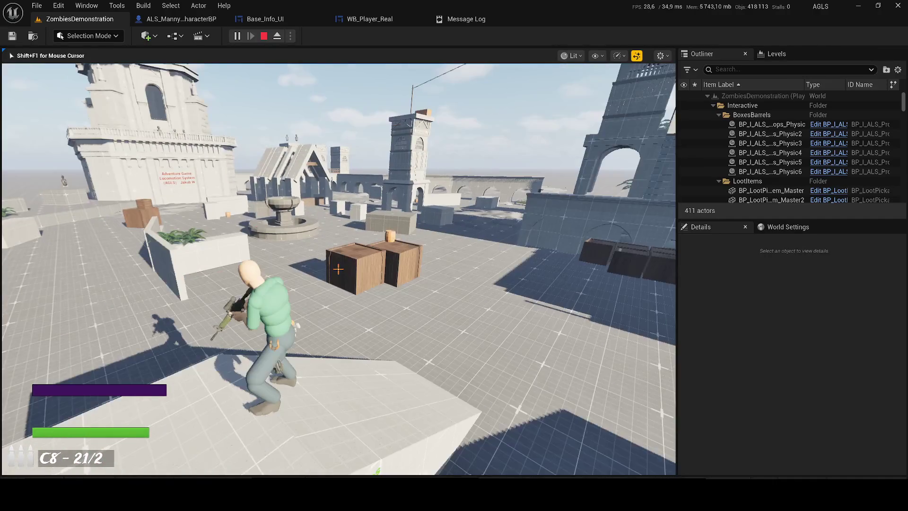
Step: Reload, run across the level, and switch the game view to unlit then back to lit
key(r)
key(w)
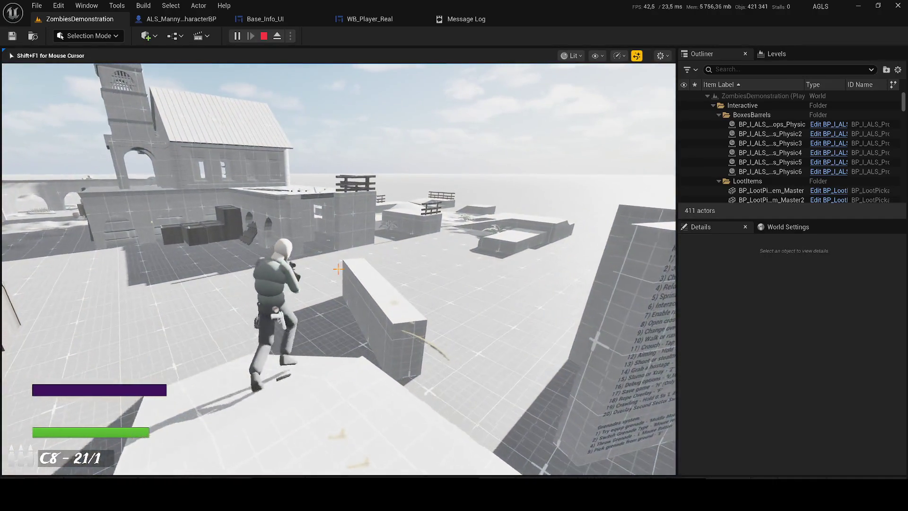
key(w)
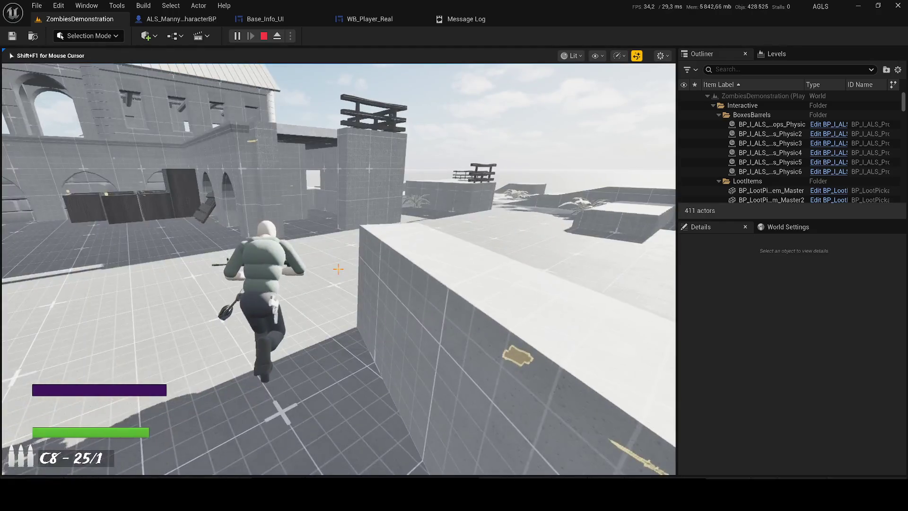
key(w)
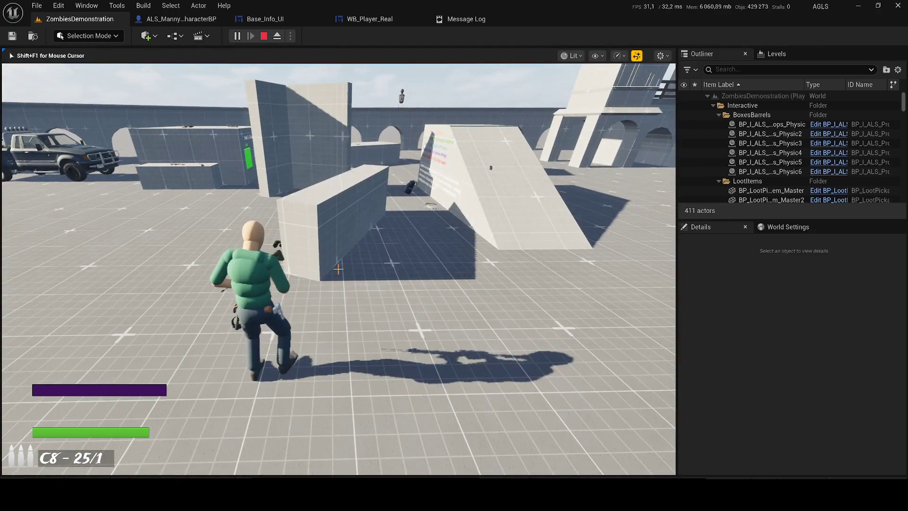
key(w)
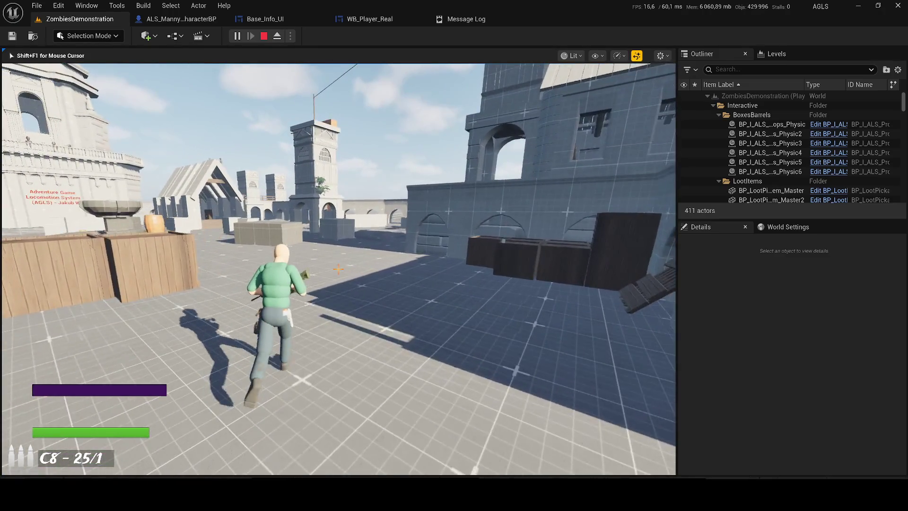
key(F2)
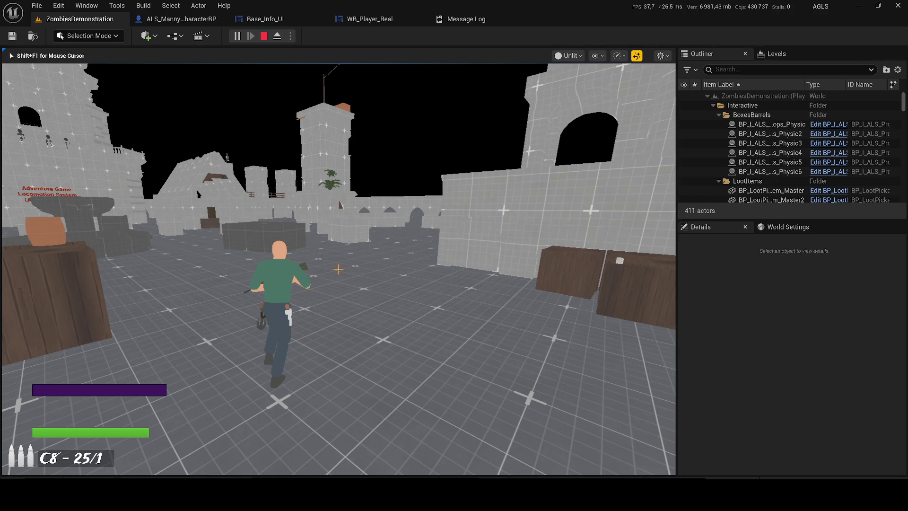
key(F3)
key(alt+Tab)
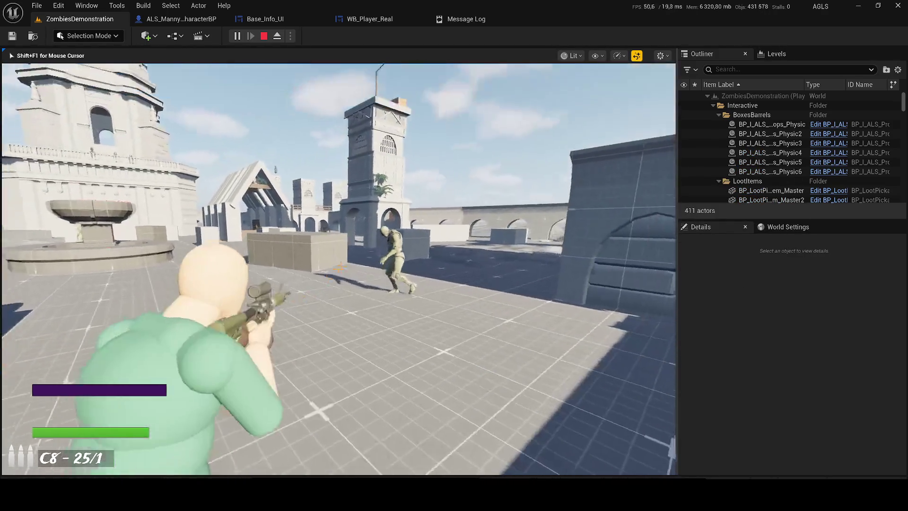
Step: Shoot the zombies, reload the rifle, then stop the play session
click(339, 268)
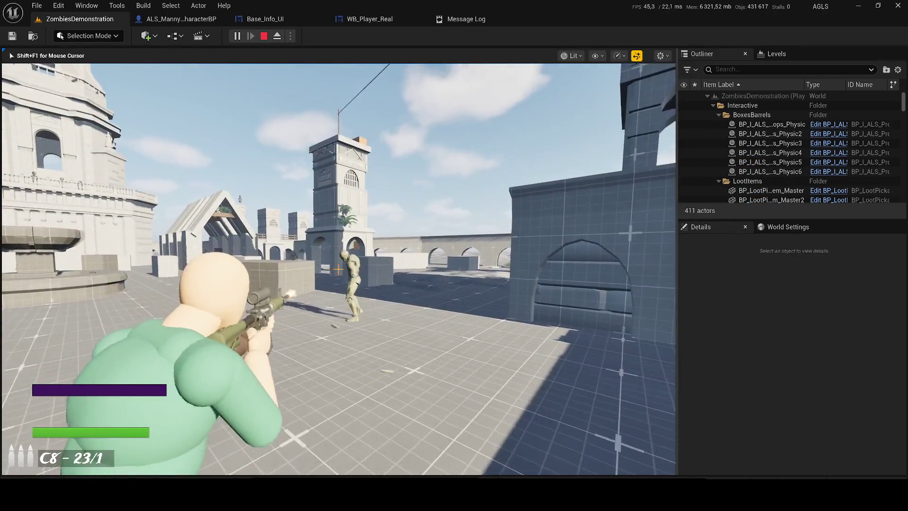
click(338, 269)
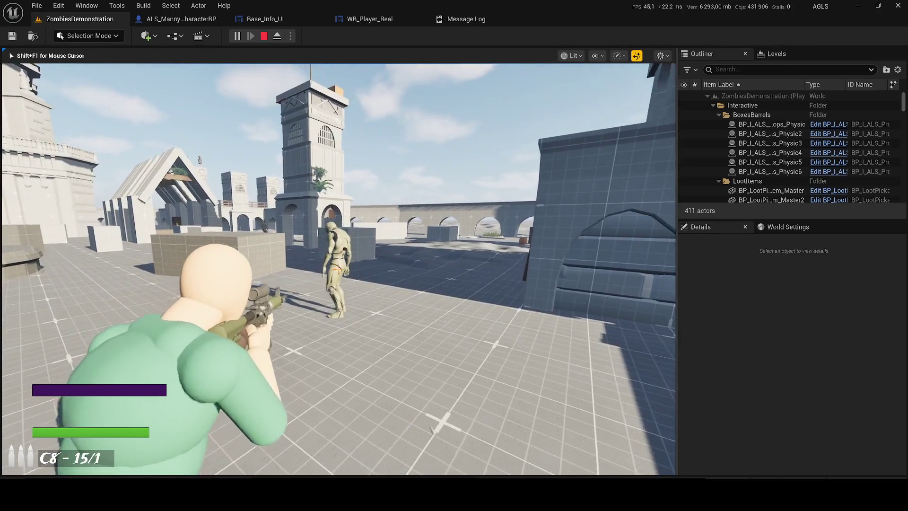
key(r)
key(w)
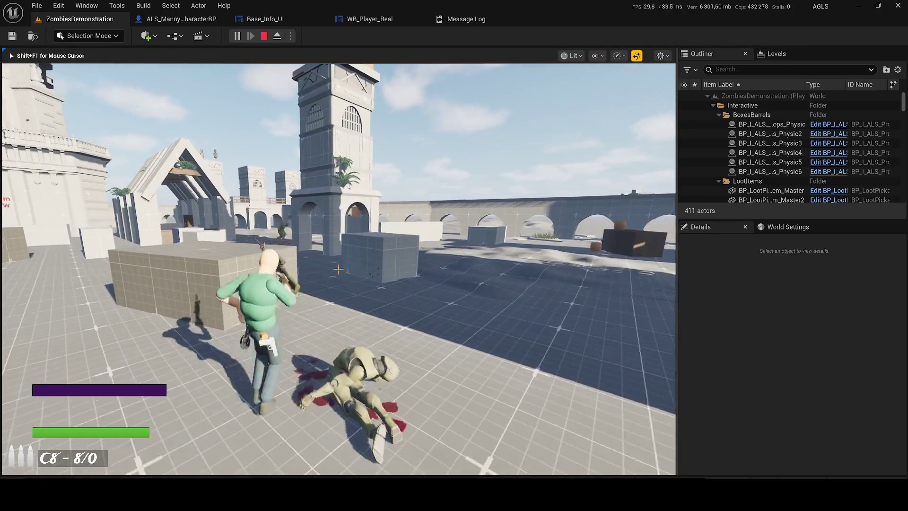
key(w)
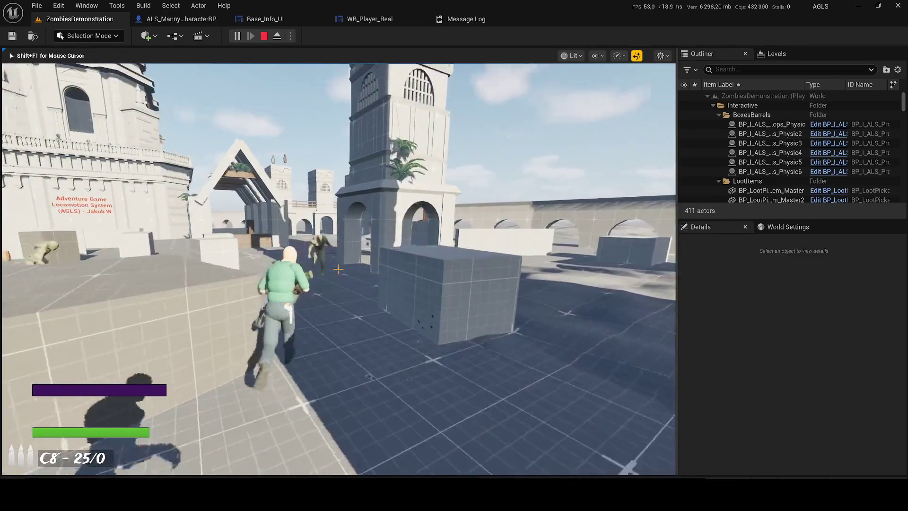
key(w)
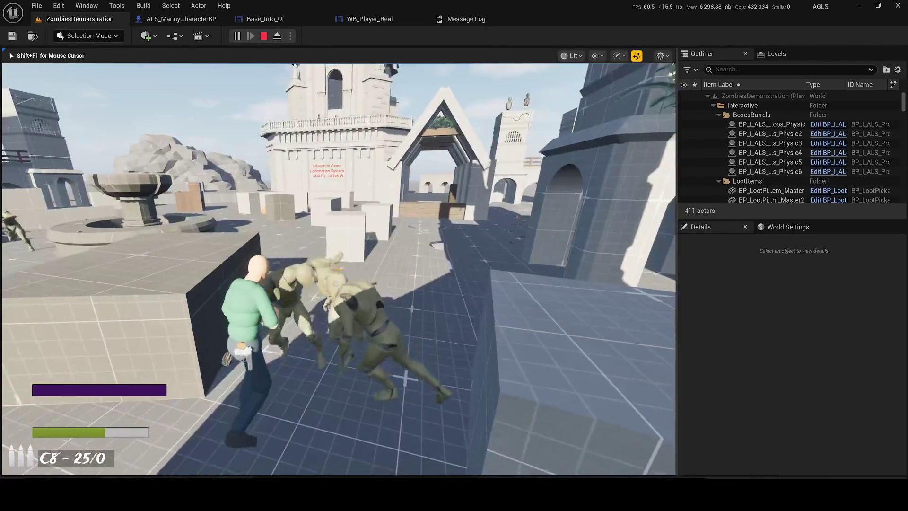
drag(338, 270, 338, 270)
key(Escape)
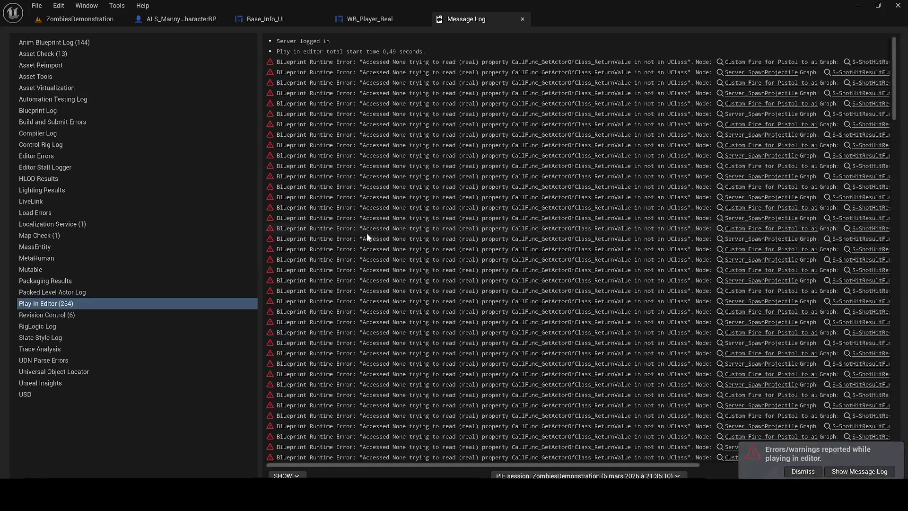
Step: Return to the level view and collapse the Interactive, LevelSetup, PlayerCHARACTER and SceneMeshs Outliner folders
click(54, 15)
mouse_move(338, 269)
mouse_down()
mouse_move(338, 246)
mouse_move(378, 246)
mouse_move(388, 232)
mouse_move(393, 248)
mouse_up()
click(738, 70)
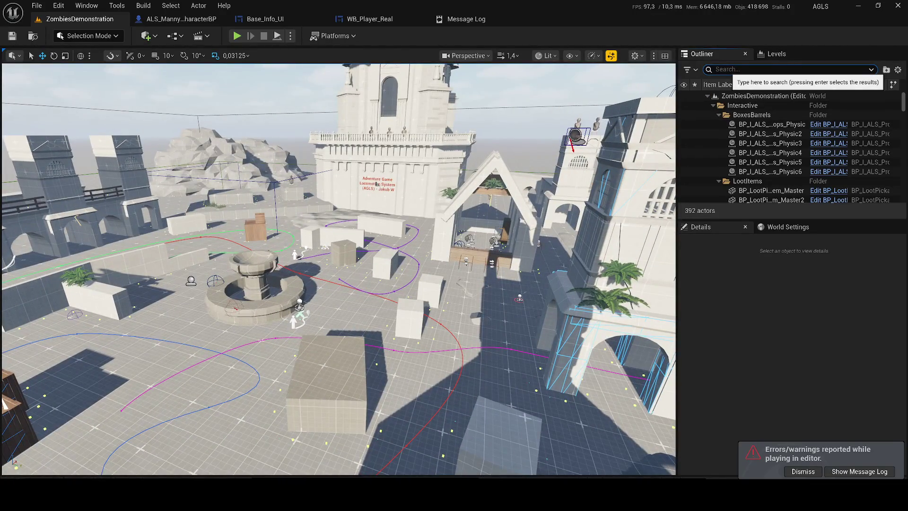
click(713, 105)
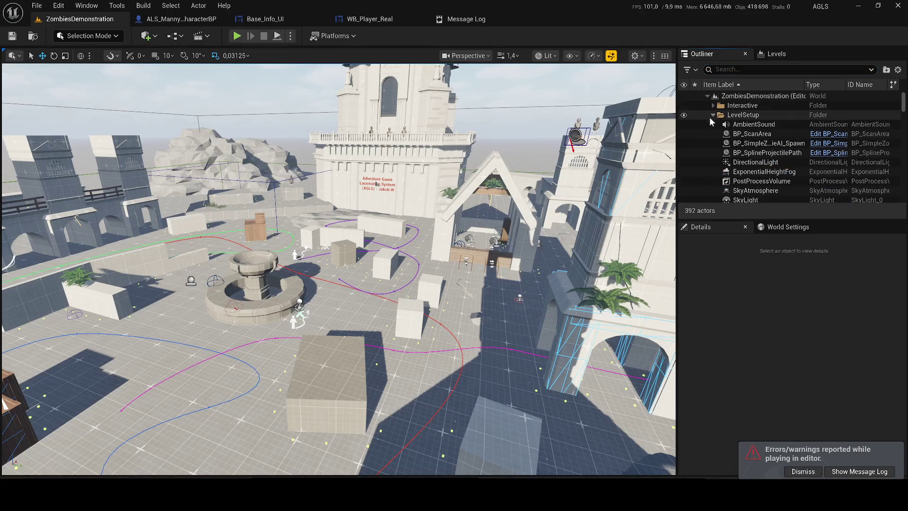
click(713, 115)
click(713, 134)
click(713, 143)
Step: Filter the Outliner for 'zombie', then select and frame the pink path track
click(731, 70)
text(zombie)
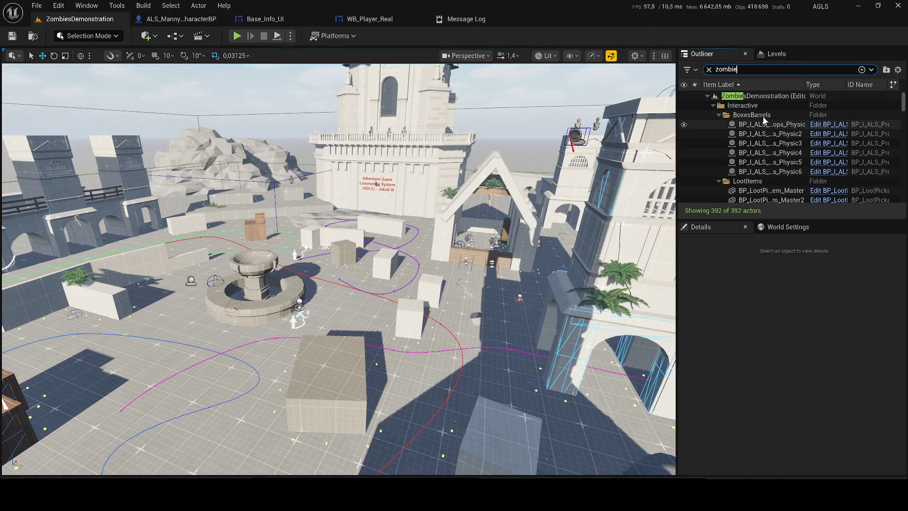
scroll(786, 169, down, 10)
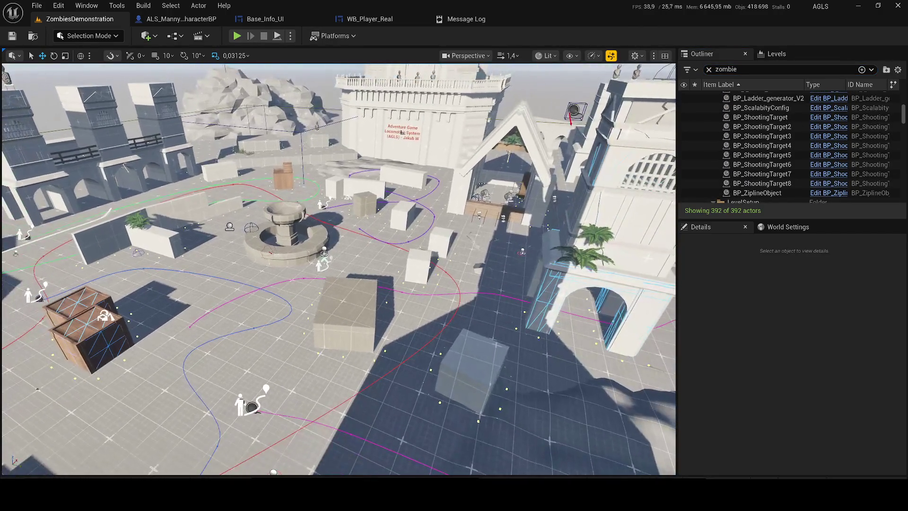
click(307, 421)
key(f)
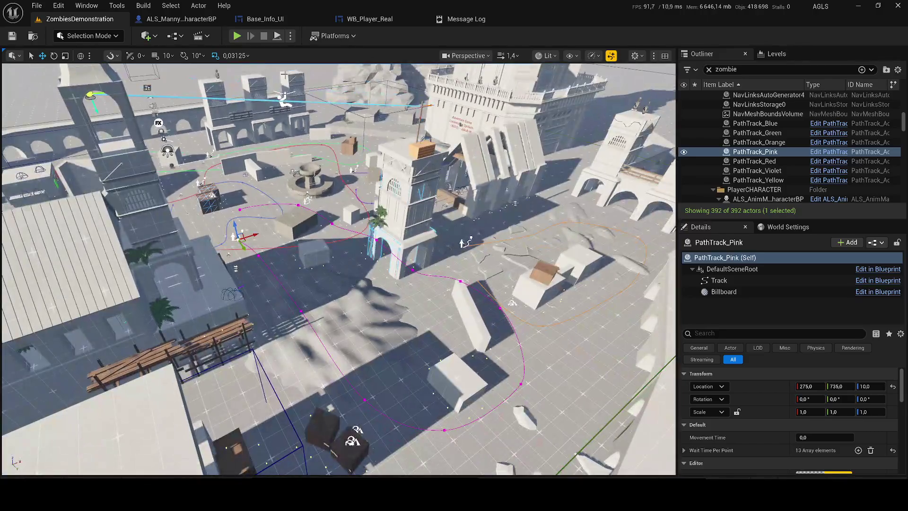
Step: Run a brief play-test, stop it, and bring up the content browser's level search
key(alt+p)
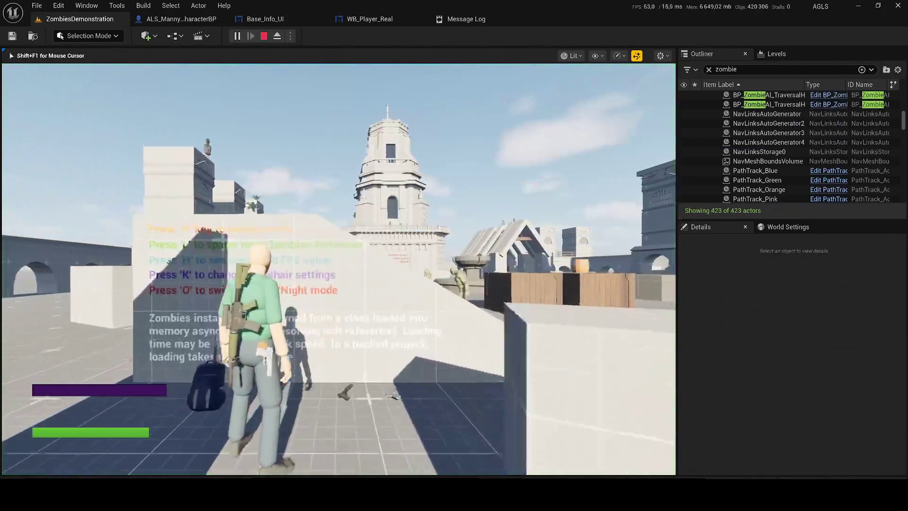
key(w)
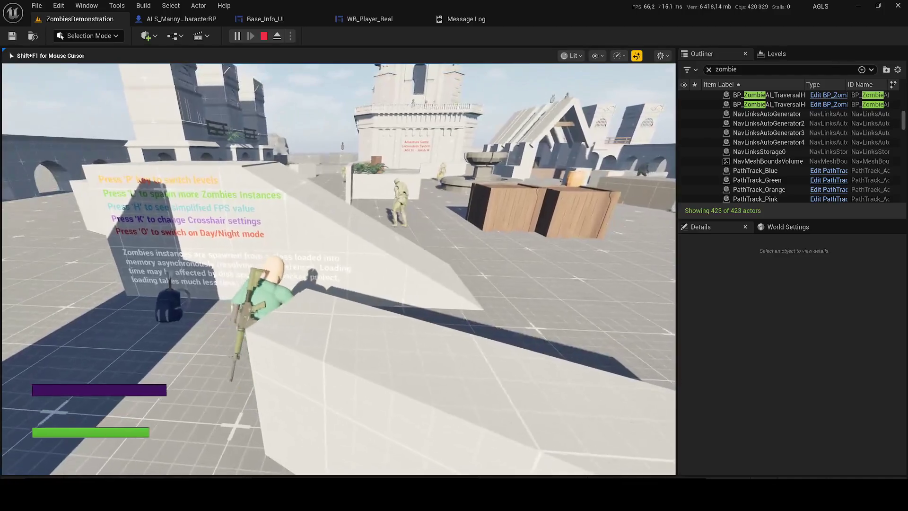
key(super)
key(Escape)
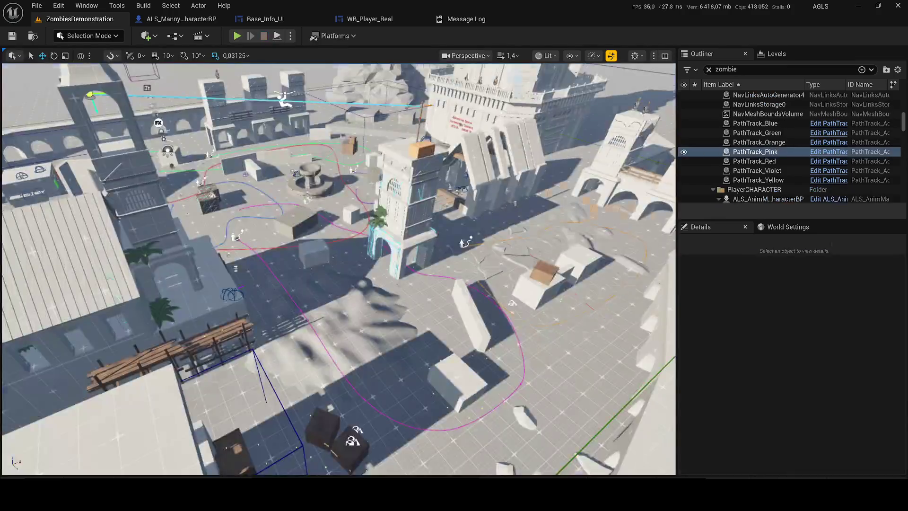
scroll(400, 190, down, 10)
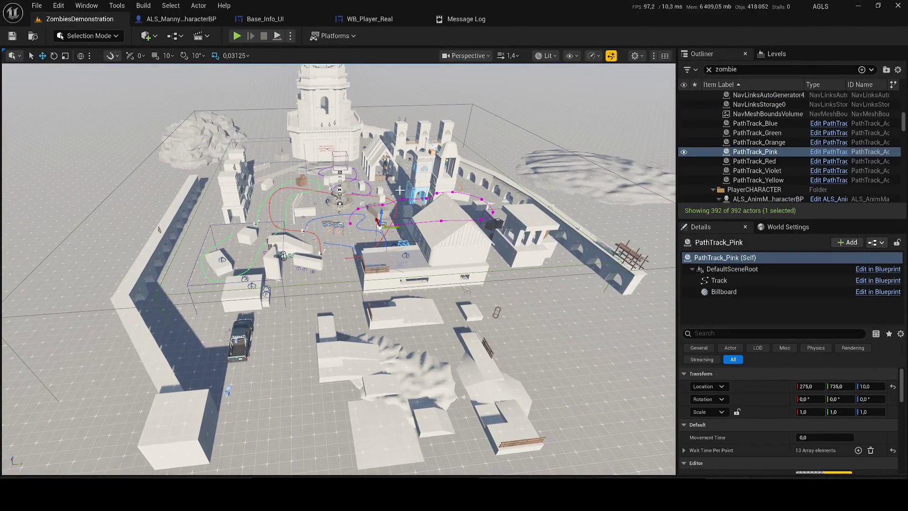
key(ctrl+space)
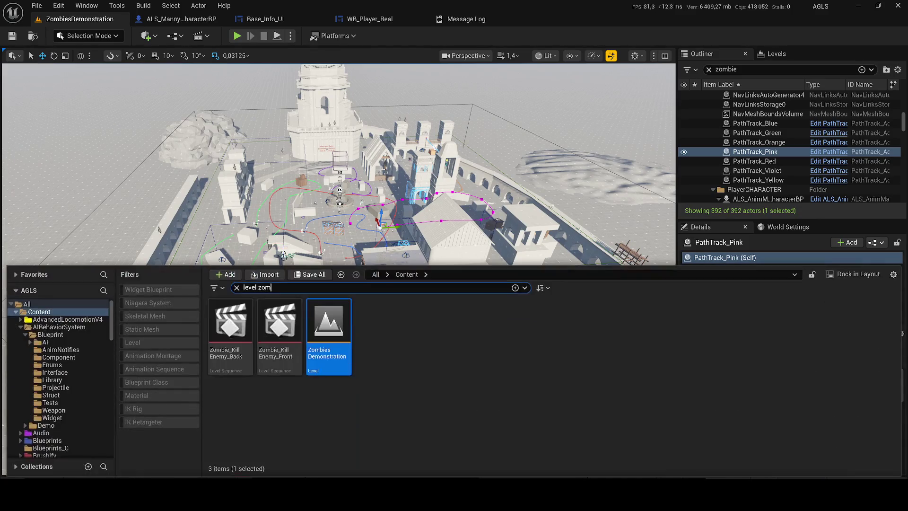
Step: Duplicate the ZombiesDemonstration level in Levels/Test and name the copy Zombies_TEST
right_click(331, 327)
click(361, 152)
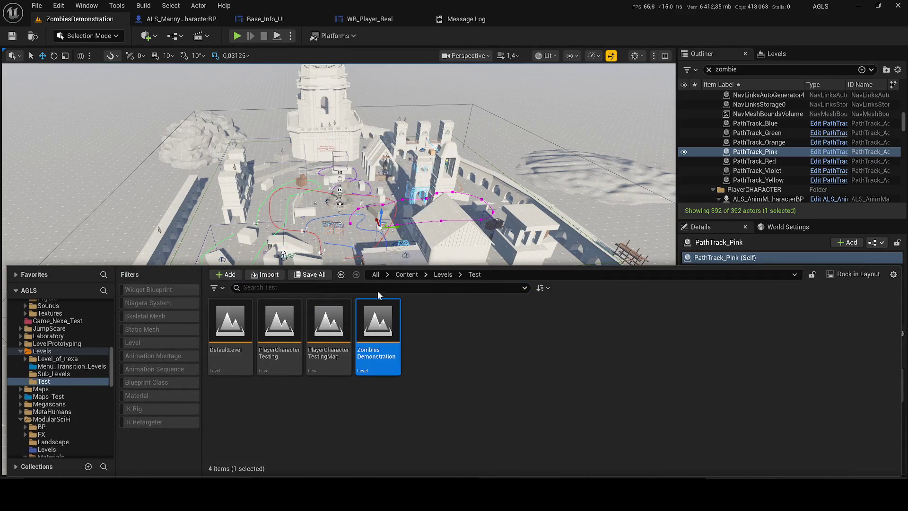
key(ctrl+d)
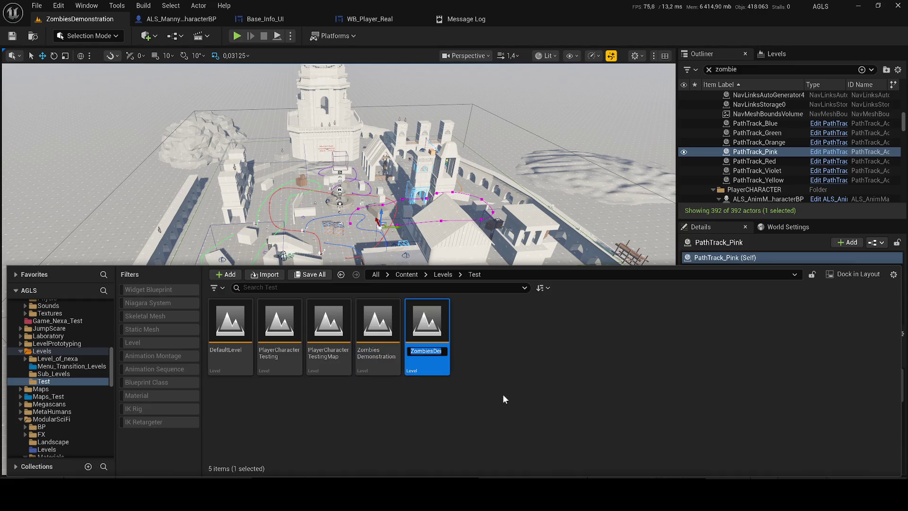
key(BackSpace)
key(BackSpace)
key(BackSpace)
text(_TEST)
key(Return)
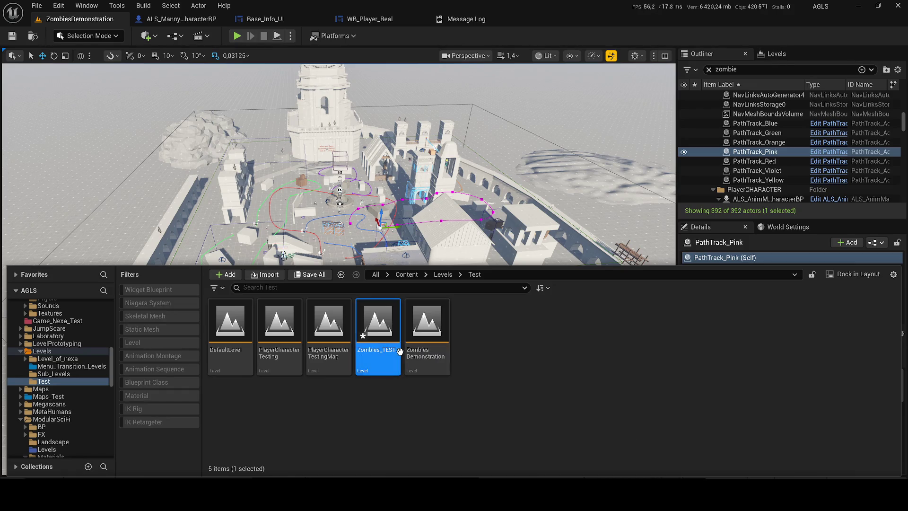
Step: Open Zombies_TEST, play-test it briefly, then select the BP_I_ALS_Props_Physic actor
double_click(377, 342)
click(234, 34)
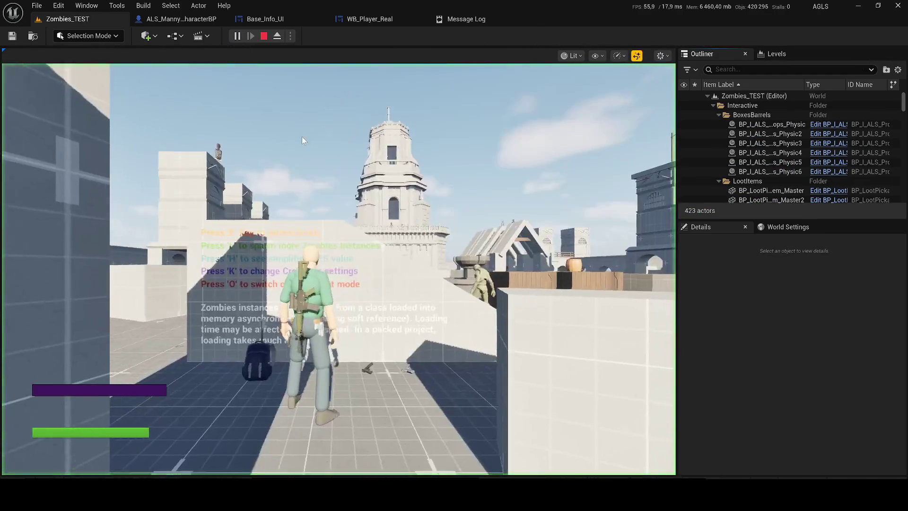
key(Escape)
scroll(296, 158, up, 2)
drag(387, 240, 372, 208)
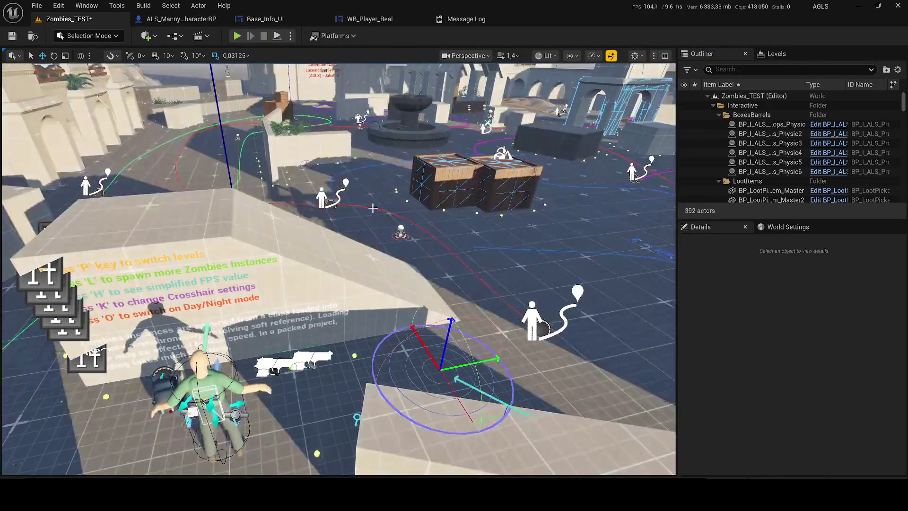
scroll(373, 208, up, 2)
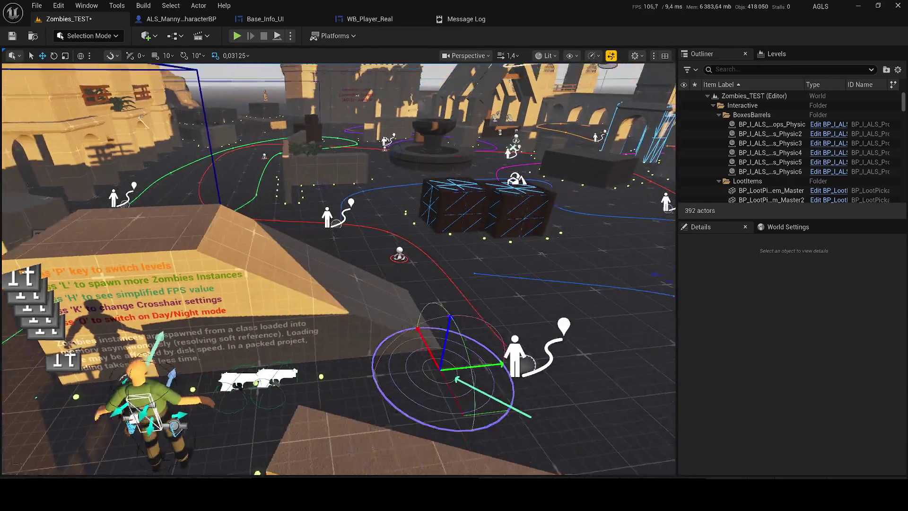
scroll(312, 164, down, 3)
click(775, 125)
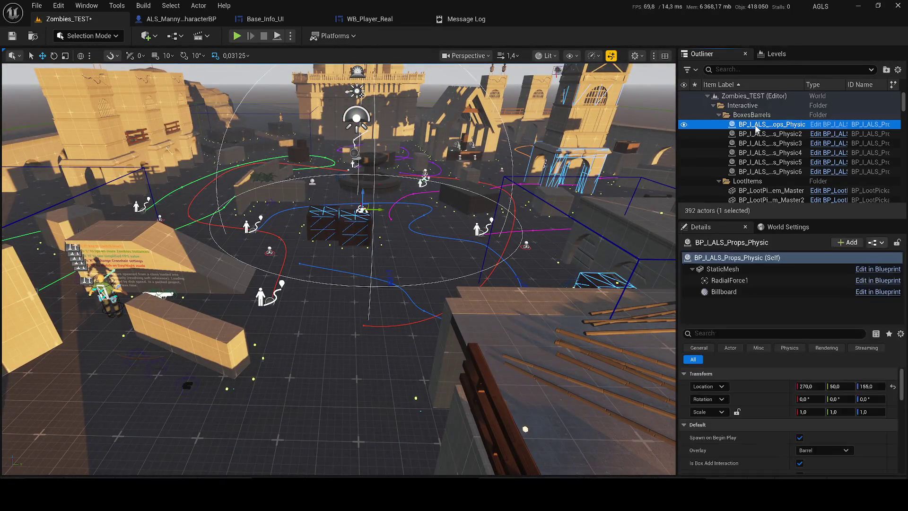